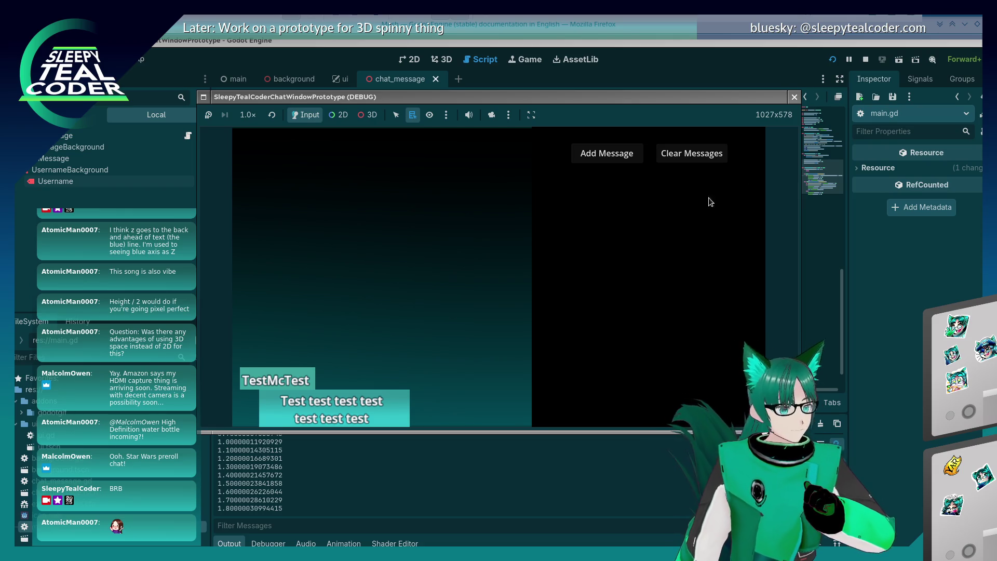
- Stop the running chat window prototype and look over the main.gd code
left_click(794, 97)
left_click(498, 261)
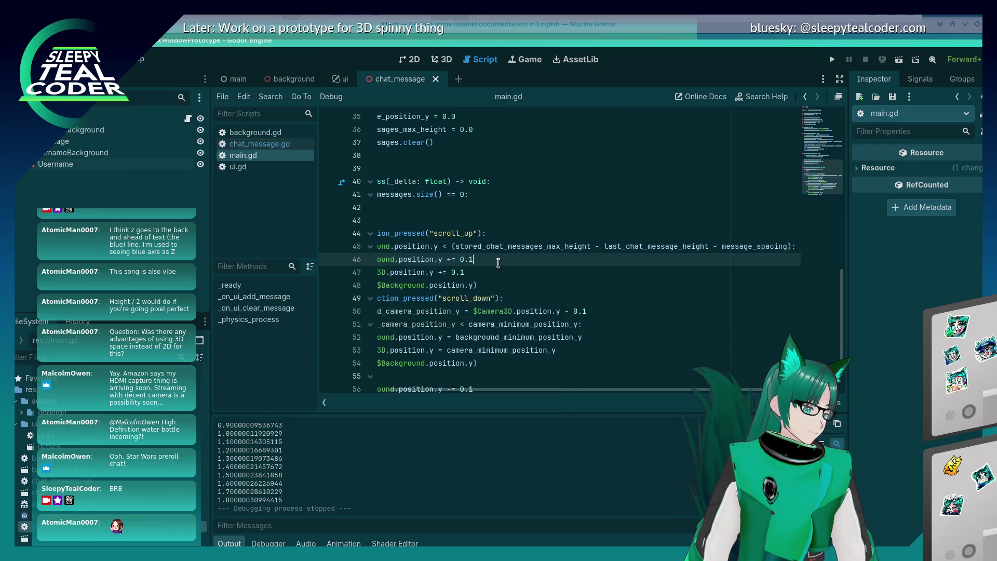
key("alt+Tab")
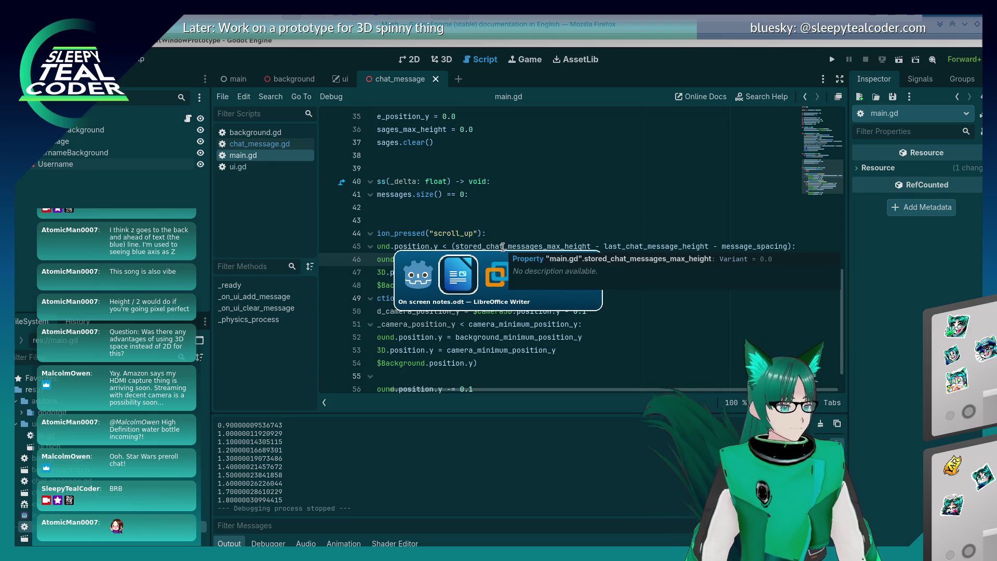
left_click(503, 208)
left_click(491, 233)
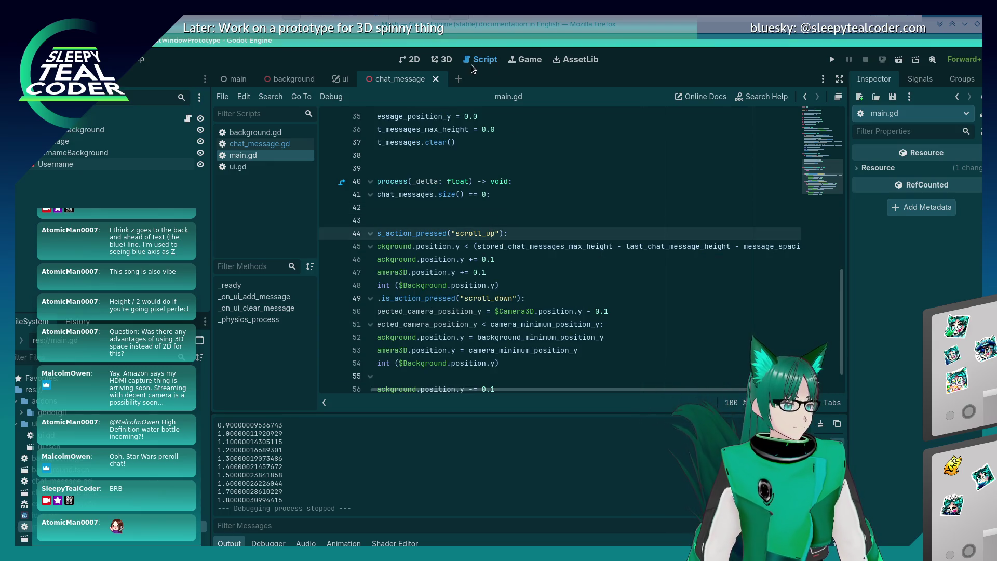
- Switch the editor to the 3D view and open the main scene
left_click(442, 59)
scroll(512, 223, "down", 4)
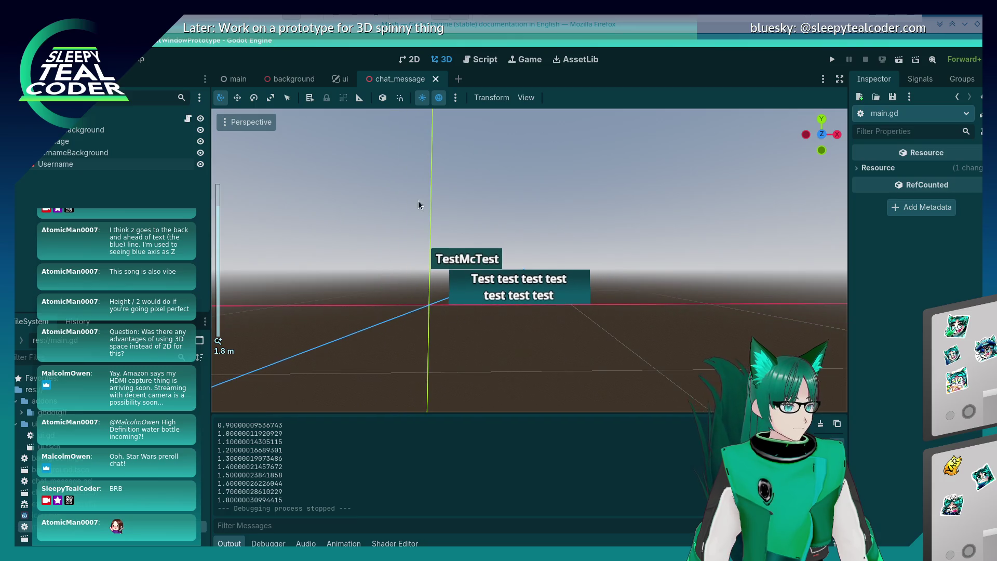
left_click(236, 79)
- Orbit the main scene, then browse the chat_message and background scene tabs
left_click(415, 216)
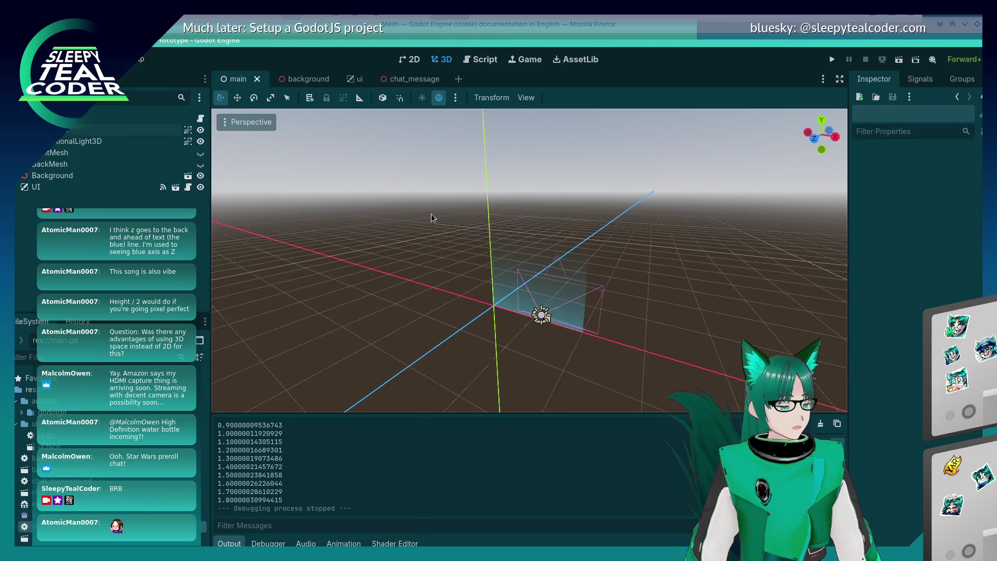
left_click_drag(432, 216, 478, 215)
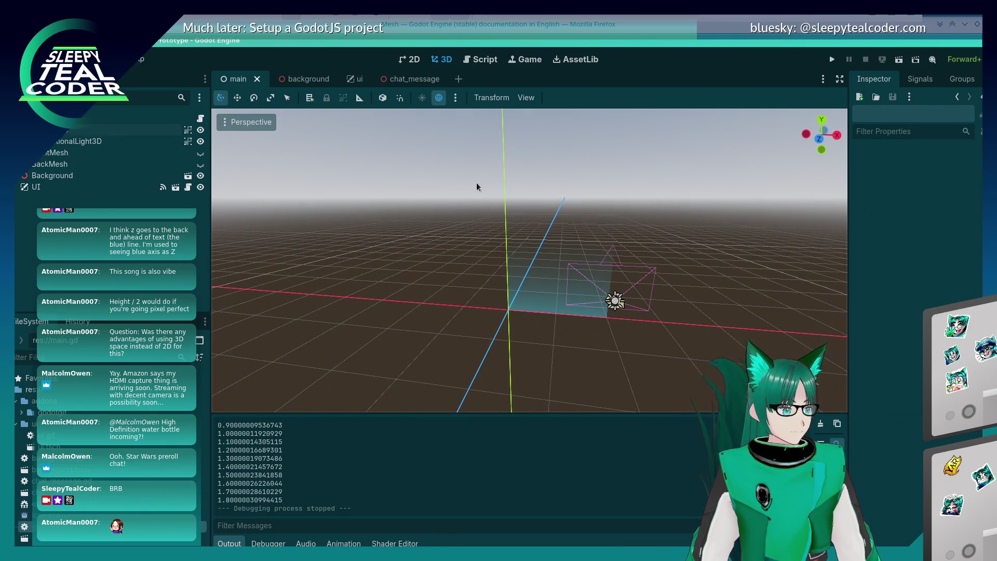
left_click(399, 81)
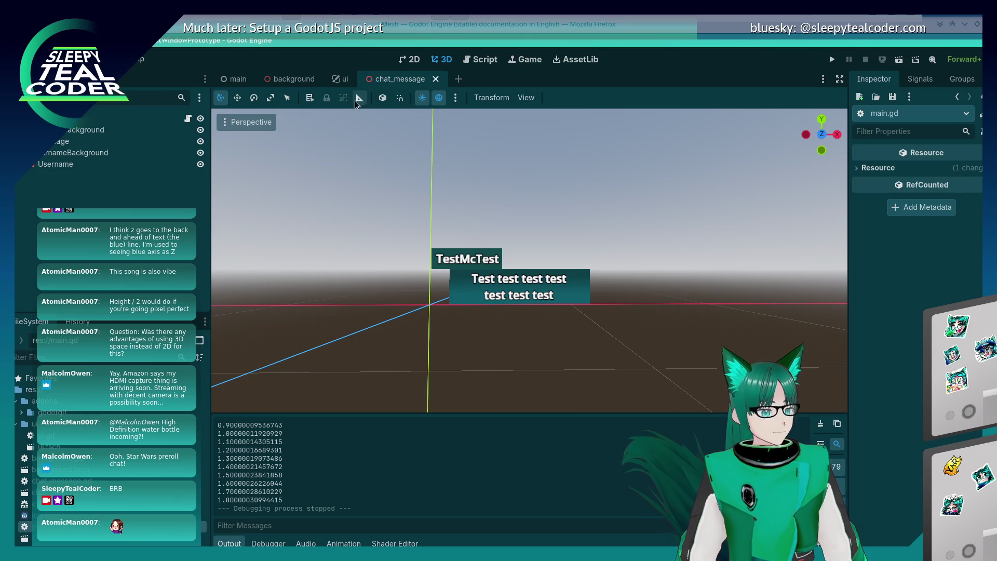
left_click(294, 79)
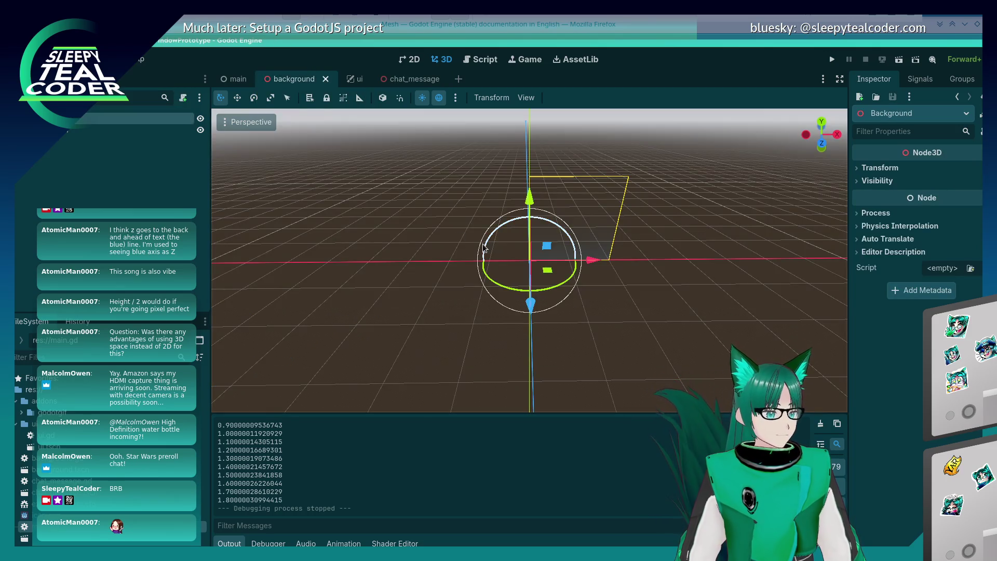
left_click(430, 81)
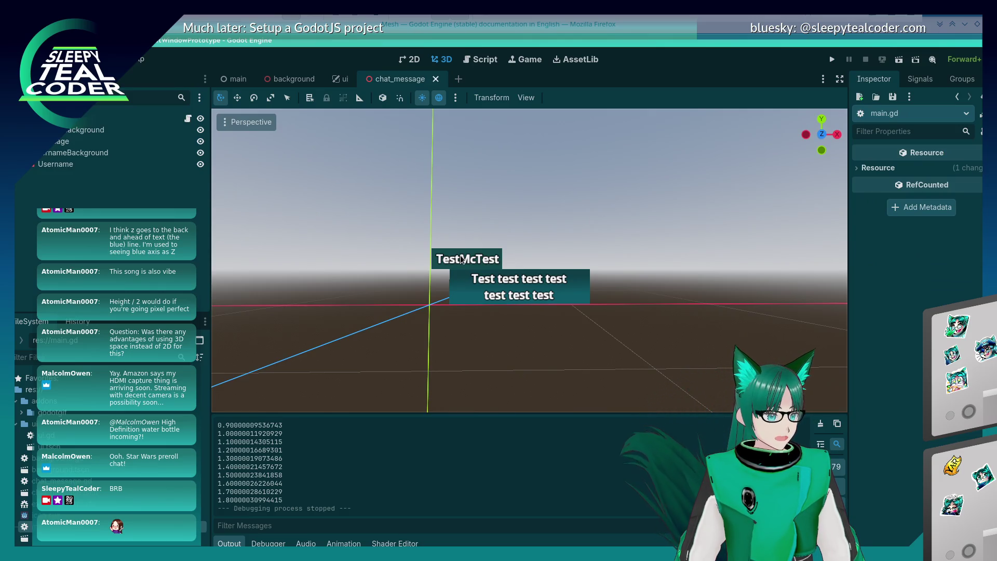
- Open the ui scene in 2D to view the HUD's Add Message and Clear Messages buttons
left_click(341, 79)
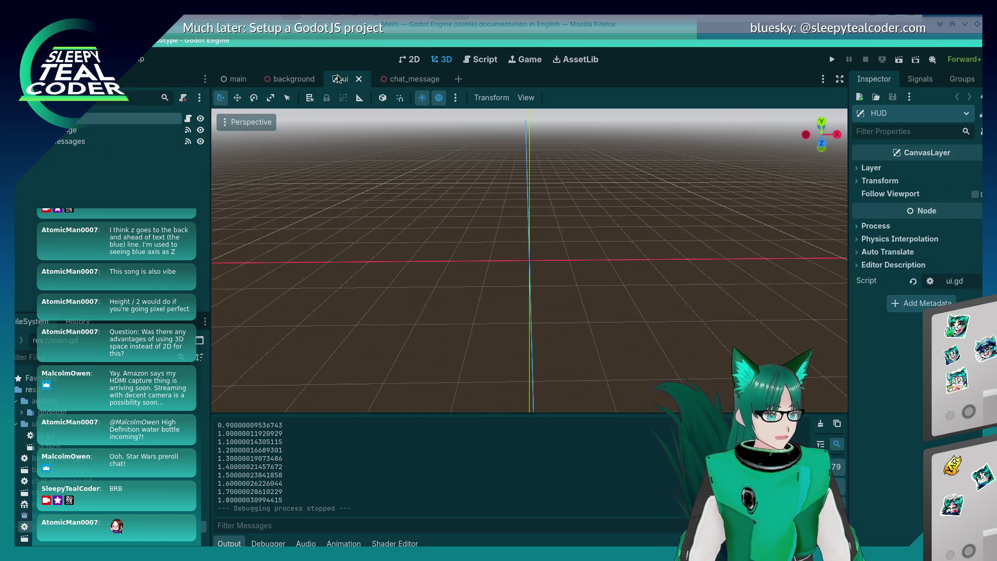
left_click(402, 64)
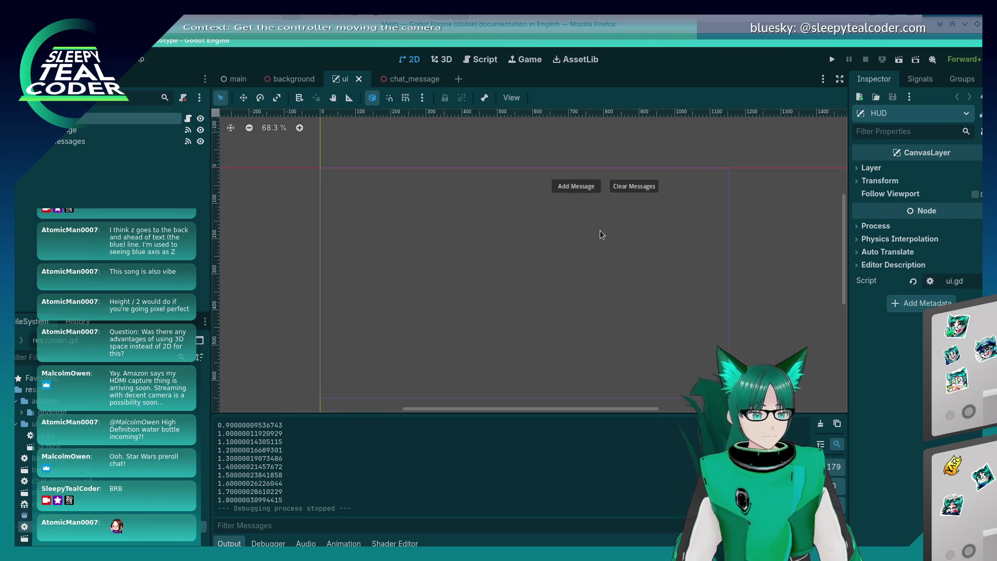
scroll(535, 195, "up", 1)
scroll(535, 194, "up", 2)
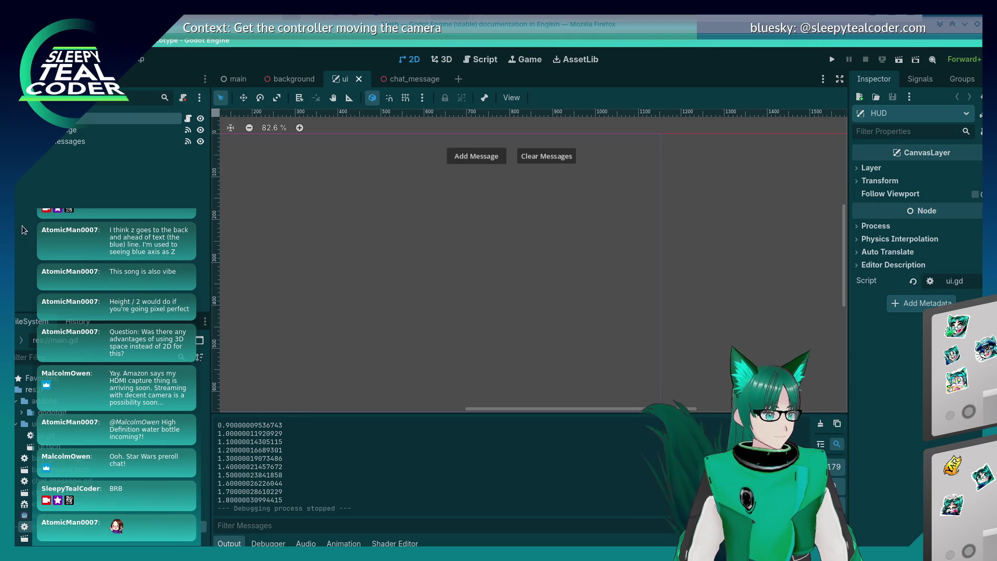
right_click(63, 119)
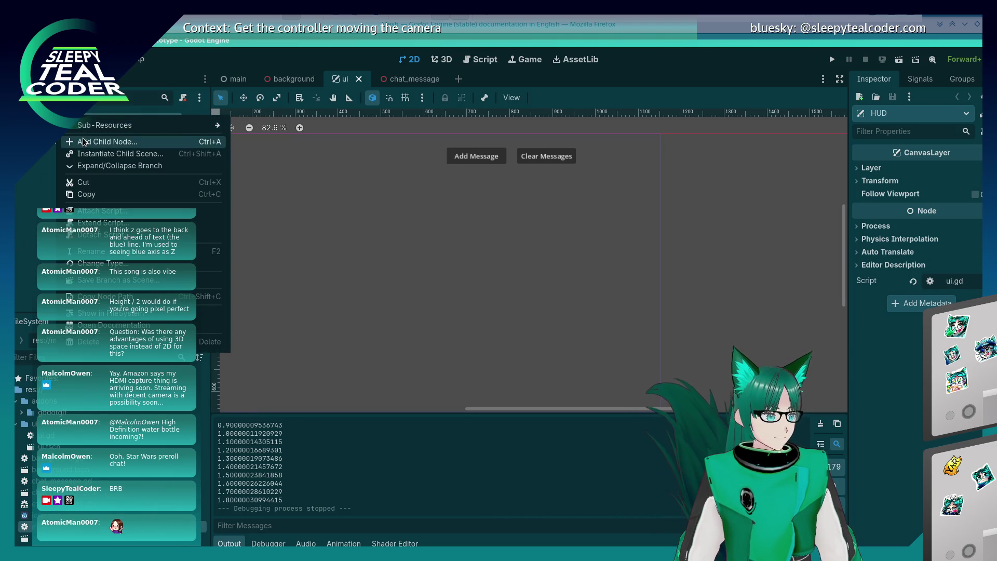
- Add a TextEdit child node under HUD and rename it Username
left_click(78, 142)
left_click(289, 334)
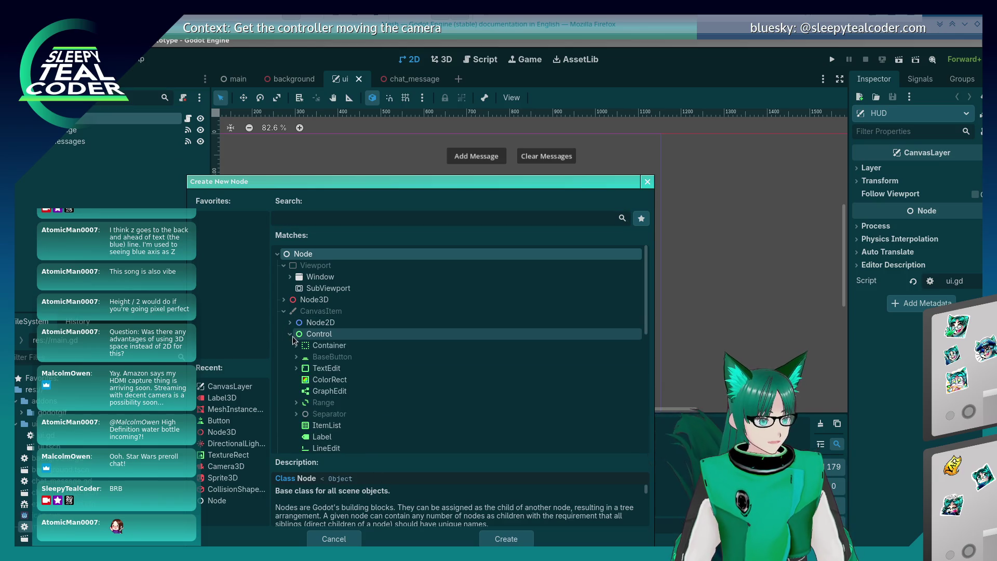
scroll(338, 400, "down", 2)
left_click(343, 319)
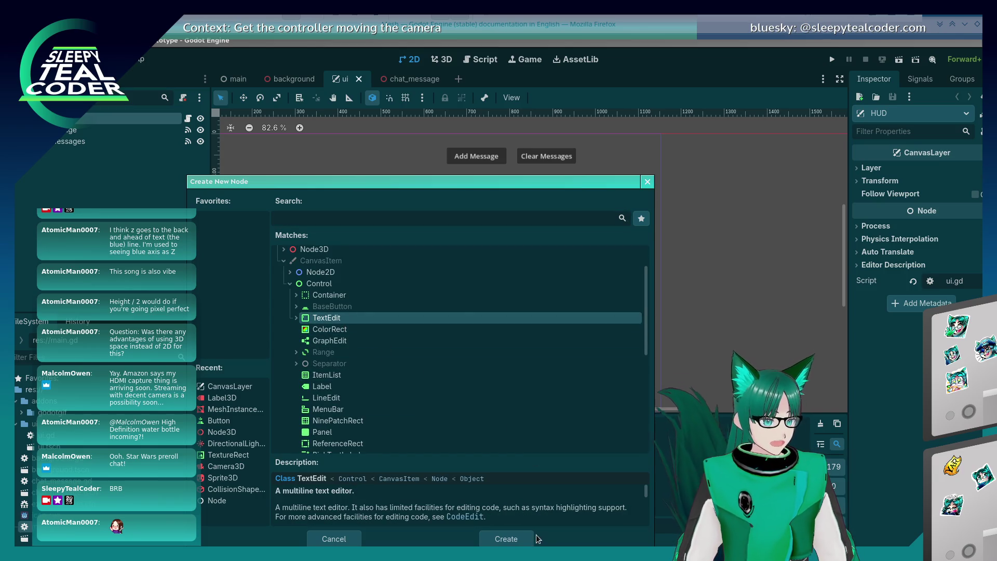
left_click(507, 538)
double_click(53, 153)
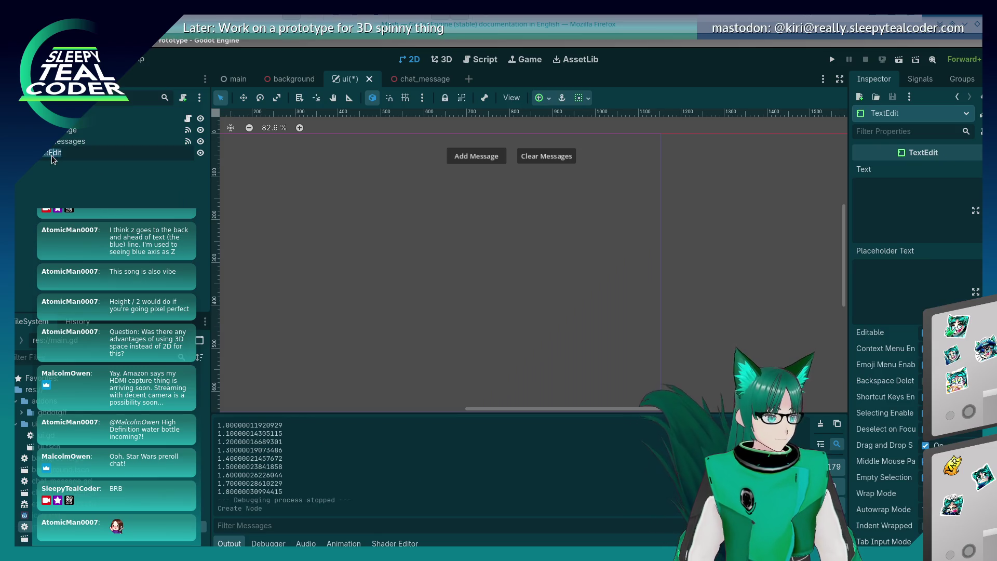
key("BackSpace")
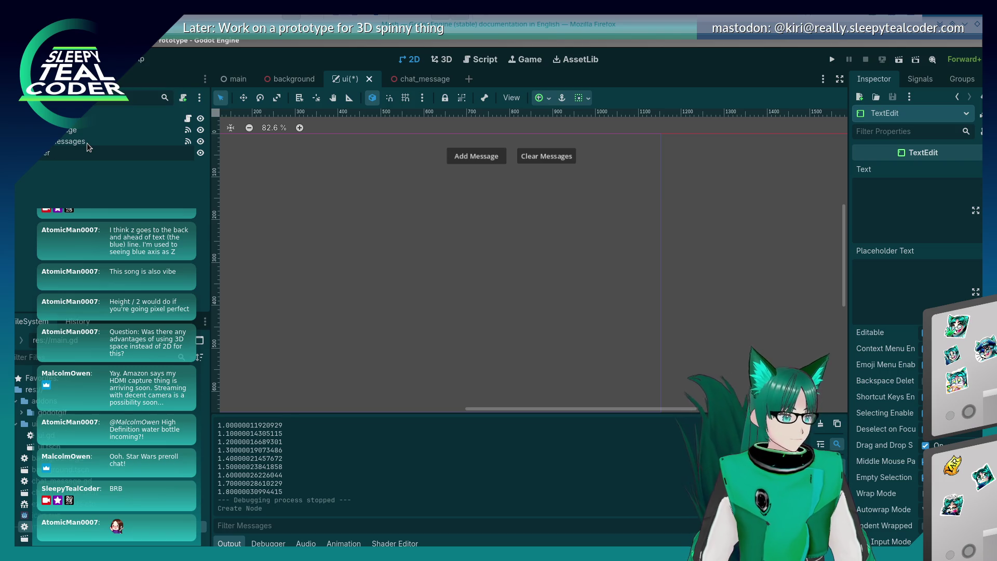
type("ame")
key("Return")
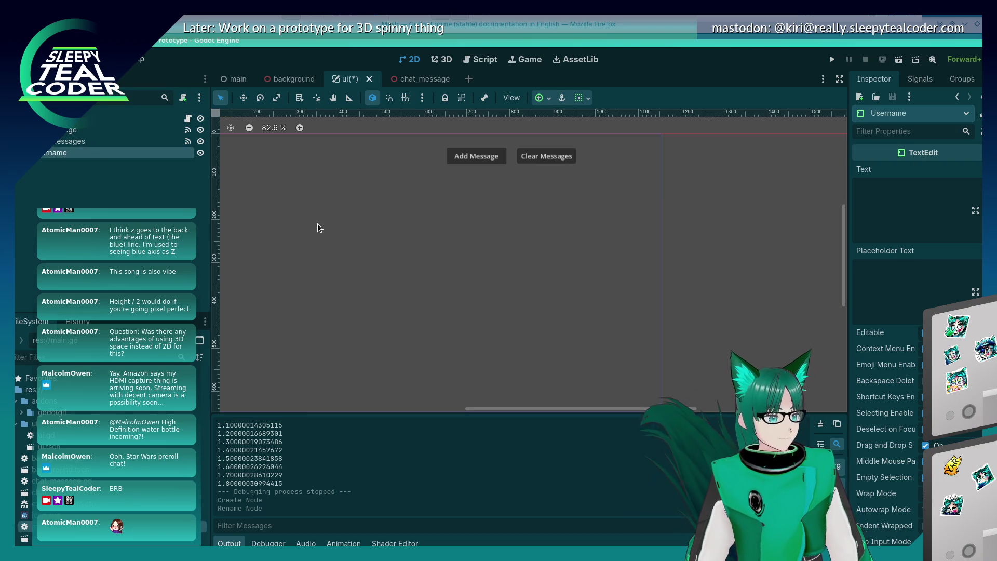
- Move the Username box below the buttons to (652, 135) and widen it to 222 × 34
left_click_drag(316, 225, 475, 280)
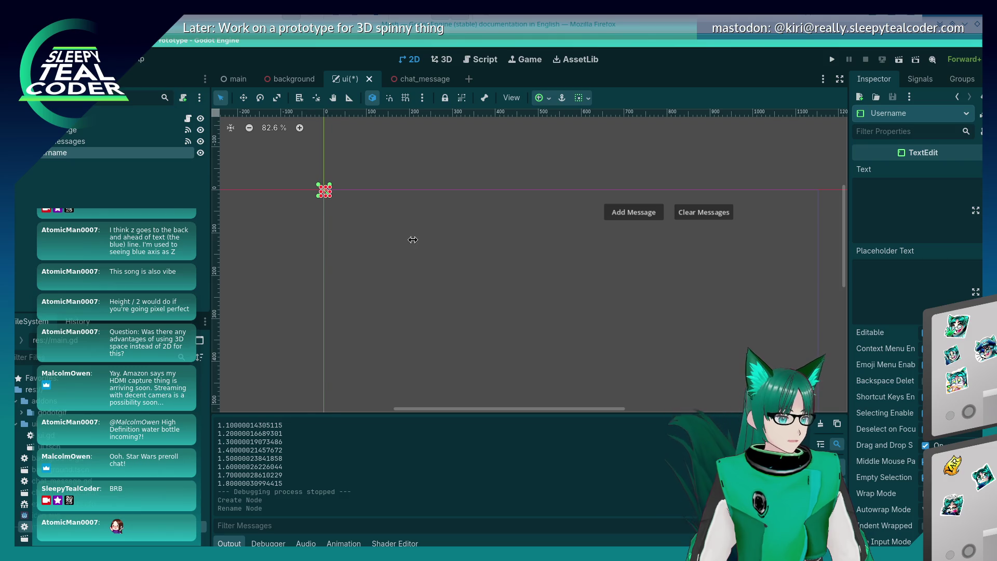
left_click(405, 242)
mouse_move(325, 195)
left_mouse_down()
mouse_move(630, 242)
mouse_move(612, 231)
mouse_move(608, 250)
mouse_move(643, 267)
mouse_move(621, 262)
mouse_move(681, 263)
left_mouse_up()
left_click(659, 296)
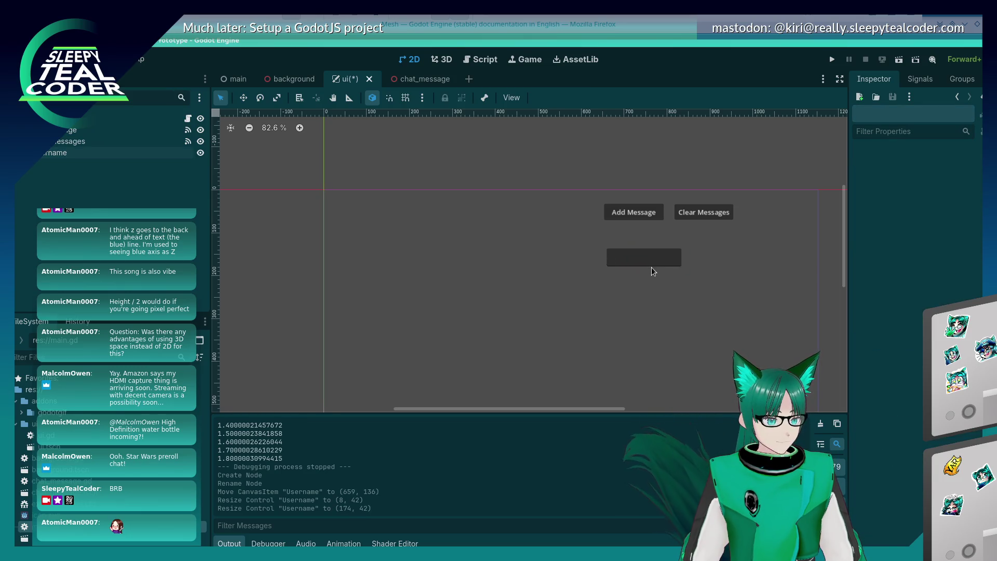
left_click(634, 259)
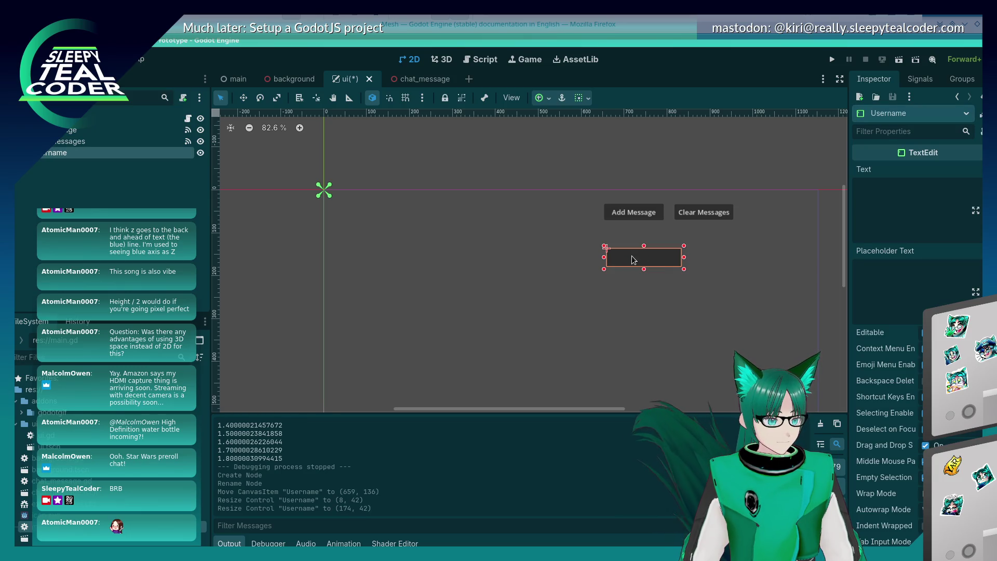
mouse_move(684, 271)
left_mouse_down()
mouse_move(697, 266)
mouse_move(675, 260)
mouse_move(699, 255)
left_mouse_up()
left_click(684, 285)
left_click(679, 256)
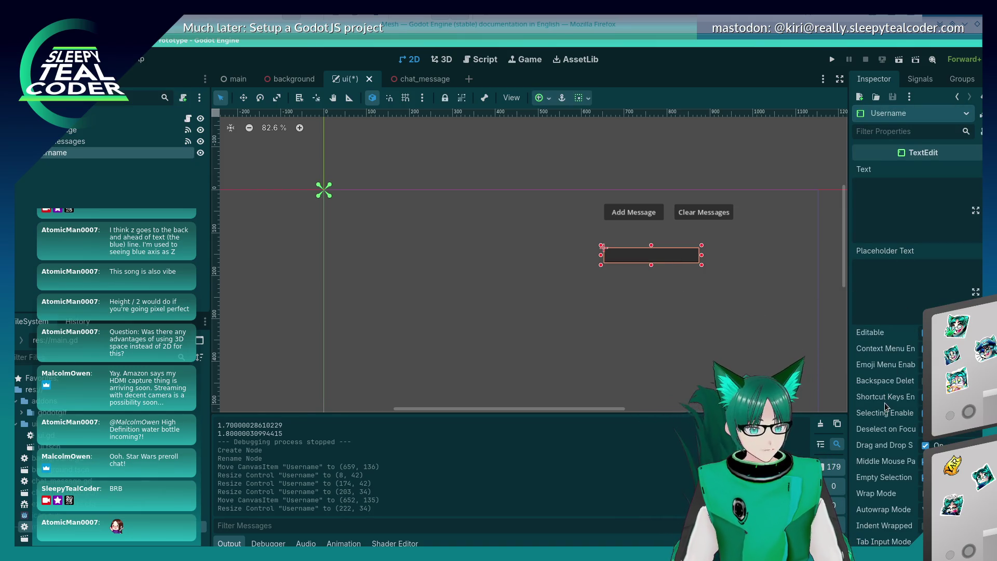
scroll(886, 406, "down", 2)
- Enable backspace deletes composite character for the Username TextEdit in the Inspector
scroll(887, 406, "down", 2)
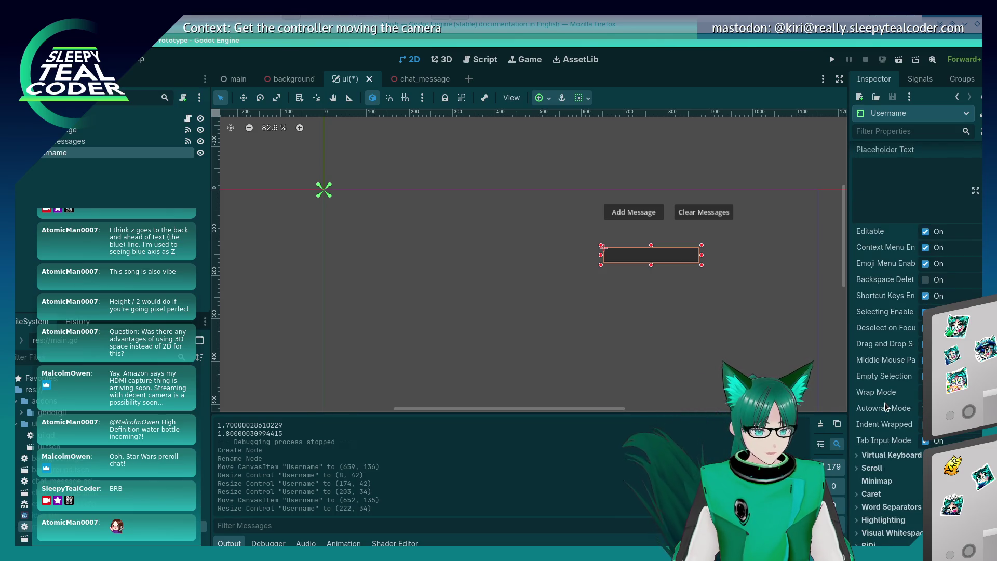
scroll(886, 407, "down", 6)
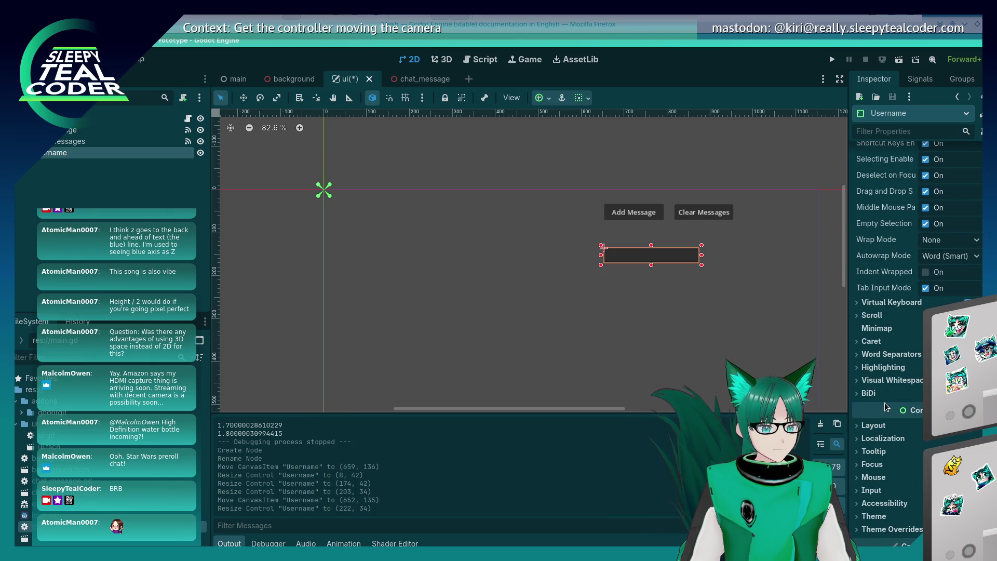
scroll(887, 406, "down", 2)
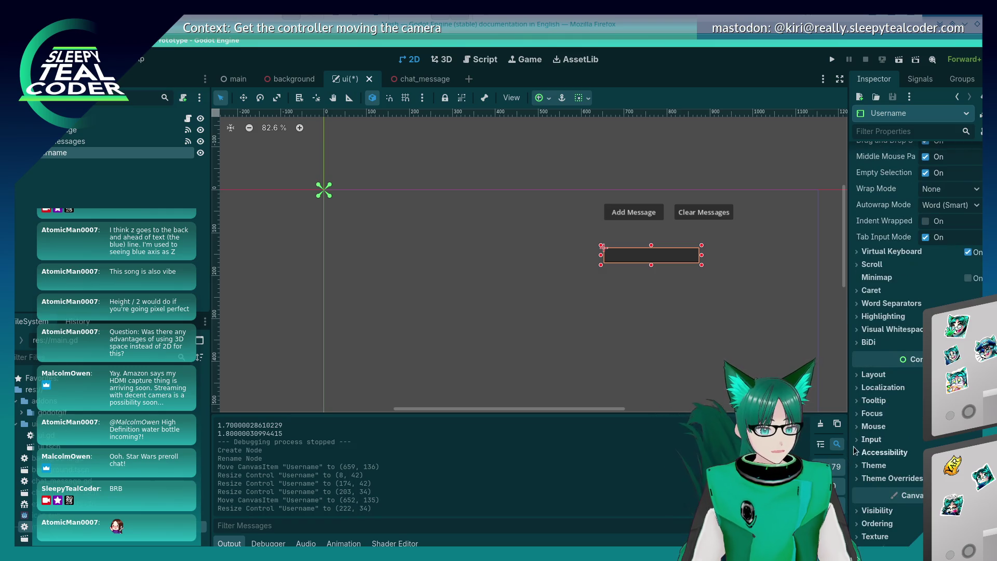
scroll(891, 382, "up", 4)
scroll(890, 382, "up", 4)
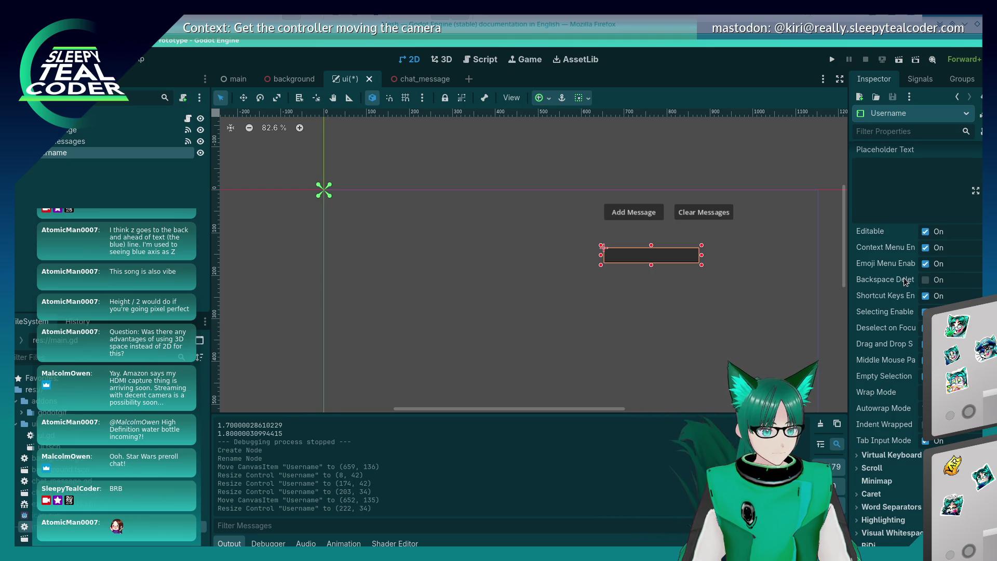
mouse_move(904, 281)
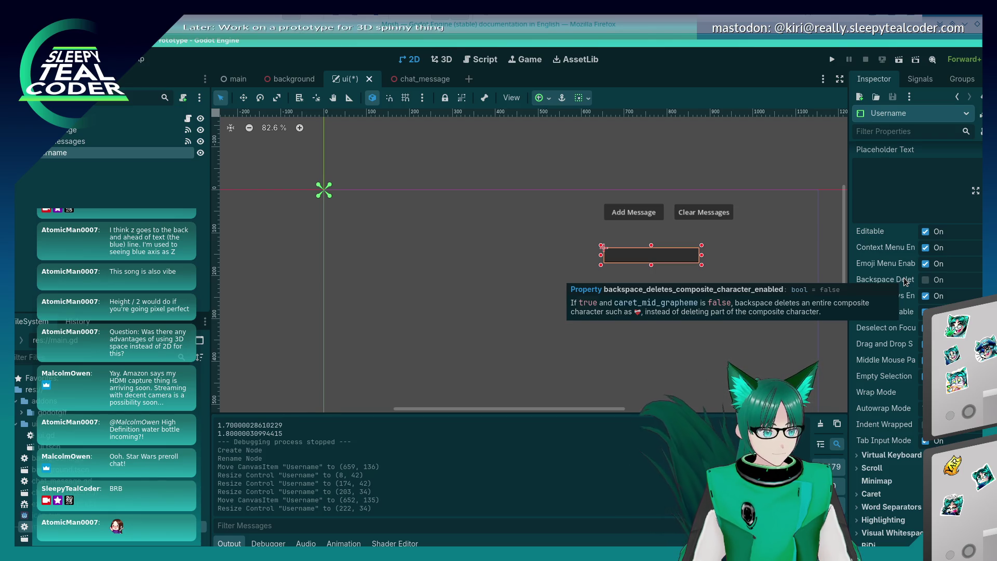
left_click(925, 280)
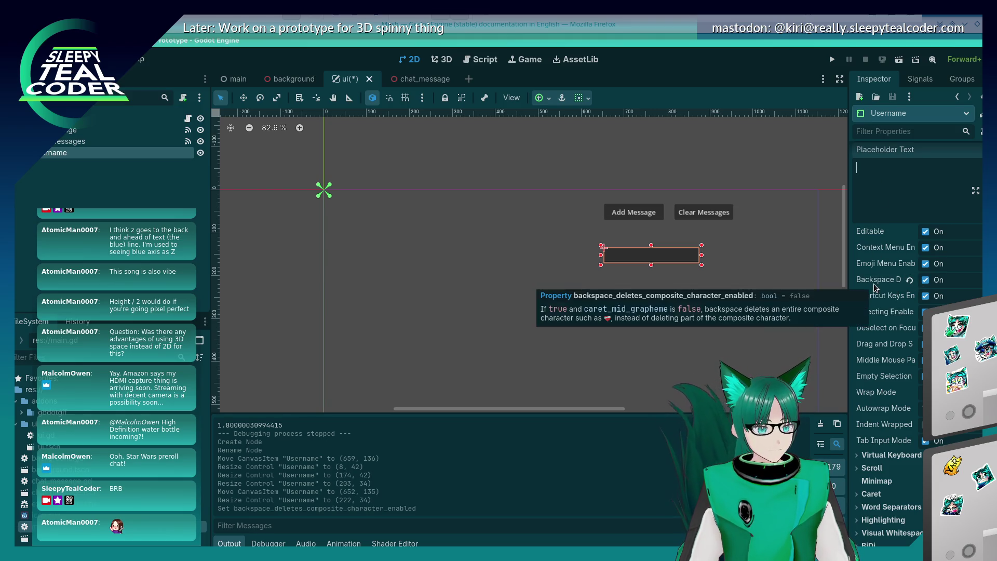
scroll(876, 289, "down", 2)
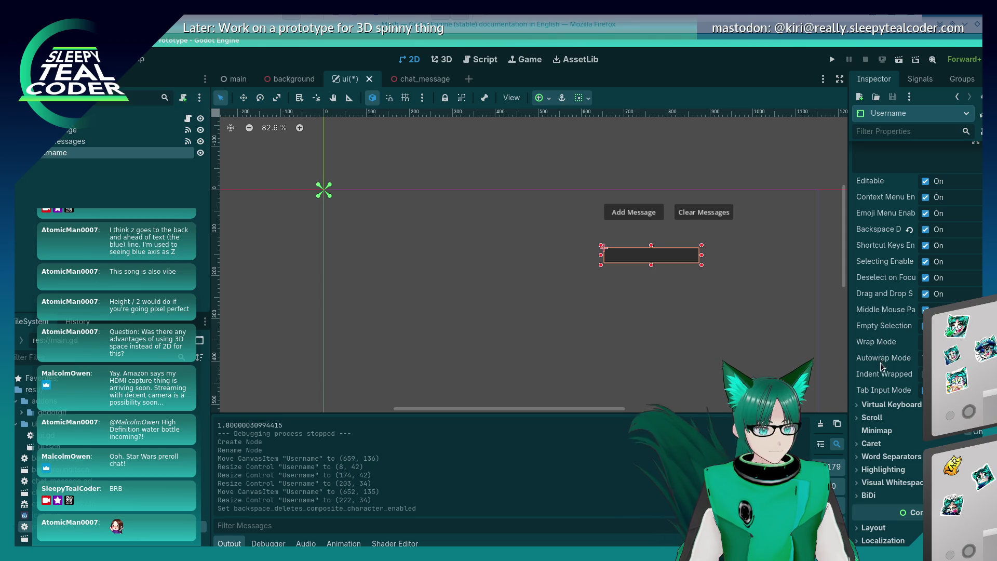
scroll(882, 379, "up", 3)
left_click(879, 224)
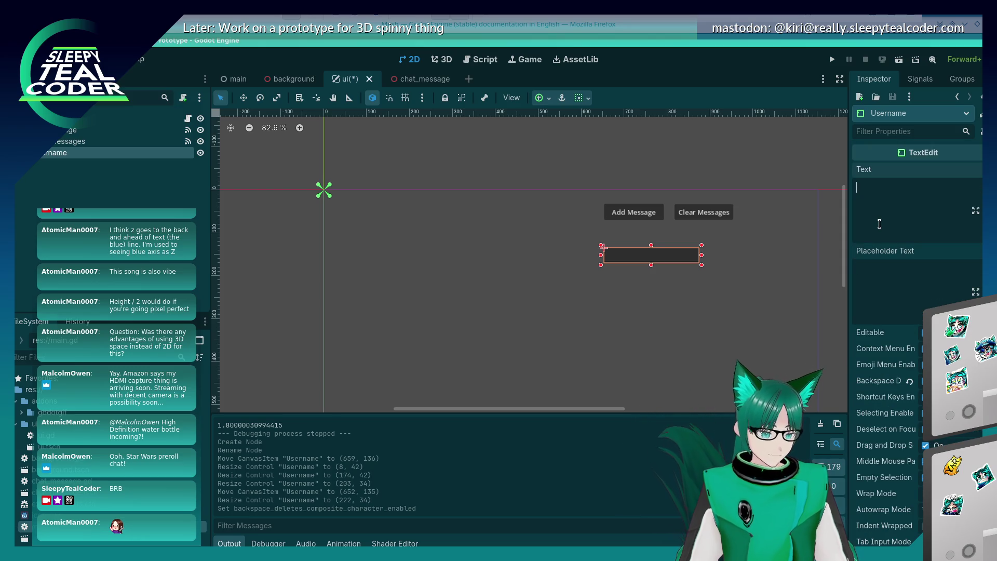
- Try and clear some test text, then set the Username placeholder text to 'Username'
type("B")
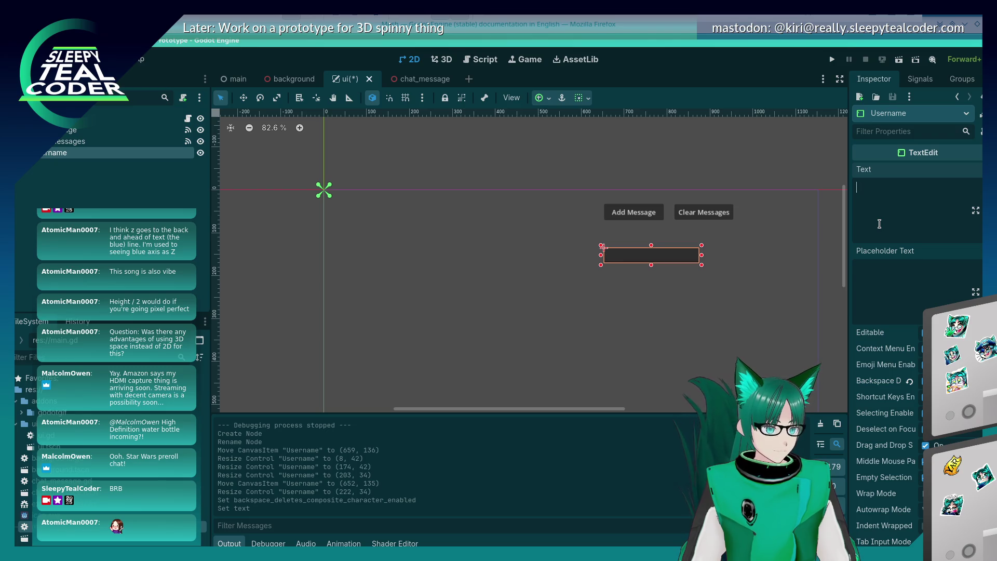
type("Baaa")
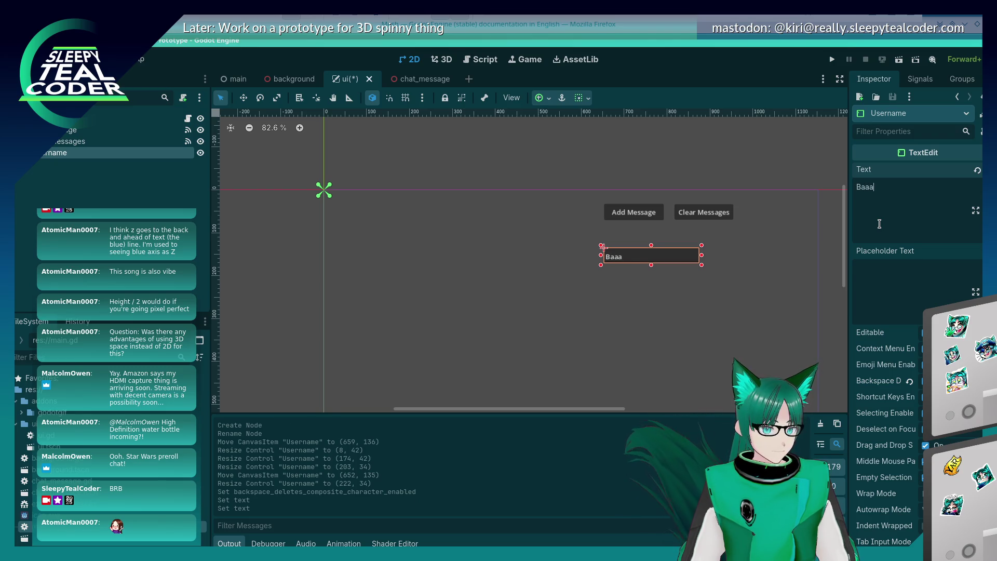
type("aaaaaaaaaaa")
key("Return")
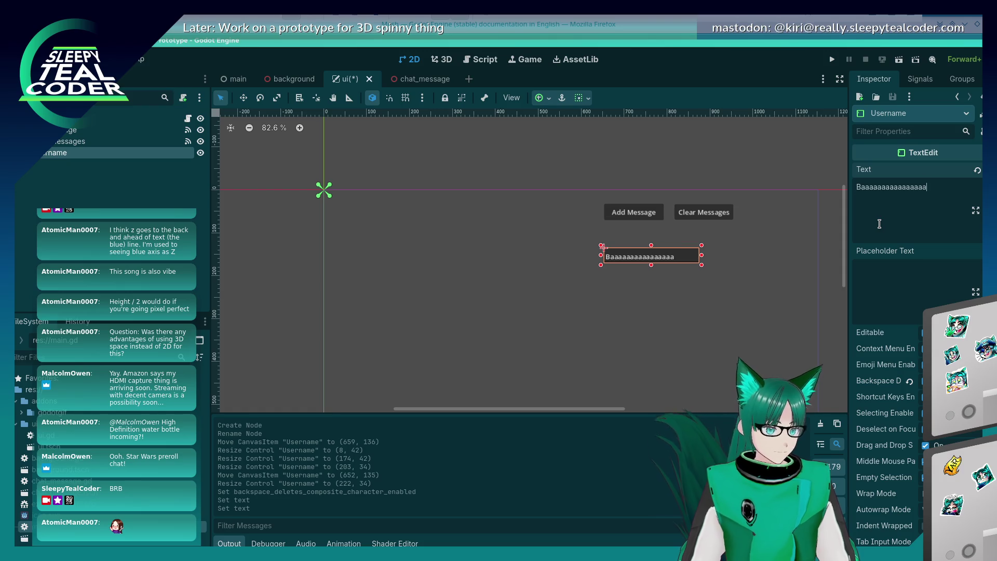
key("ctrl+a")
key("BackSpace")
left_click(978, 263)
type("U")
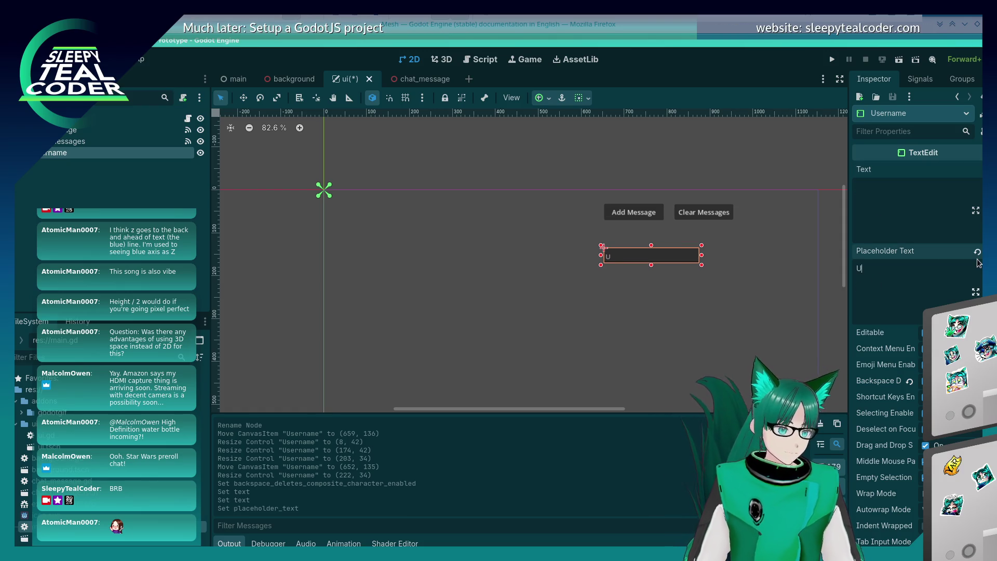
type("sername")
- Move the Username box up to (651, 91) and widen it to 303 × 34
left_click(723, 266)
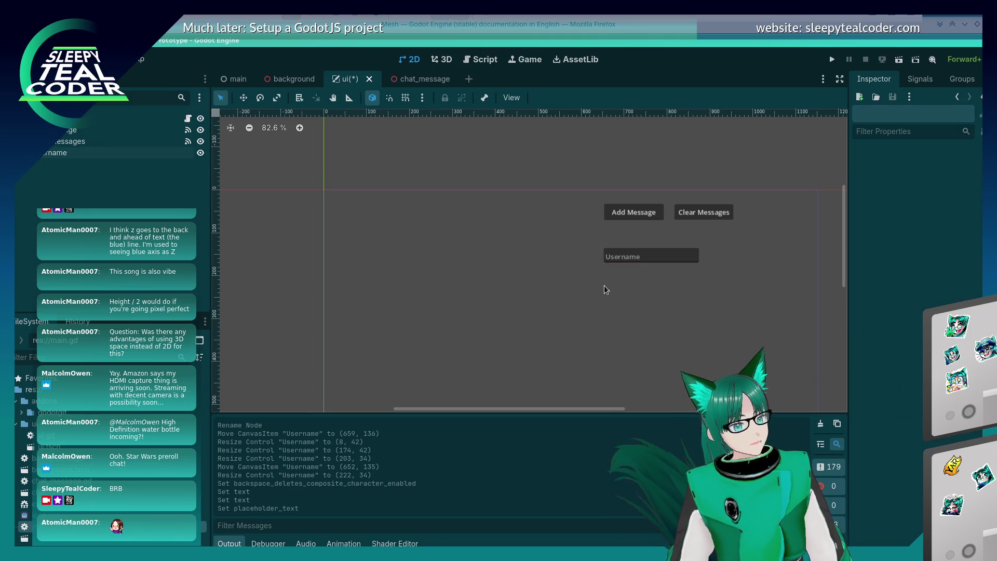
left_click_drag(620, 259, 619, 241)
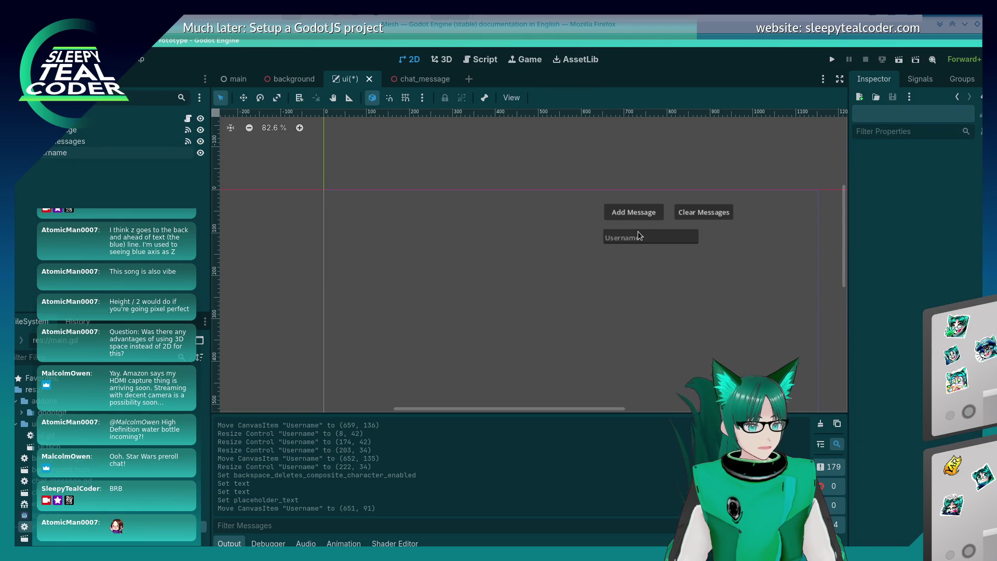
left_click_drag(703, 237, 735, 238)
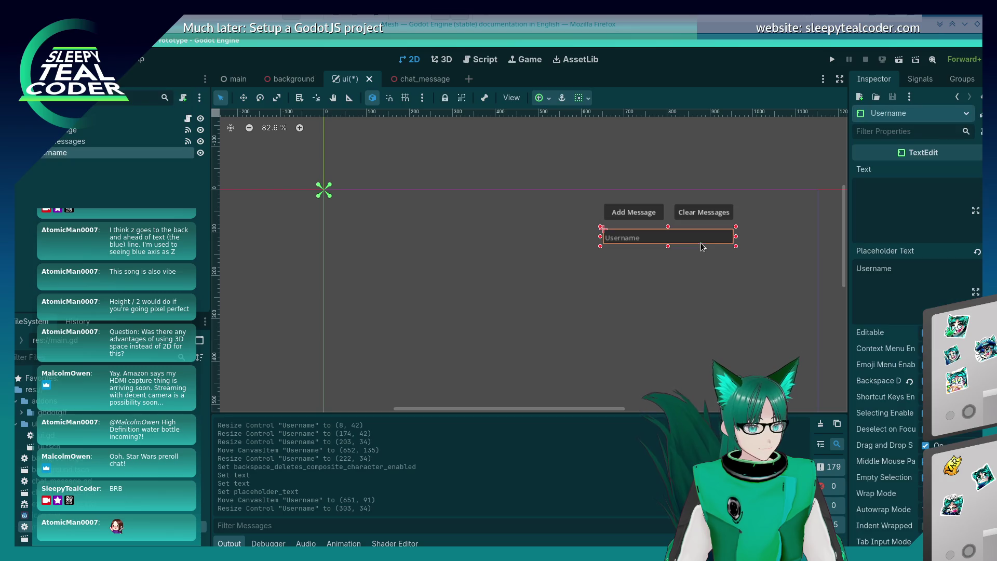
left_click(654, 331)
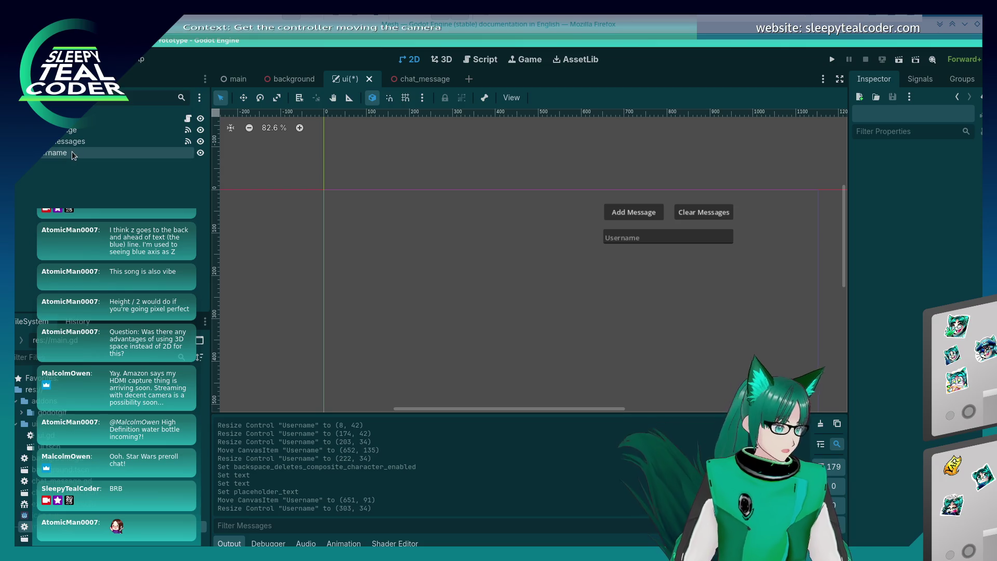
right_click(52, 123)
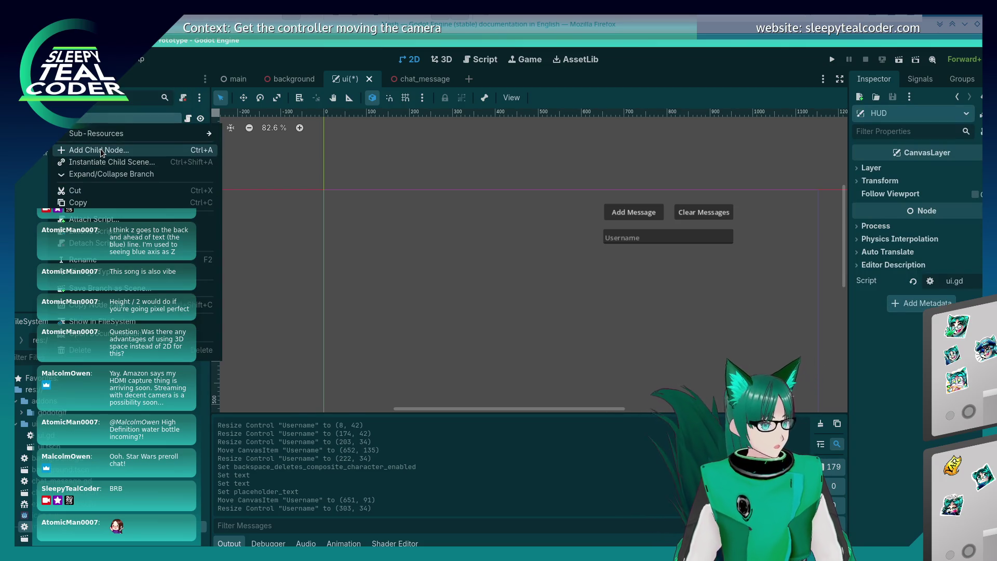
- Add another TextEdit under HUD and name it Message
left_click(99, 150)
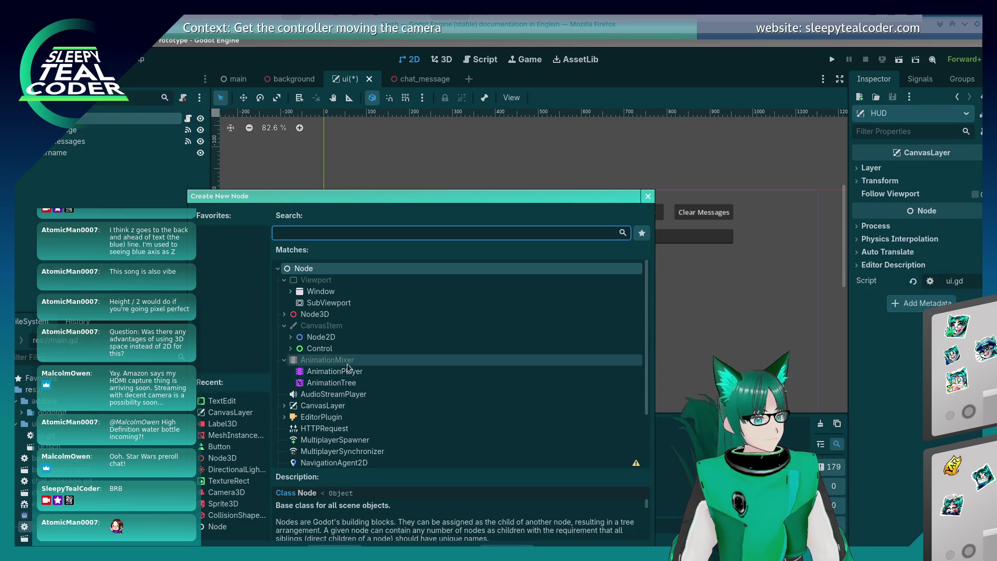
left_click(292, 350)
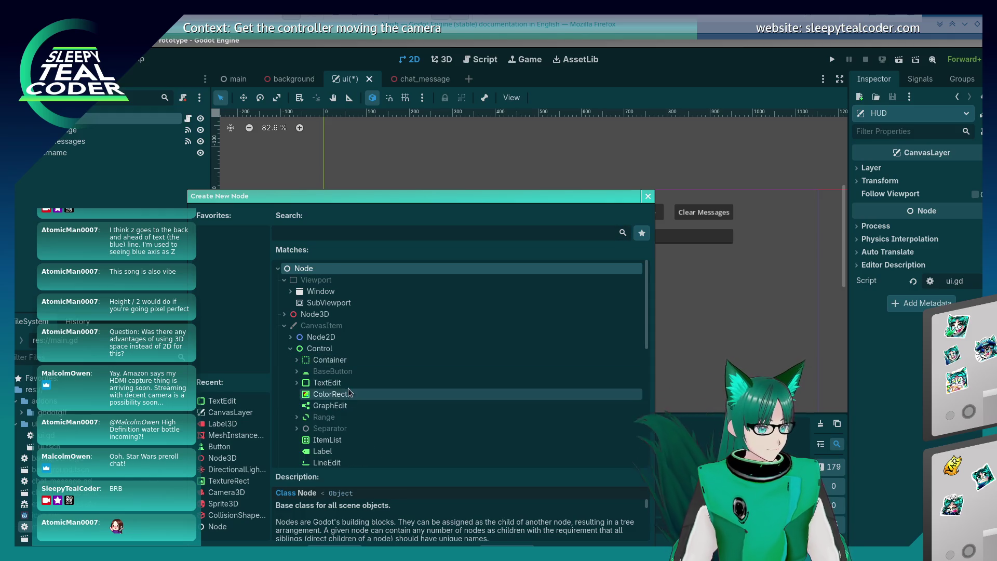
double_click(327, 382)
double_click(48, 165)
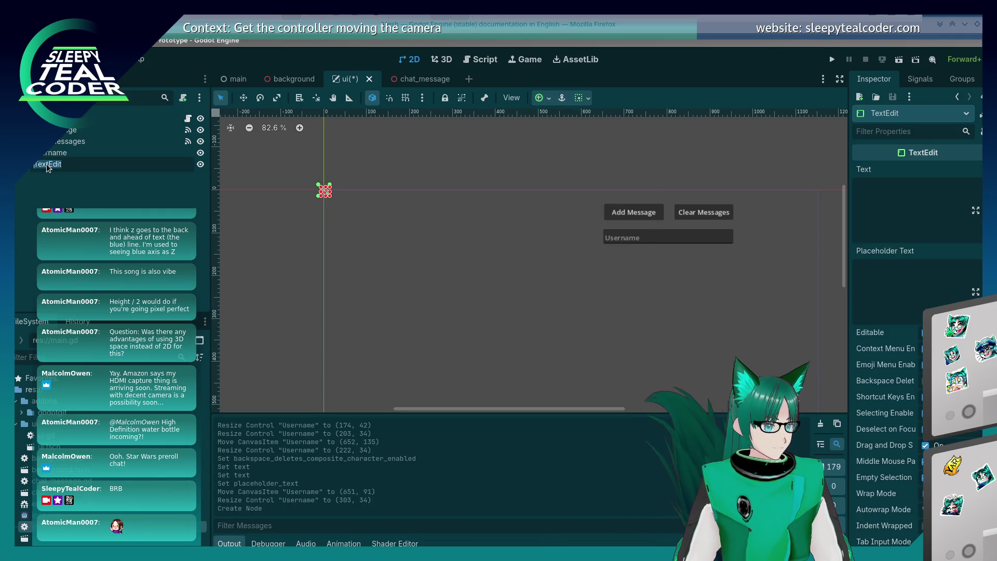
type("Message")
key("Return")
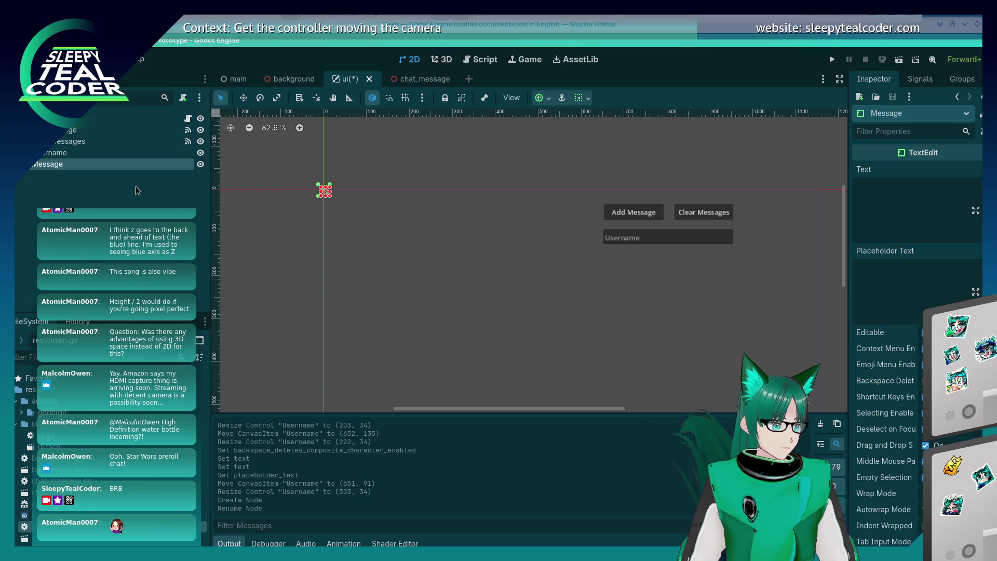
- Size the Message box to 304 × 104 below Username with 'Message' placeholder text
left_click(335, 290)
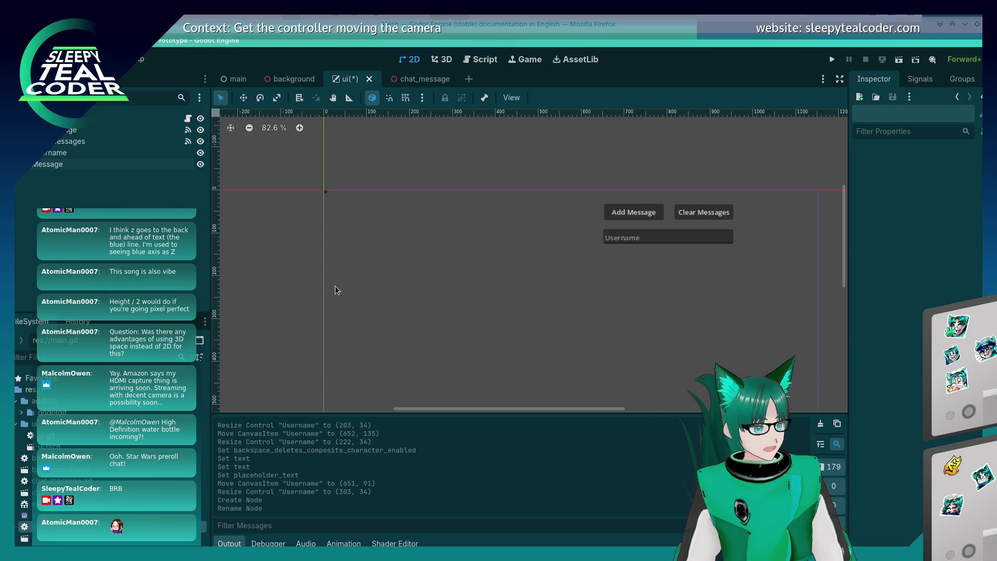
left_click(326, 197)
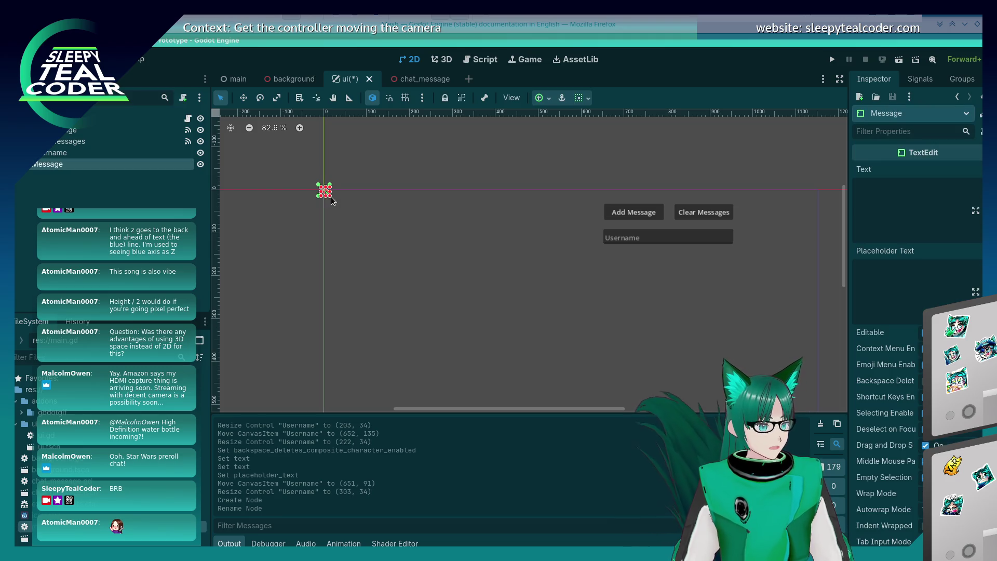
mouse_move(329, 198)
left_mouse_down()
mouse_move(403, 243)
mouse_move(615, 293)
mouse_move(675, 273)
mouse_move(737, 273)
left_mouse_up()
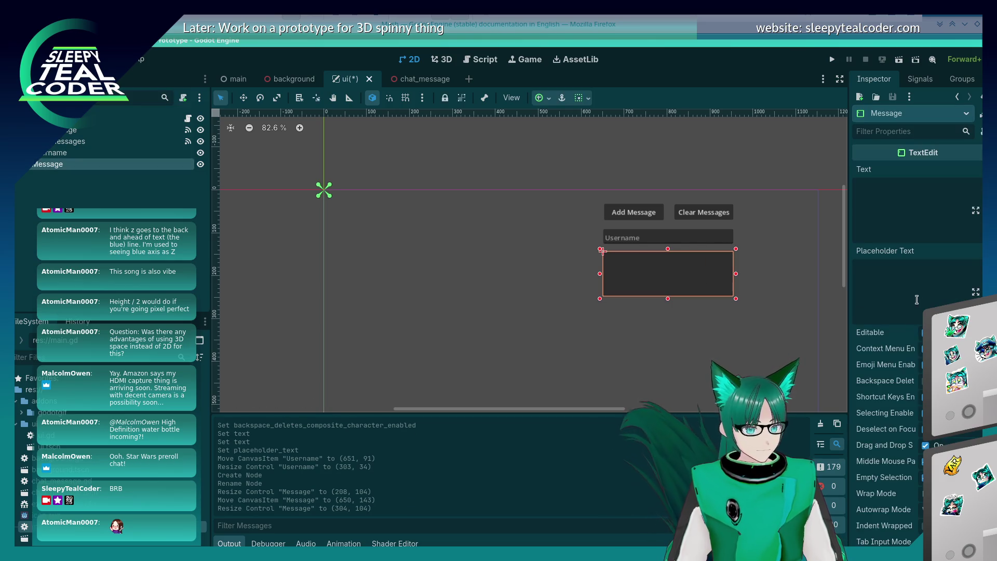
left_click(916, 300)
type("Message")
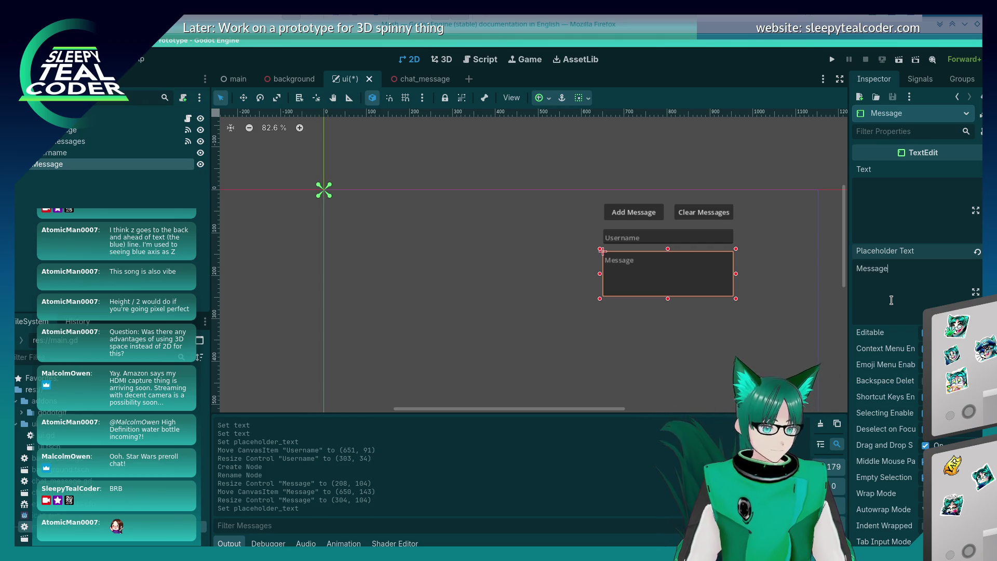
left_click(644, 330)
left_click(644, 281)
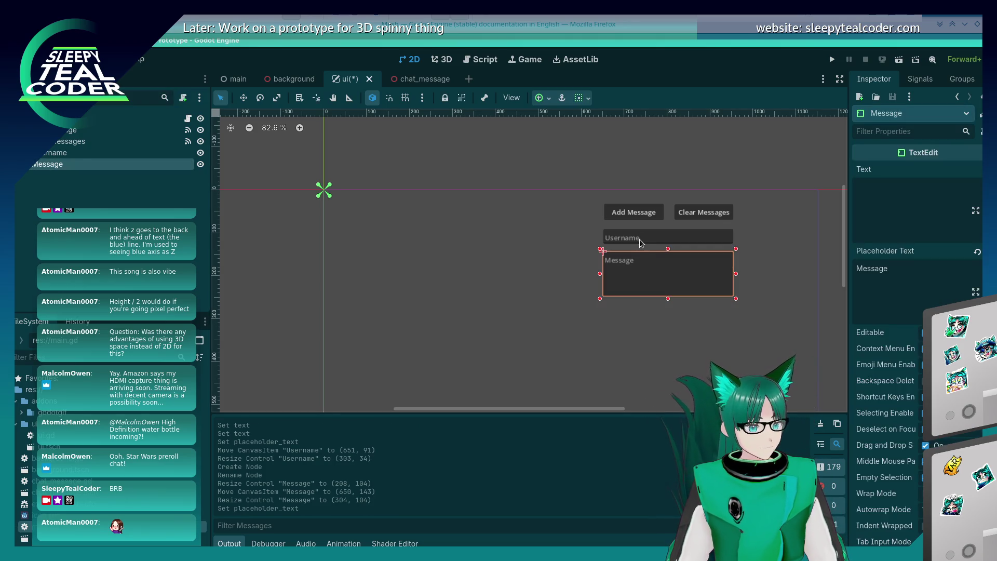
left_click(641, 244)
left_click(880, 198)
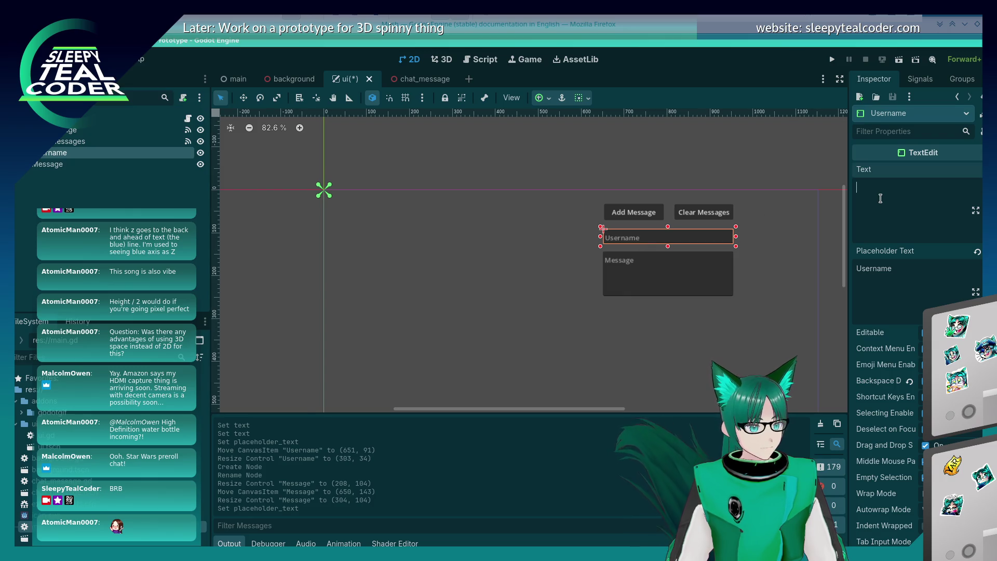
- Fill Username with 'TestMcTest' and Message with repeated 'Test test test' sample words
type("TestMcTest")
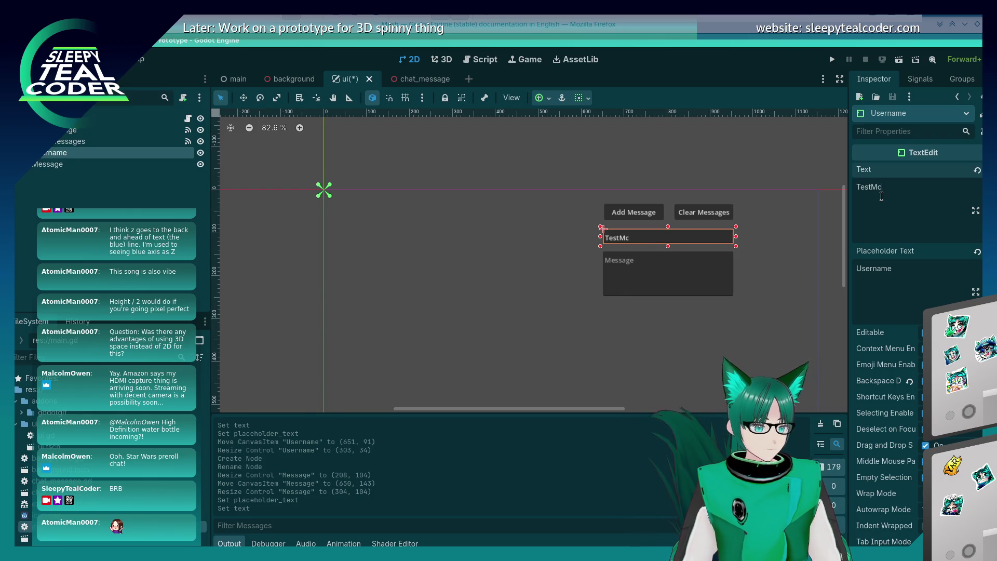
left_click(716, 285)
left_click(900, 191)
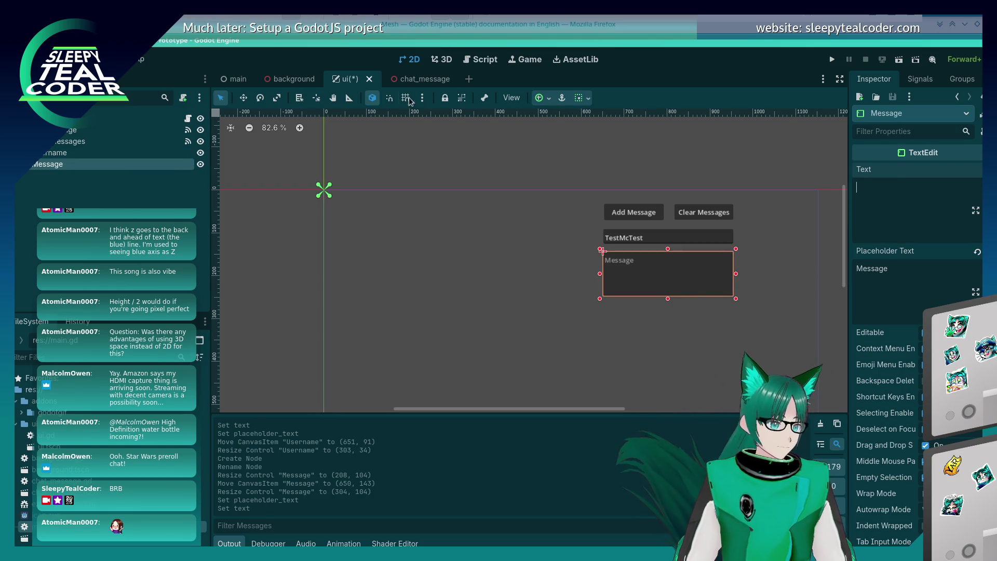
left_click(411, 79)
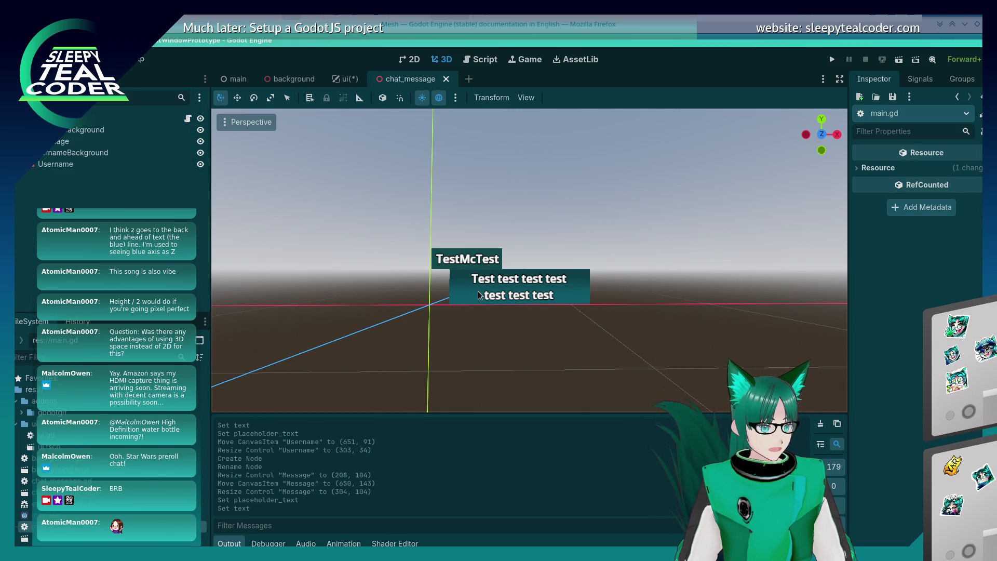
left_click(343, 80)
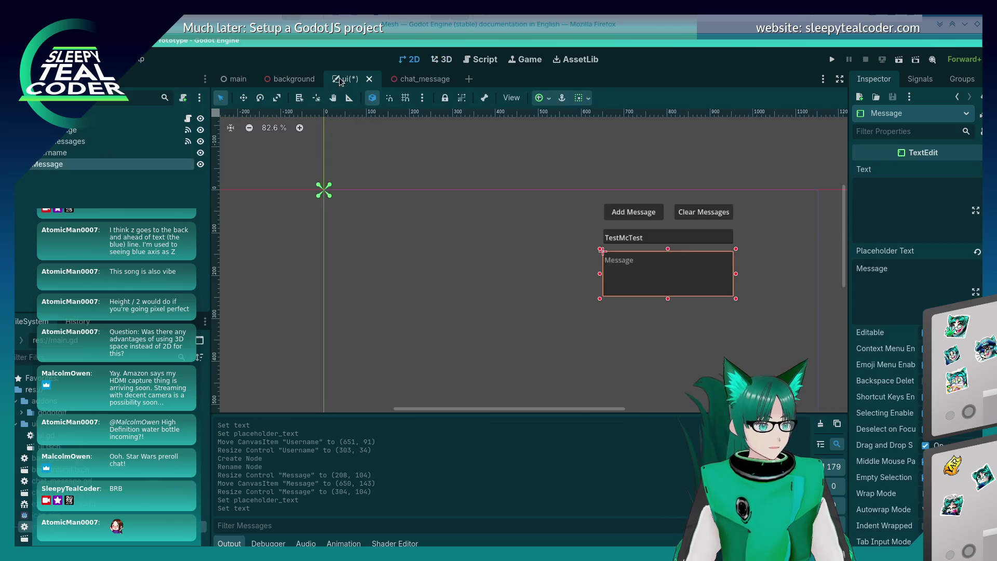
type("Test test")
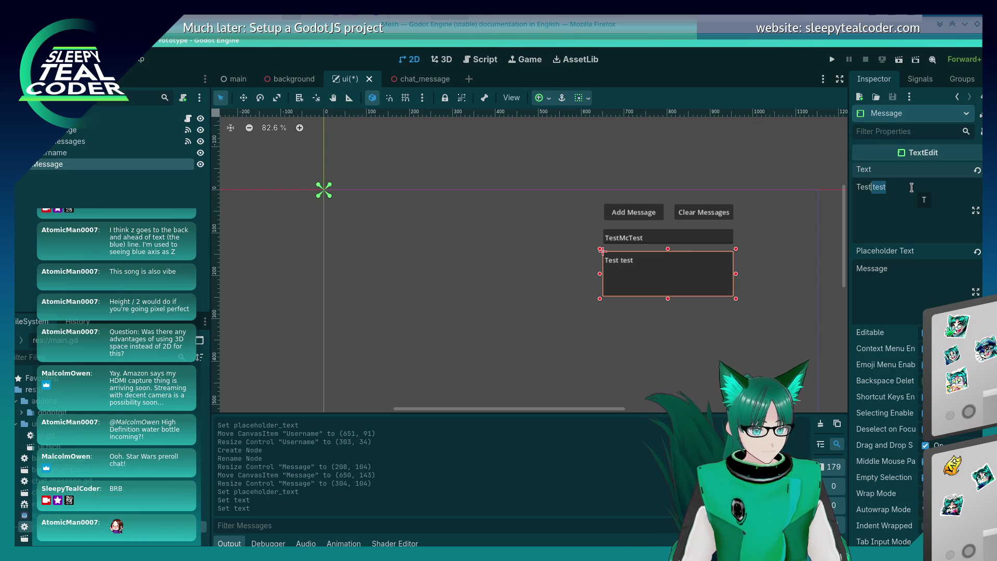
type(" test")
type("test test test")
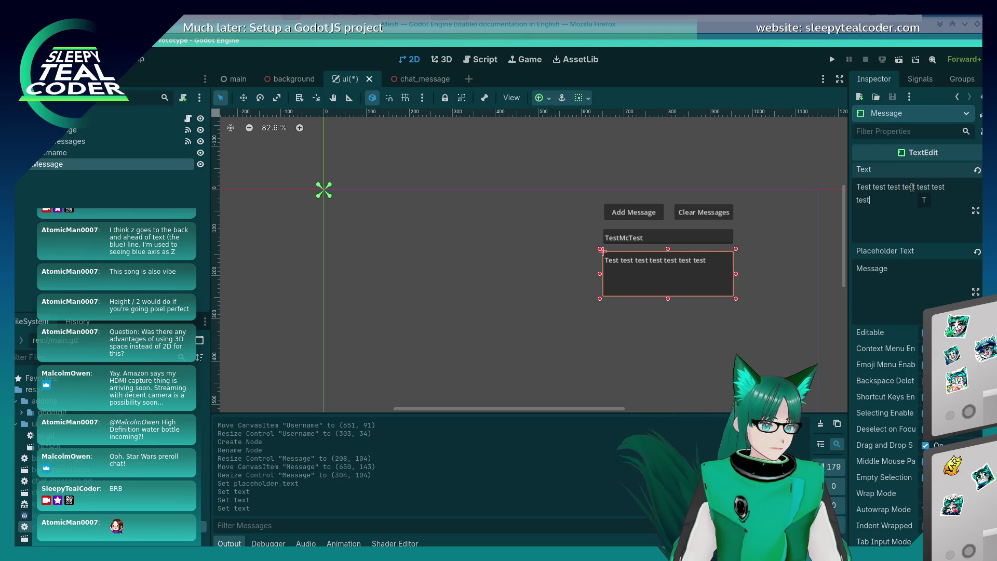
left_click(653, 363)
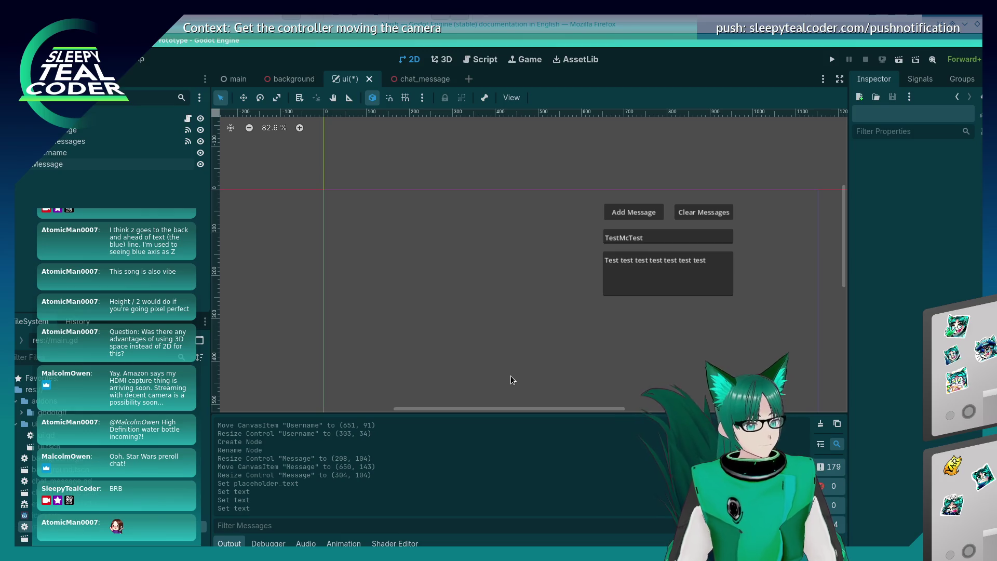
- Run the project, click into its Username and Message fields, then stop the game
left_click(629, 214)
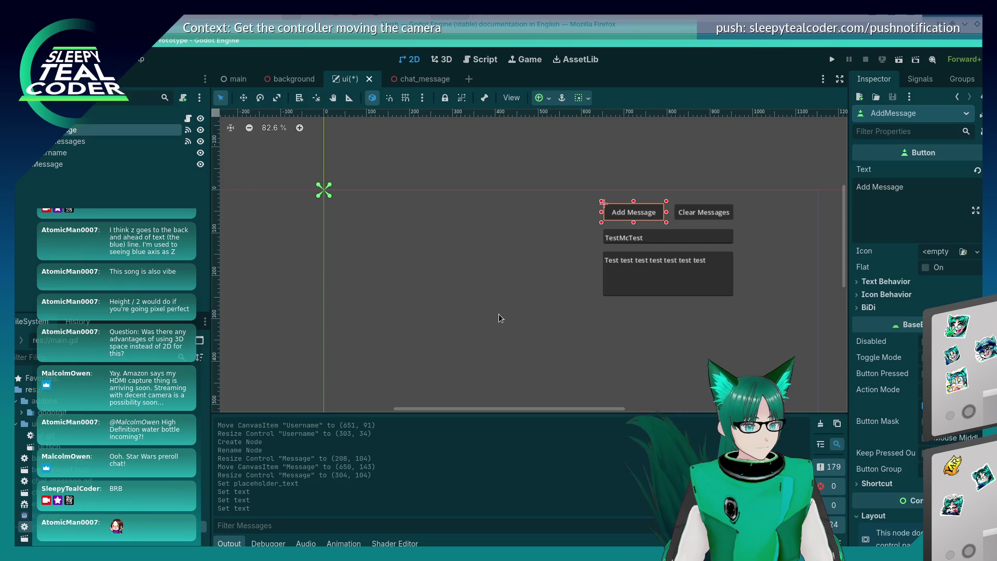
left_click(498, 314)
left_click(832, 60)
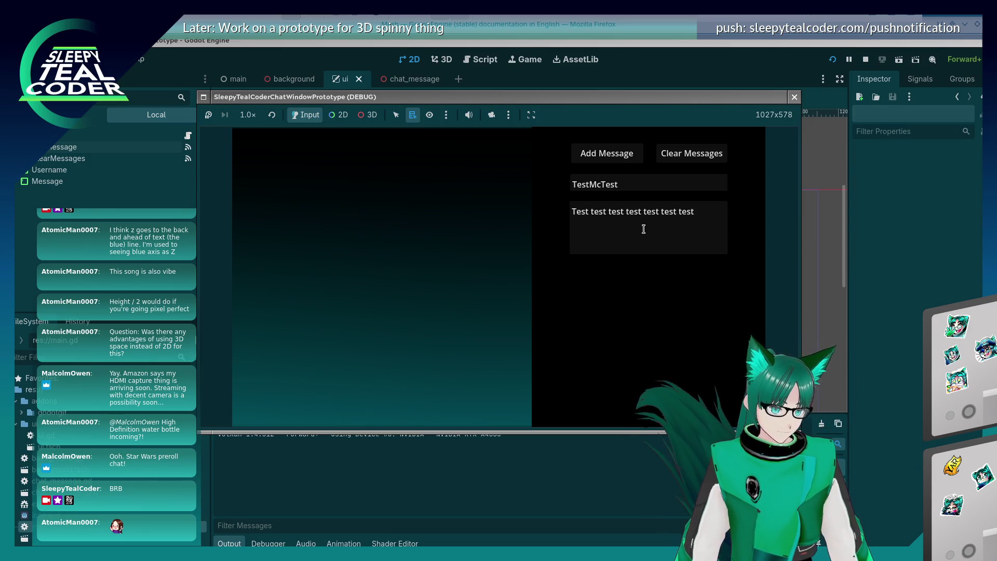
left_click(643, 229)
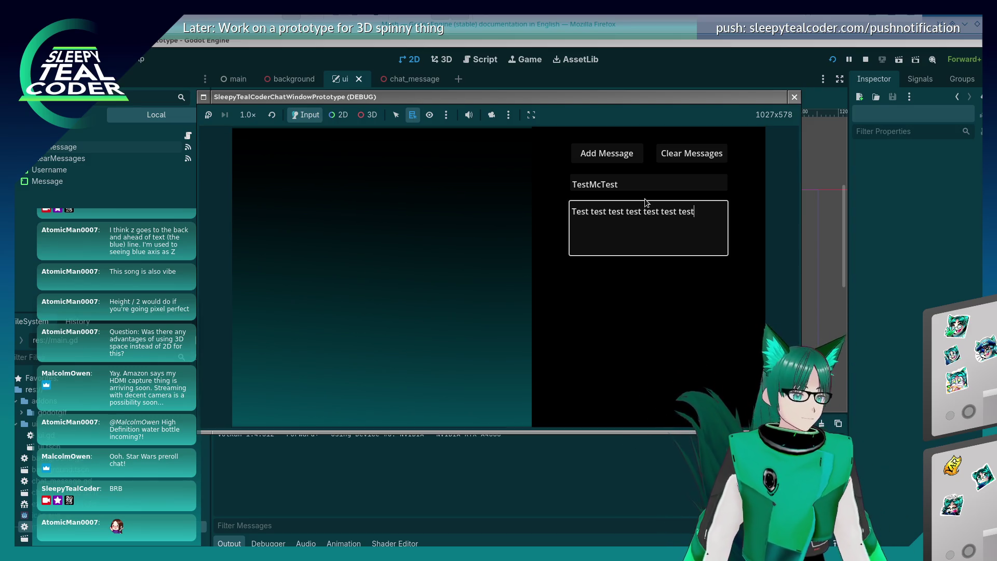
left_click(630, 184)
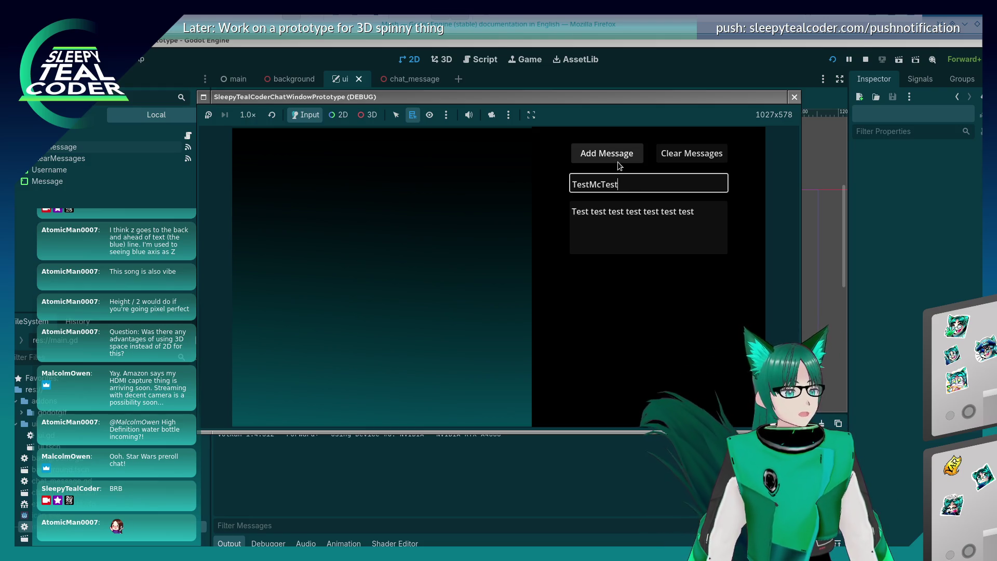
left_click(796, 97)
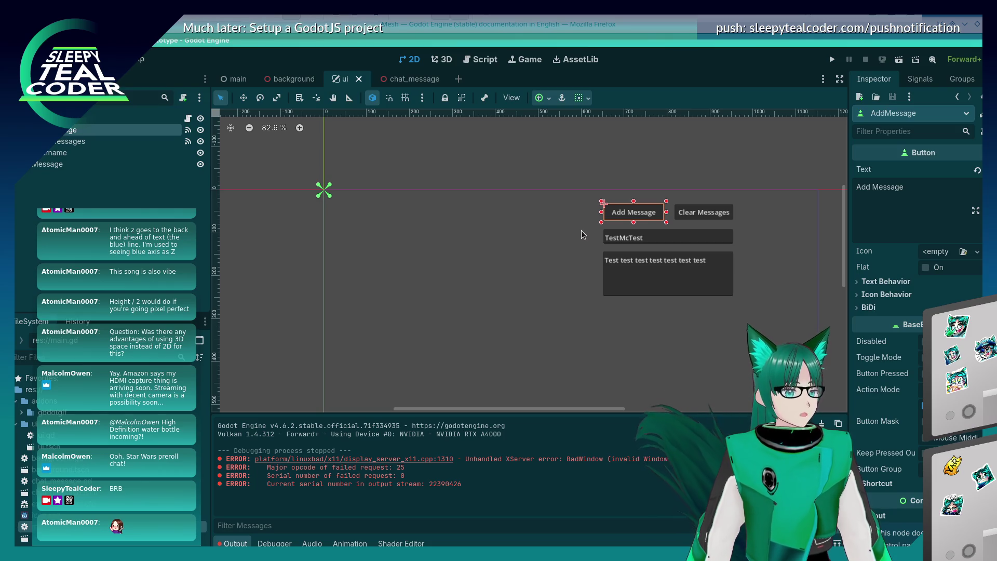
- Open ui.gd from the Add Message button's pressed() signal connection and save
left_click(920, 79)
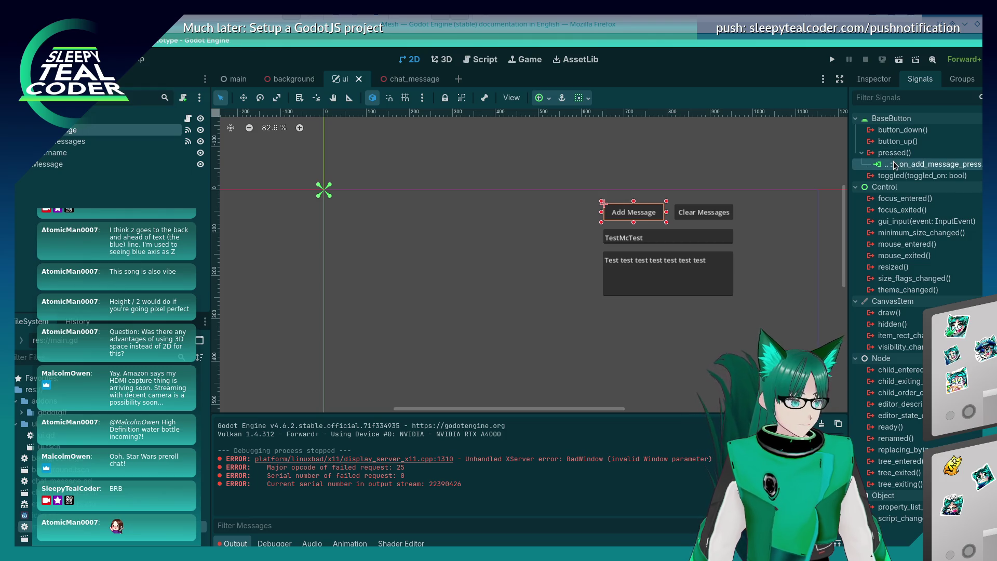
double_click(895, 165)
type("add_message.emit()")
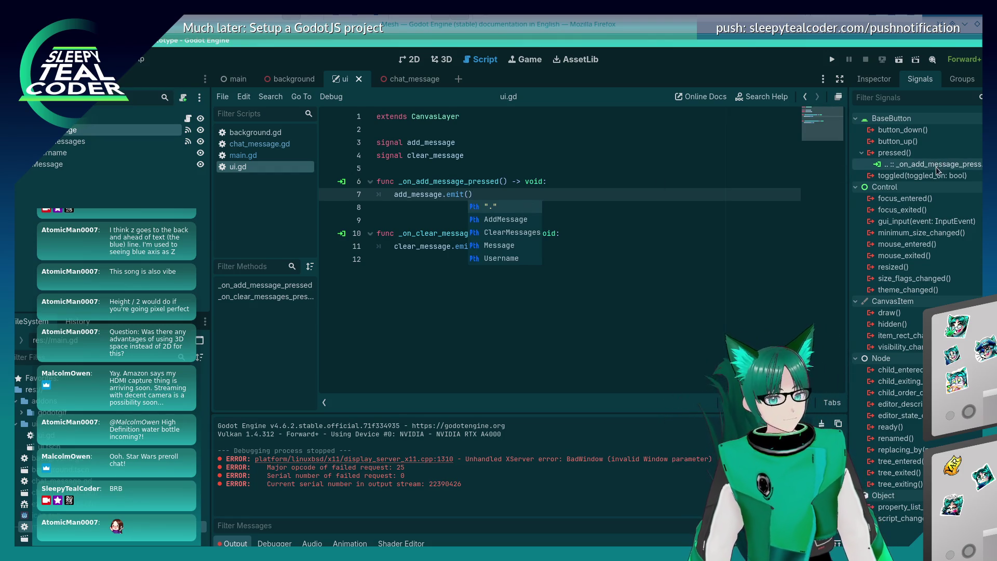
left_click(675, 239)
key("ctrl+s")
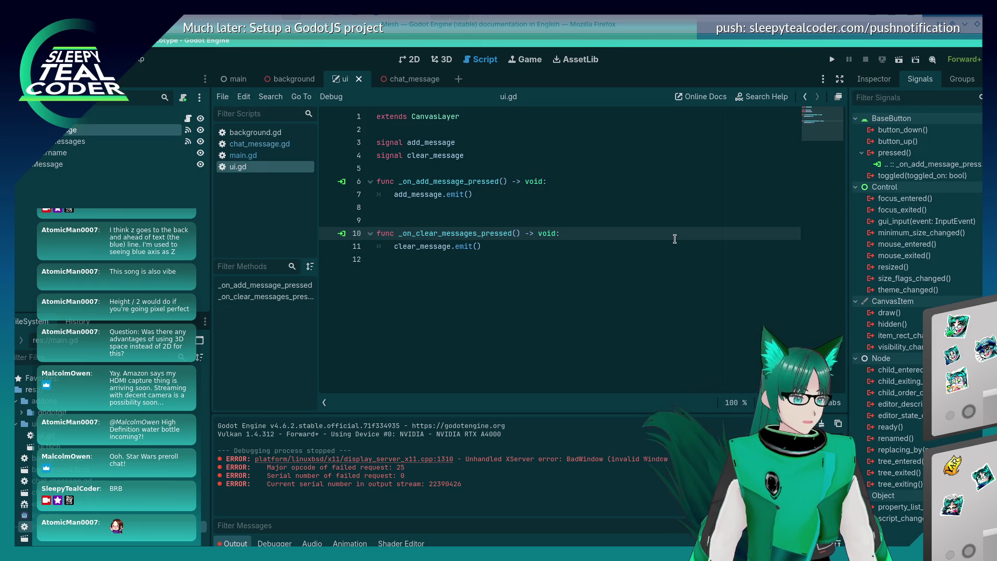
- Look over main.gd and chat_message.gd, then return to ui.gd's add_message emit code
left_click(286, 157)
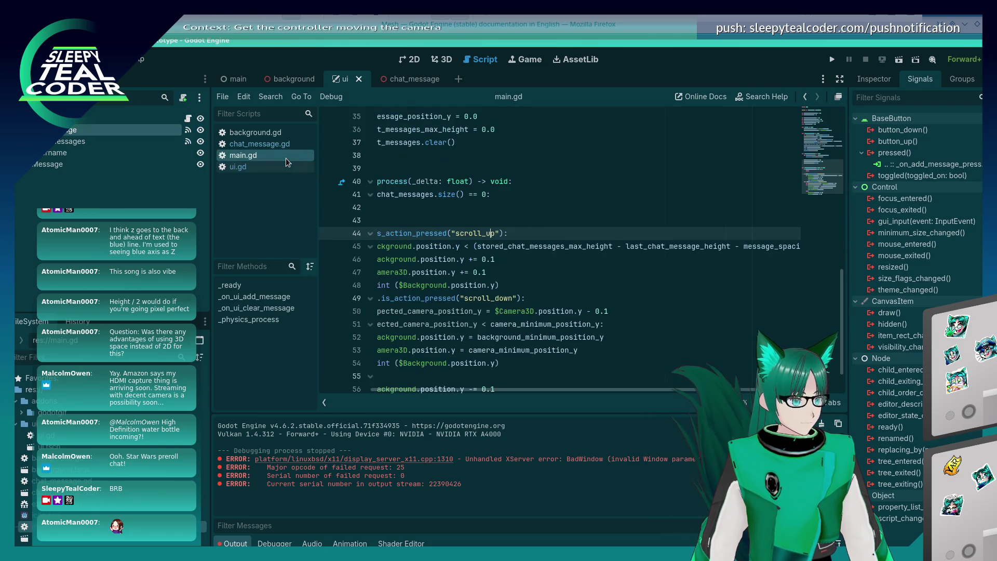
left_click(281, 147)
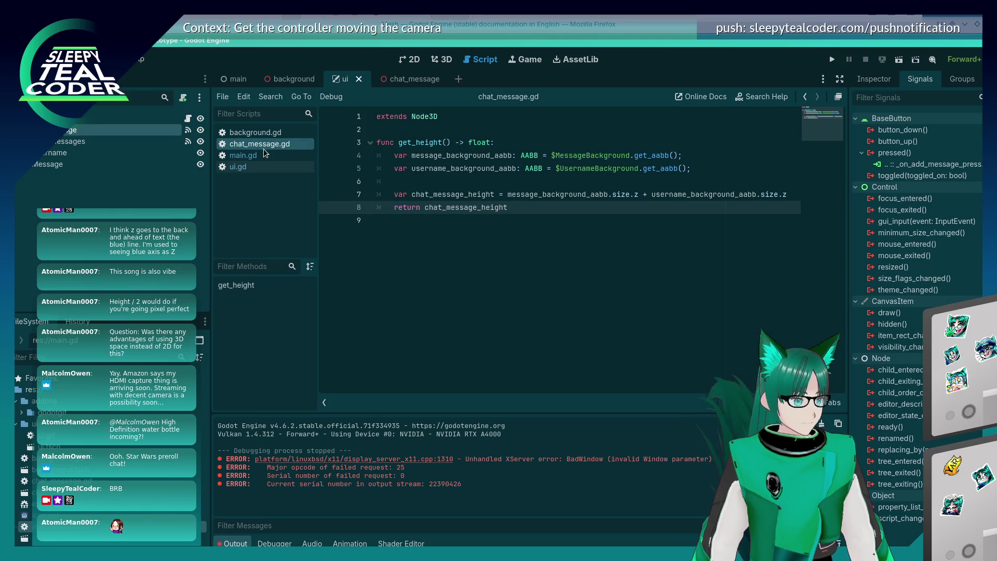
left_click(264, 155)
scroll(528, 311, "up", 10)
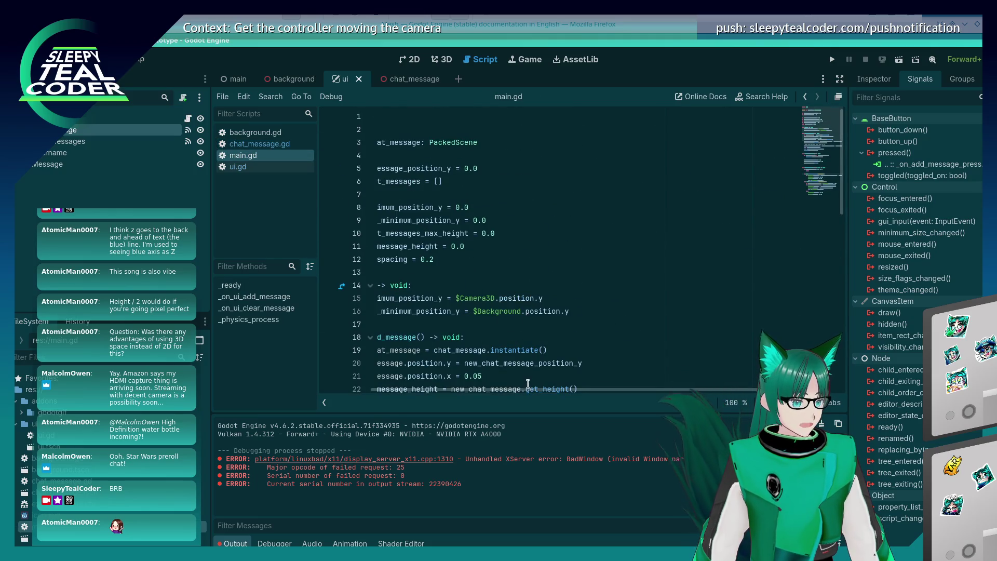
scroll(528, 383, "left", 5)
left_click(224, 167)
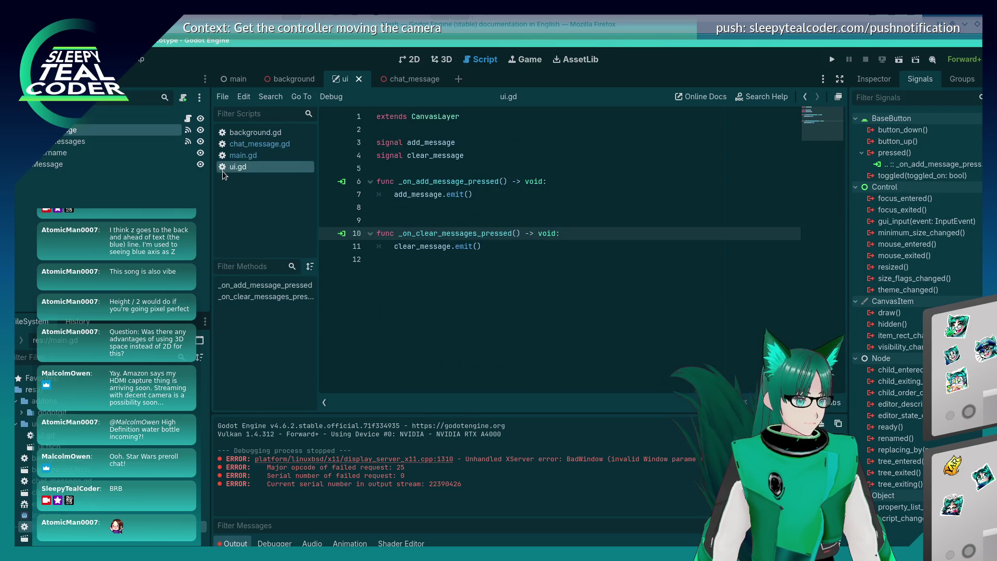
left_click(464, 141)
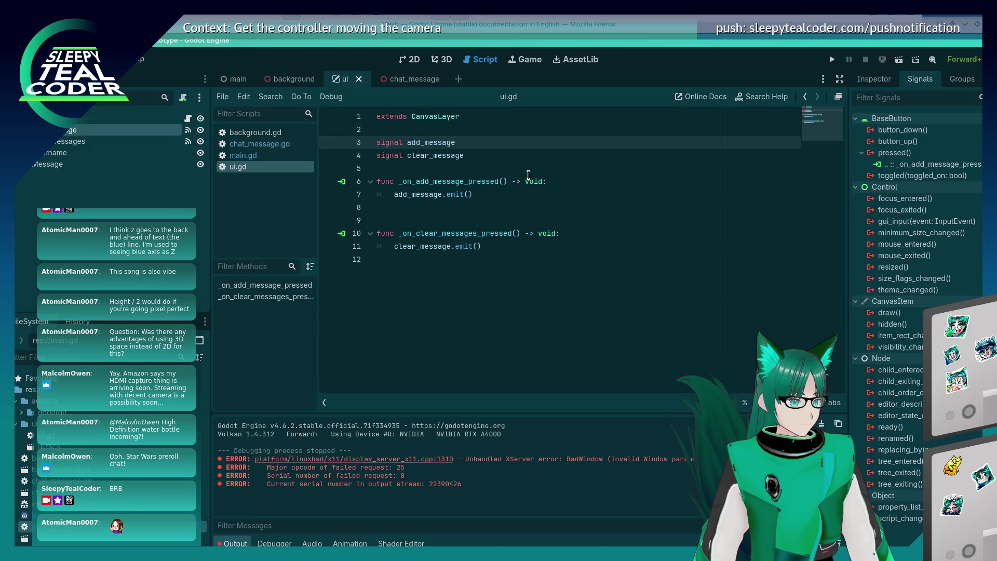
left_click(554, 189)
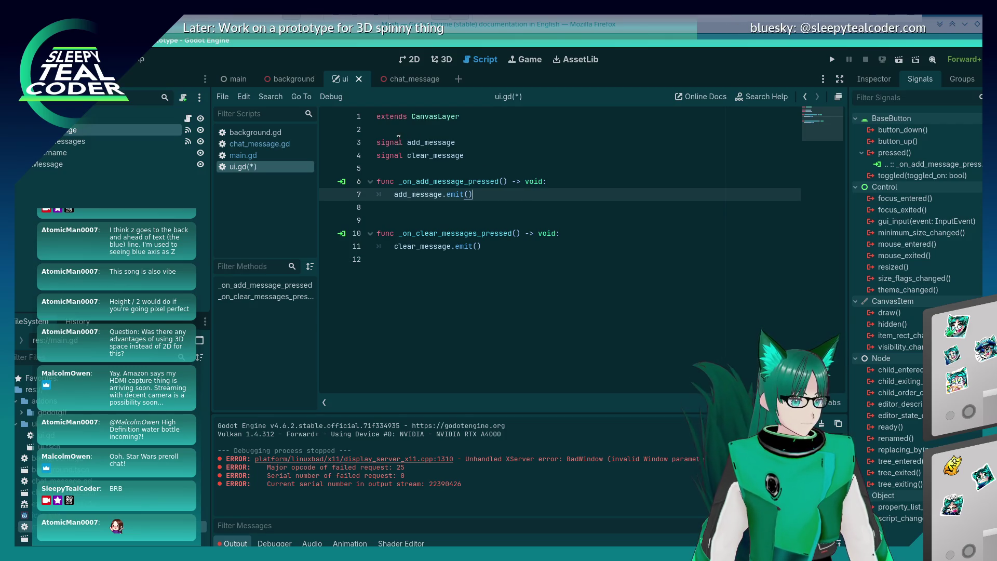
- Make line 7's add_message.emit pass $Username.text and $Message.text, and save ui.gd
mouse_move(459, 193)
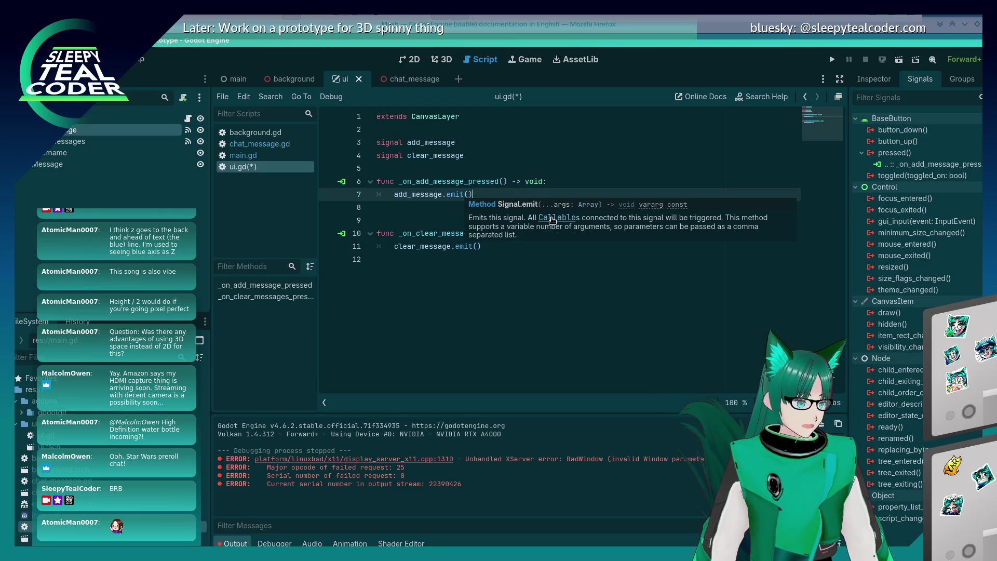
type("$Usernam")
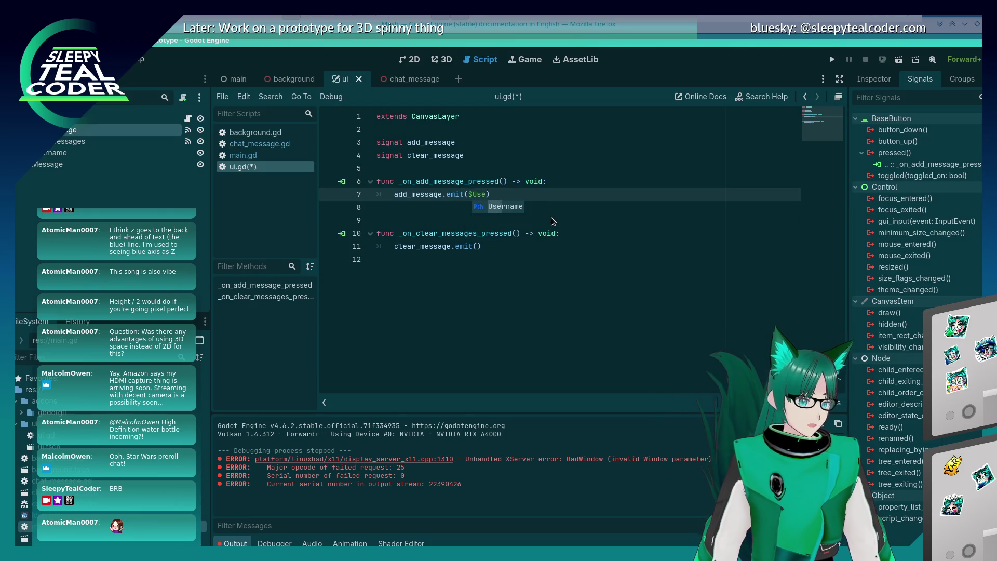
type("e.text")
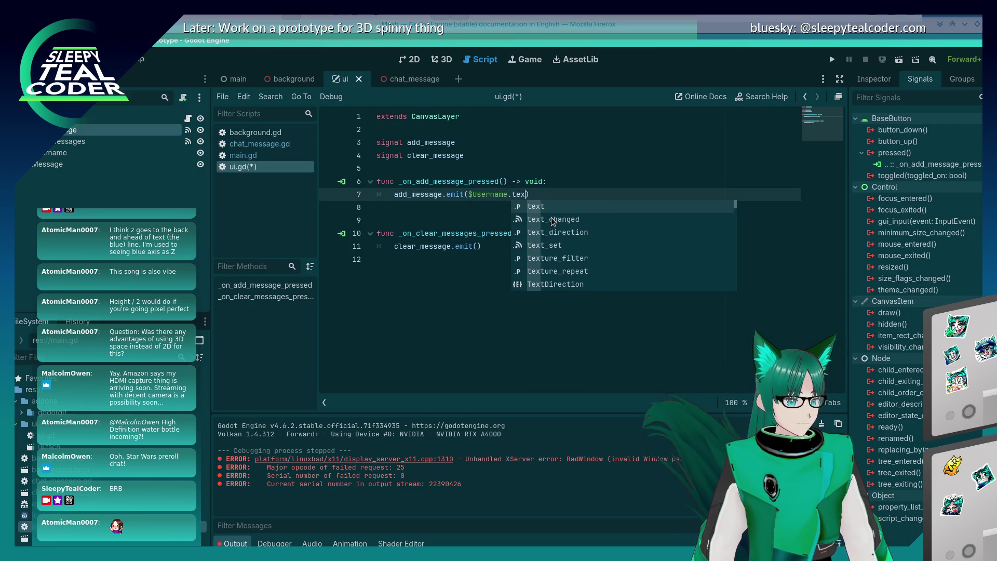
type(", $")
type("Message.text")
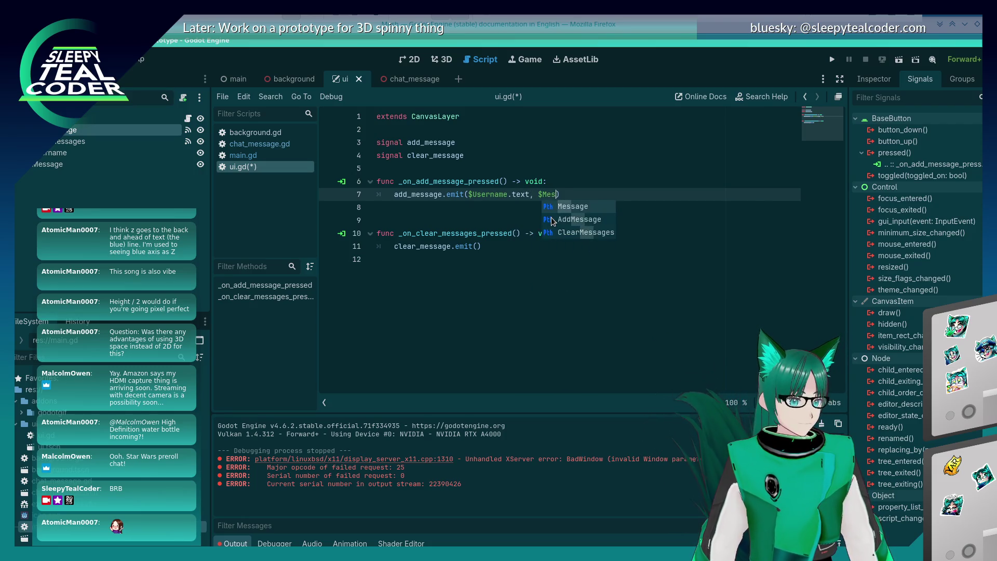
key("Down")
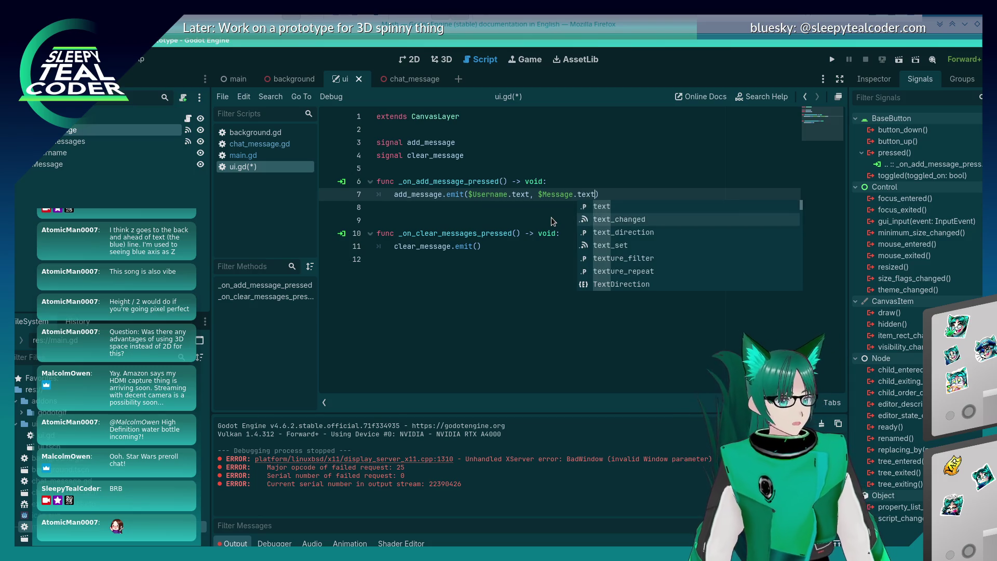
key("Escape")
key("Down")
key("ctrl+s")
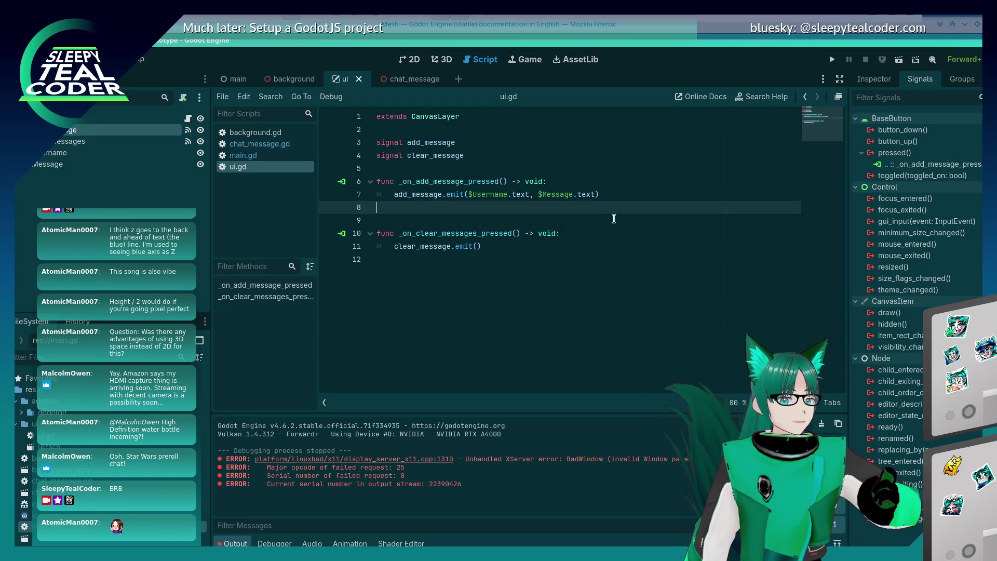
- Give main.gd's _on_ui_add_message the parameters (username, message)
left_click(258, 151)
scroll(484, 216, "down", 3)
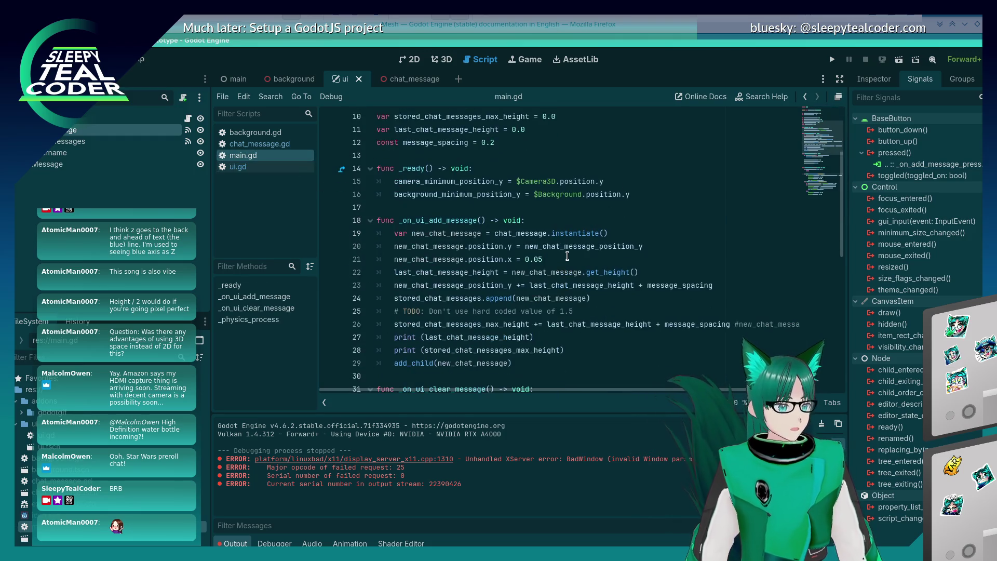
left_click(483, 219)
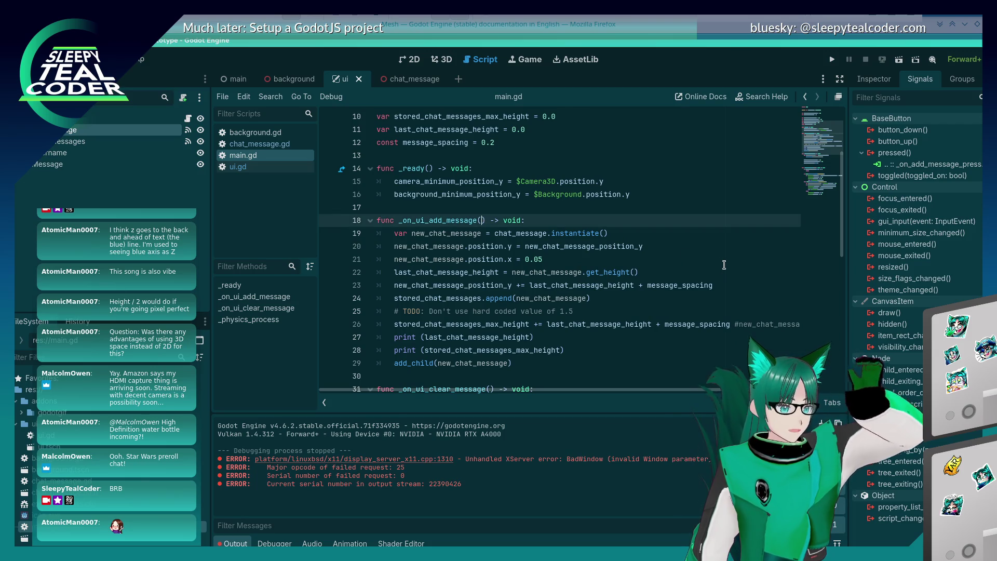
type("username, ")
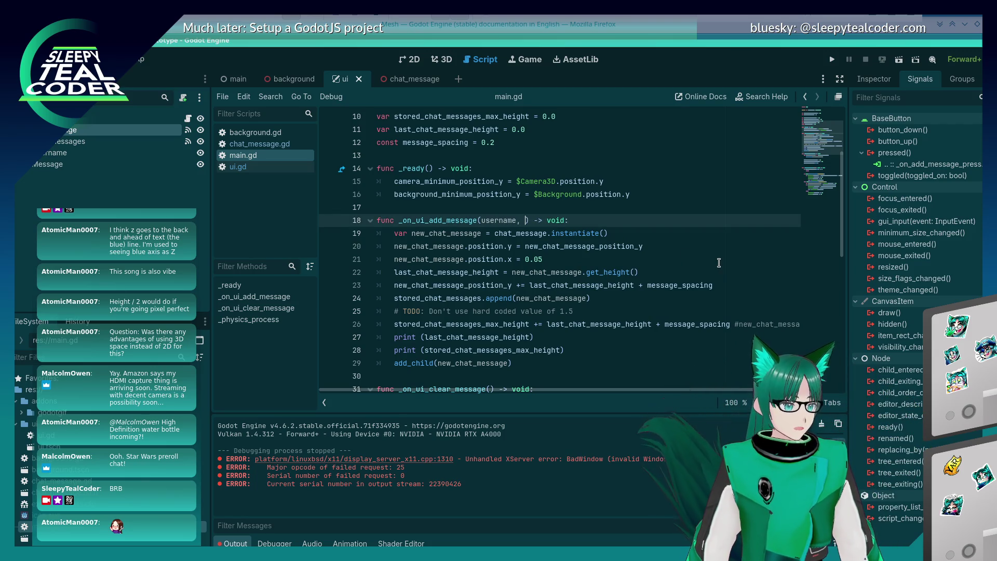
type("message")
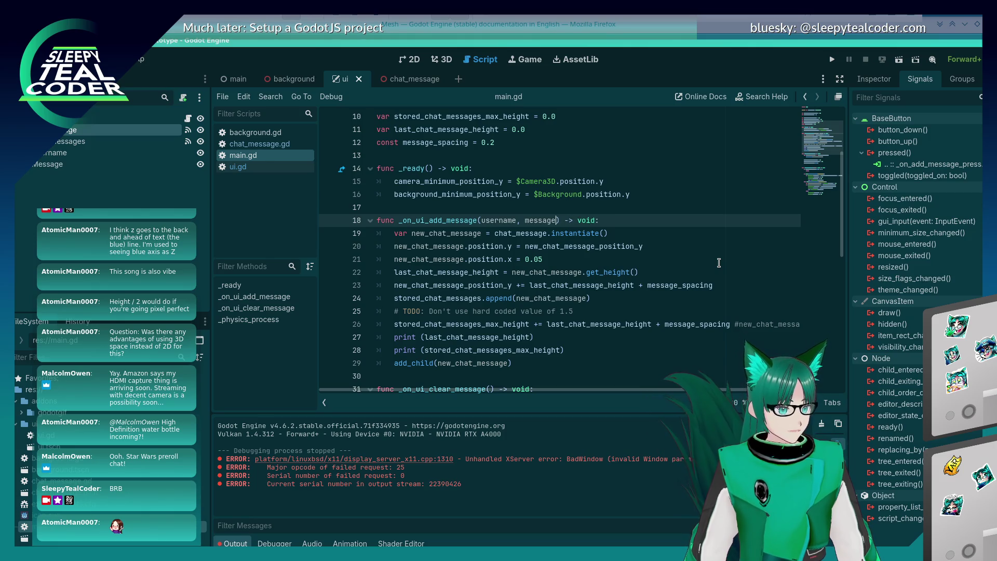
left_click(718, 262)
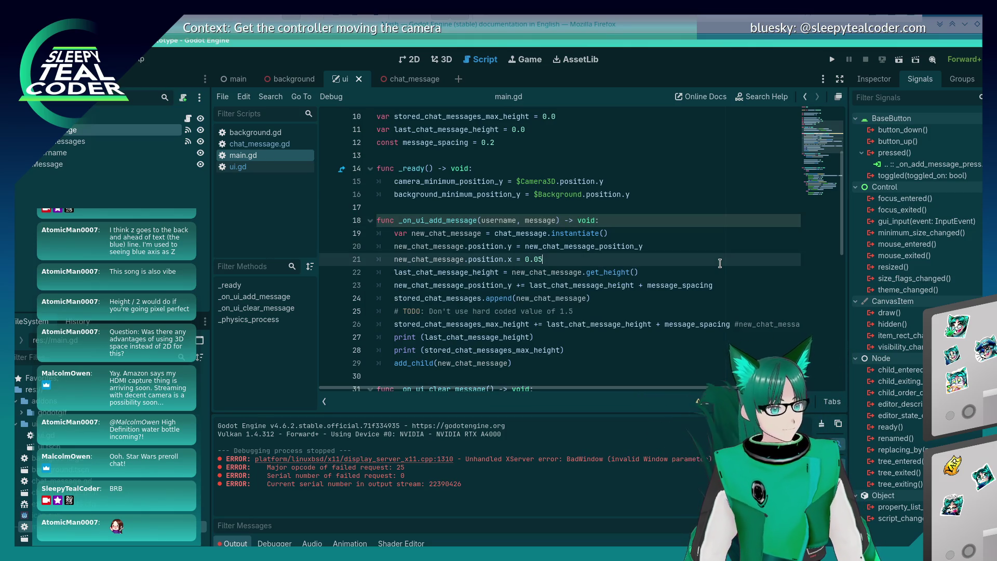
- Run the project and add two TestMcTest chat messages
left_click(832, 60)
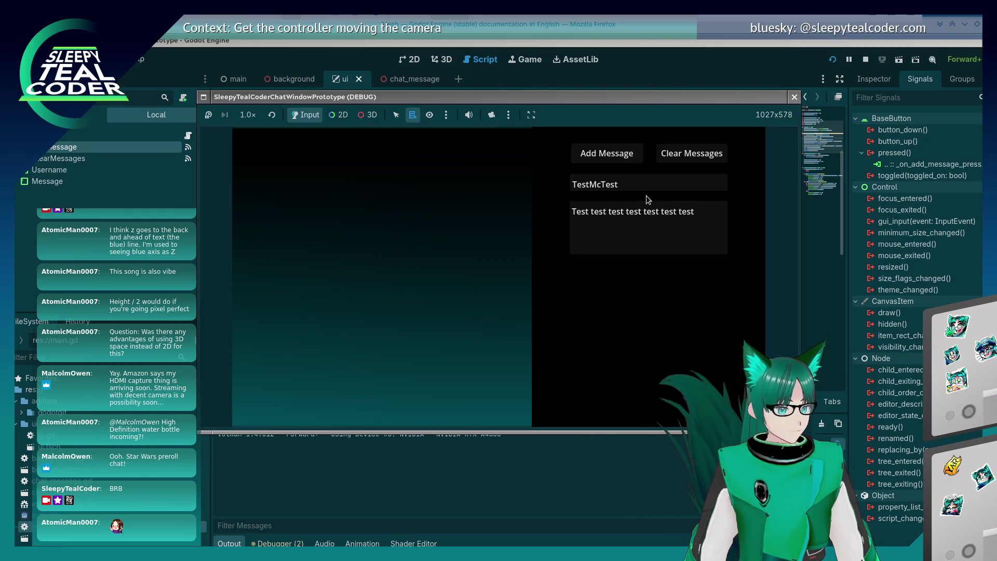
left_click(620, 159)
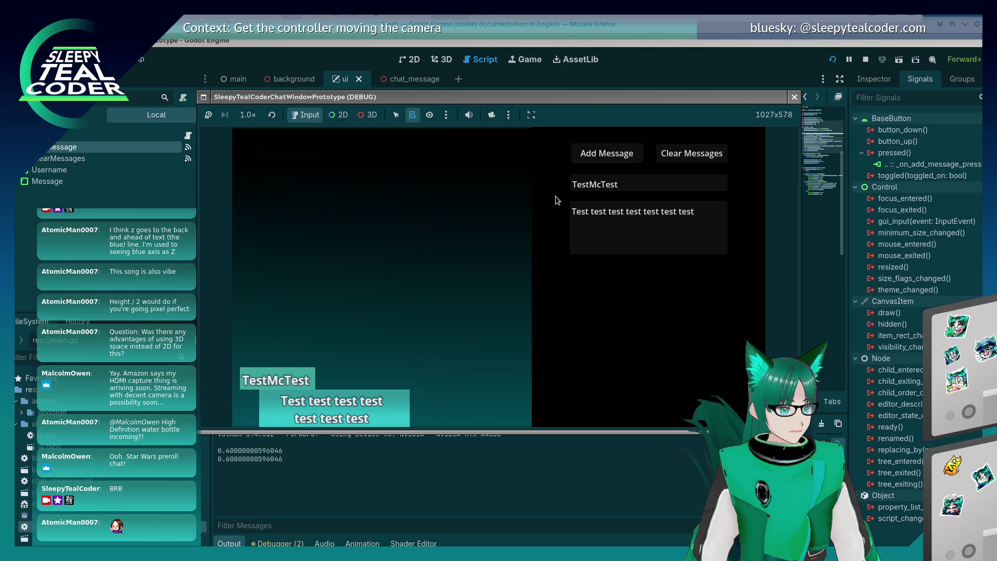
left_click(584, 158)
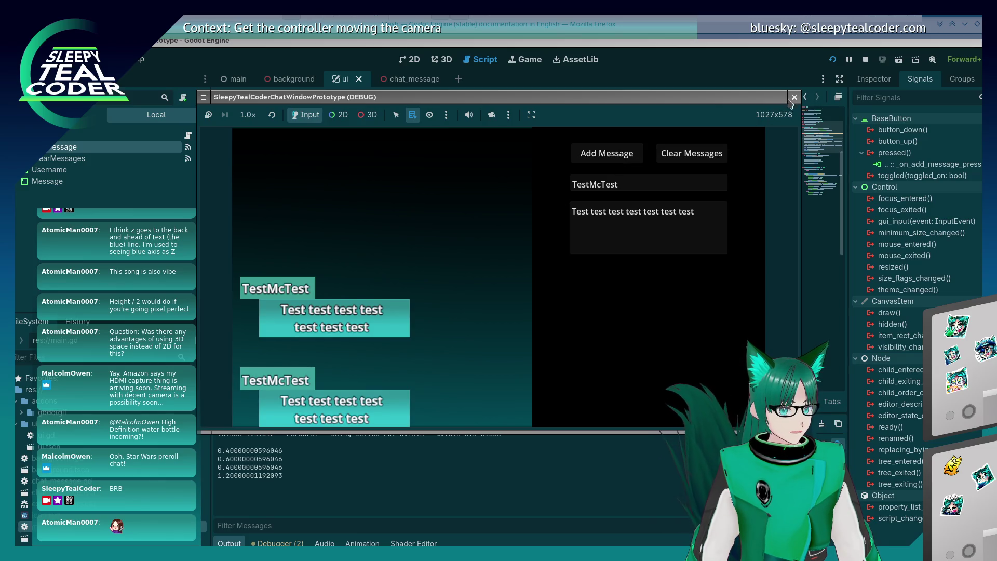
- Stop the game and add print(username) and print(message) lines inside _on_ui_add_message
left_click(793, 98)
left_click(655, 221)
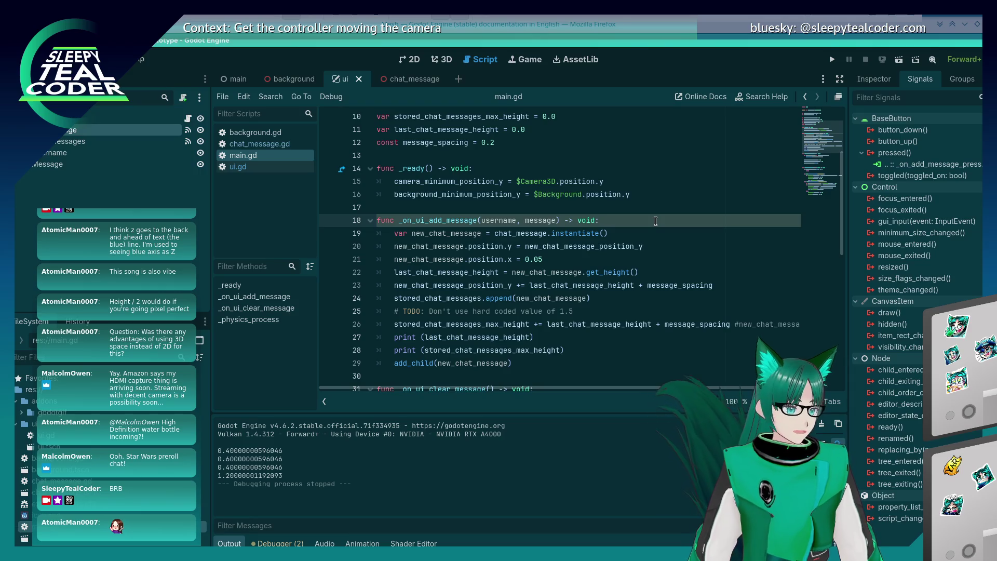
key("Return")
type("print(")
type("username")
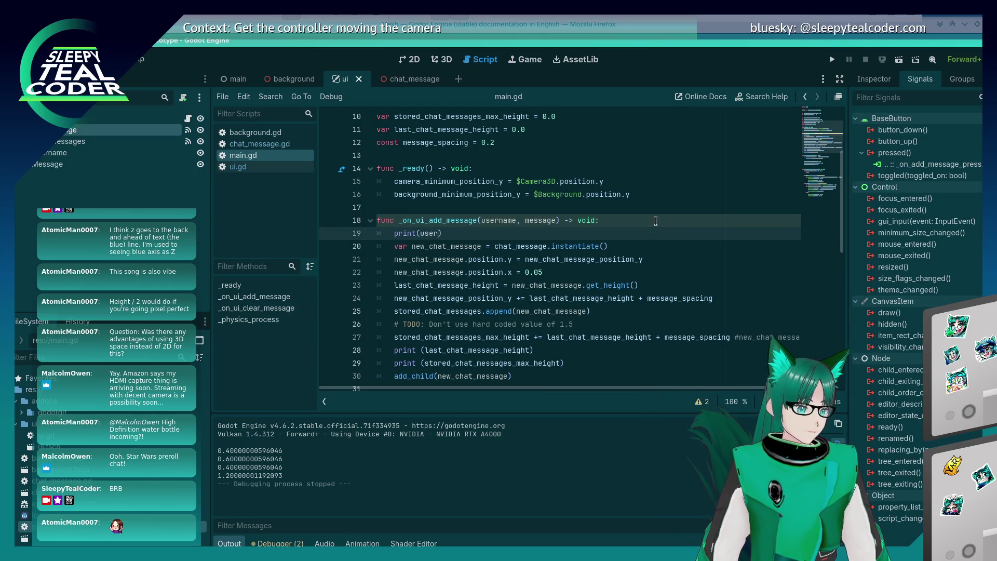
key("End")
key("shift+Home")
key("ctrl+c")
key("End")
key("Return")
key("ctrl+v")
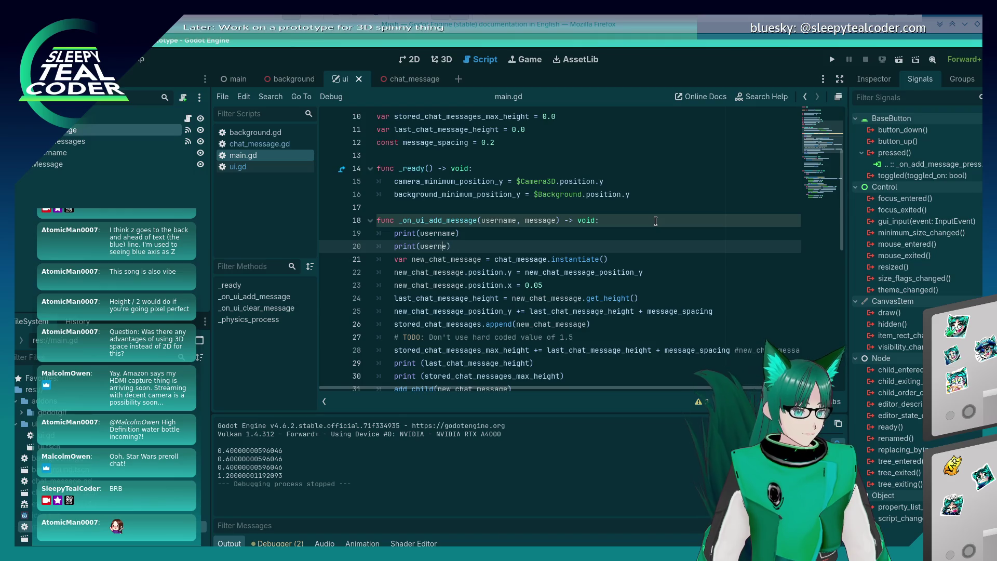
key("Left")
key("ctrl+BackSpace")
type("me")
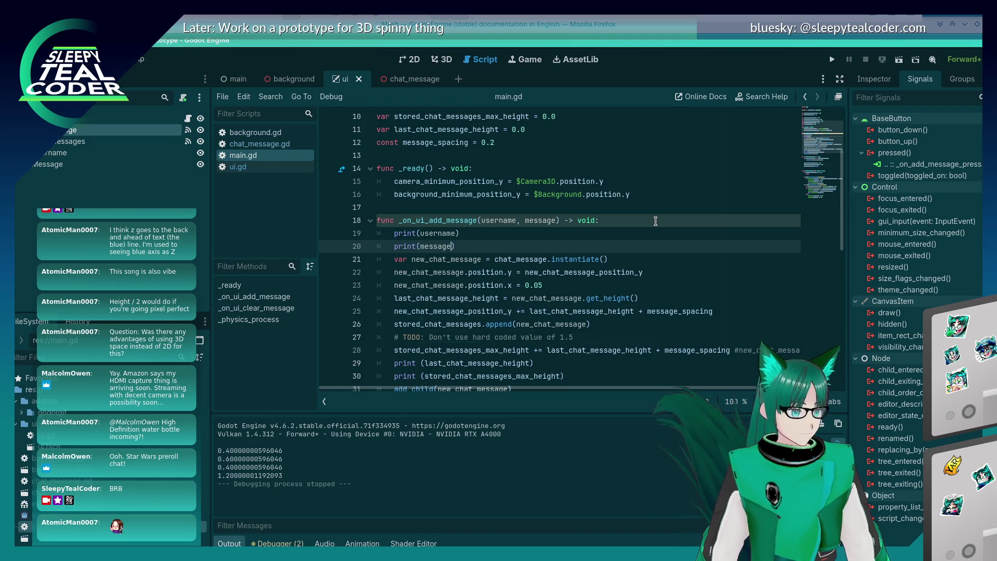
- Run the project, add a chat message to log TestMcTest and its text, then stop
key("F5")
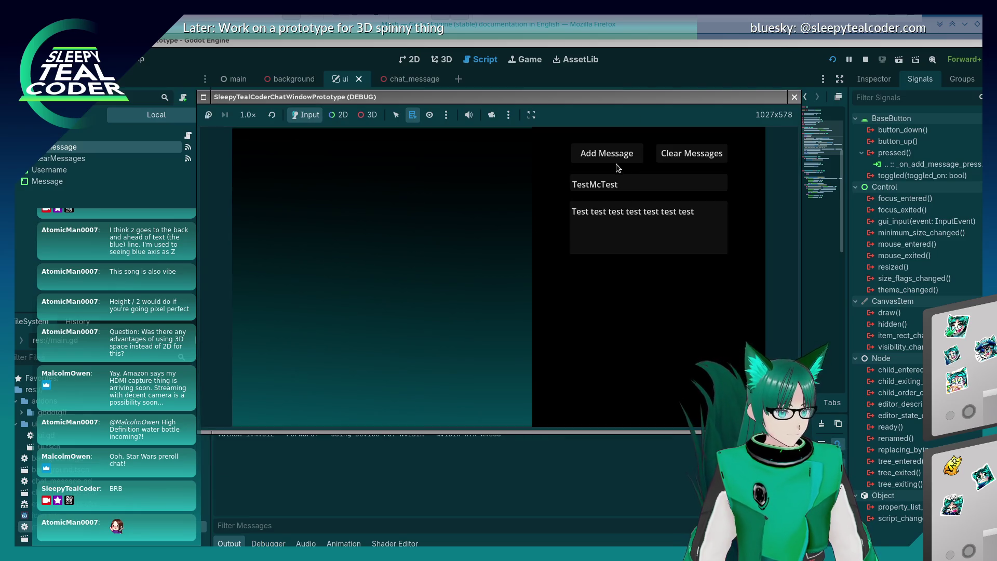
left_click(618, 165)
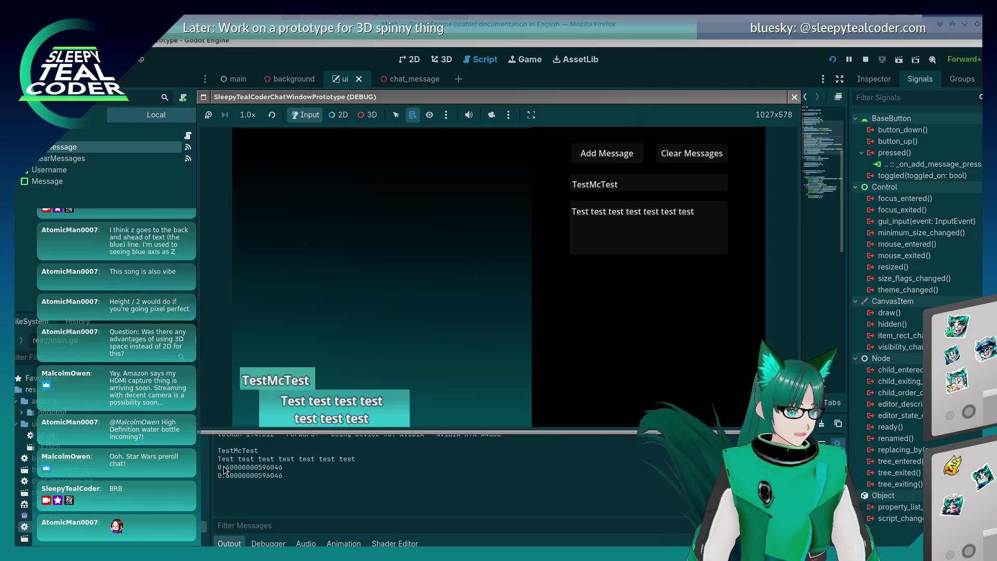
left_click(794, 96)
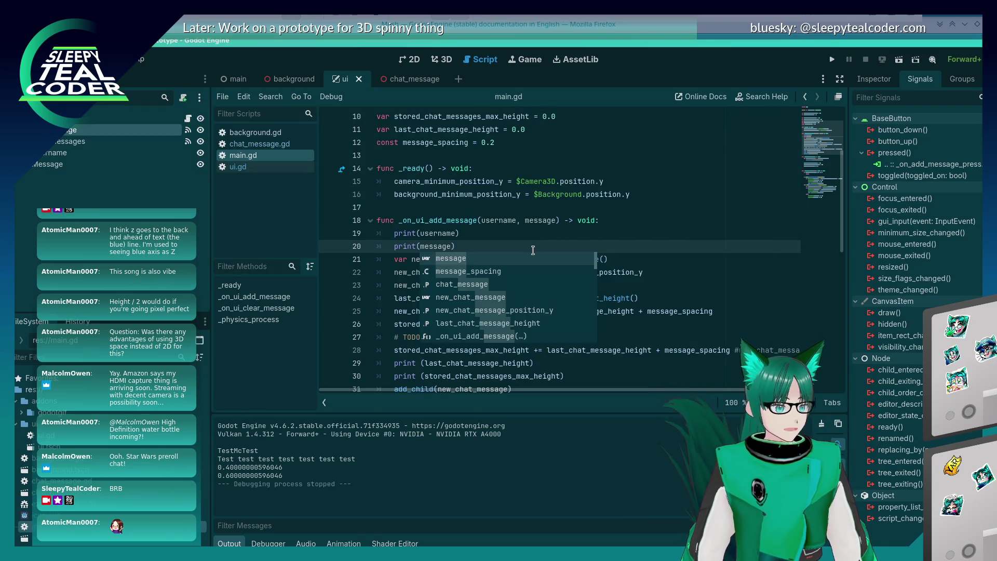
- Insert new_chat_message.set_message(username, message) below the instantiate line in main.gd
key("Escape")
left_click(525, 256)
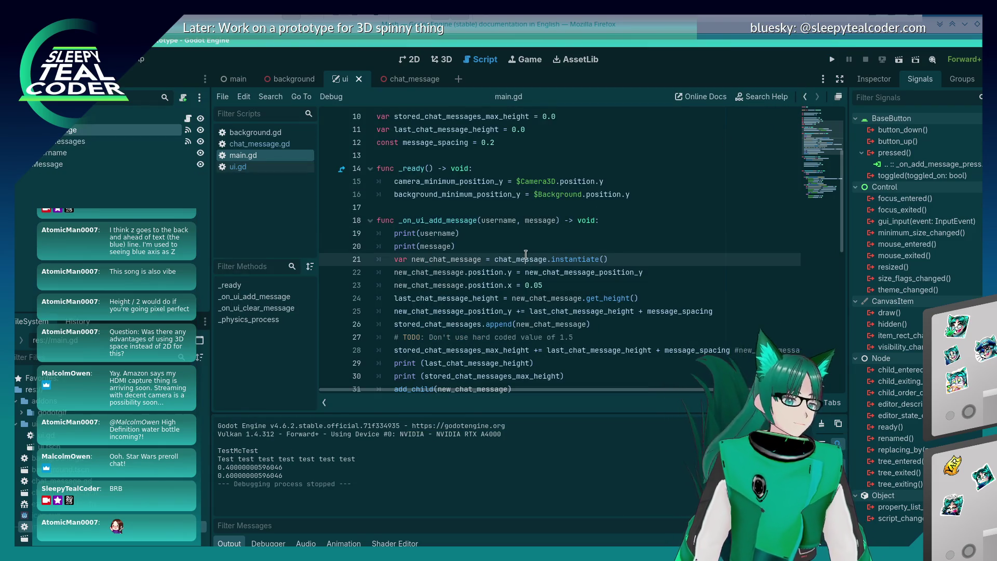
mouse_move(525, 254)
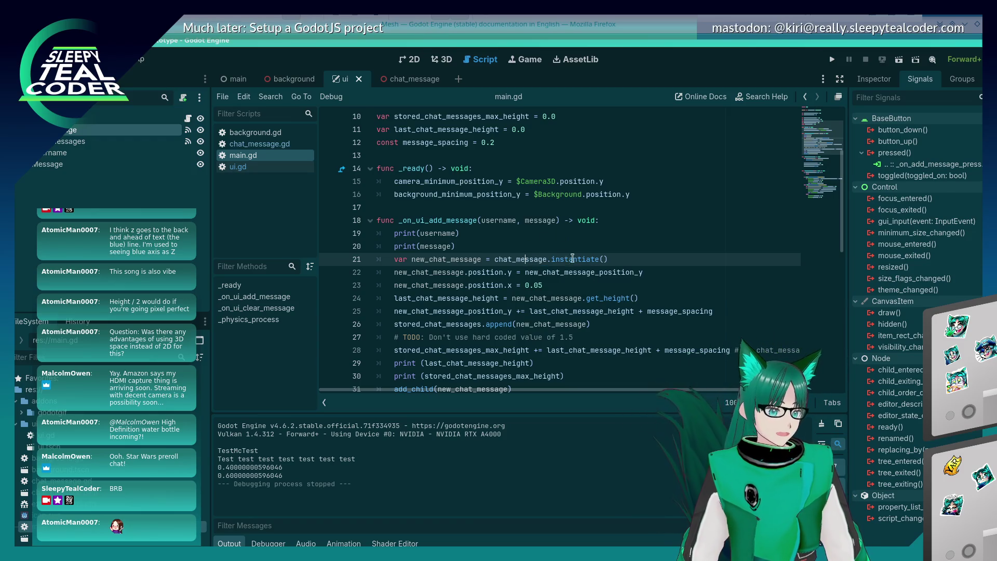
mouse_move(565, 258)
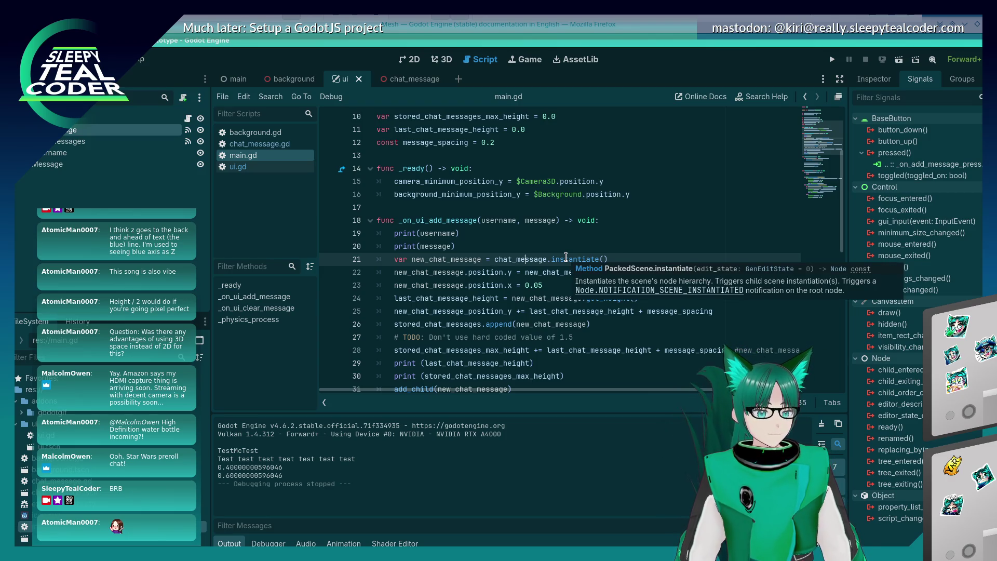
left_click(624, 265)
key("Return")
type("new_chat_message.setMess")
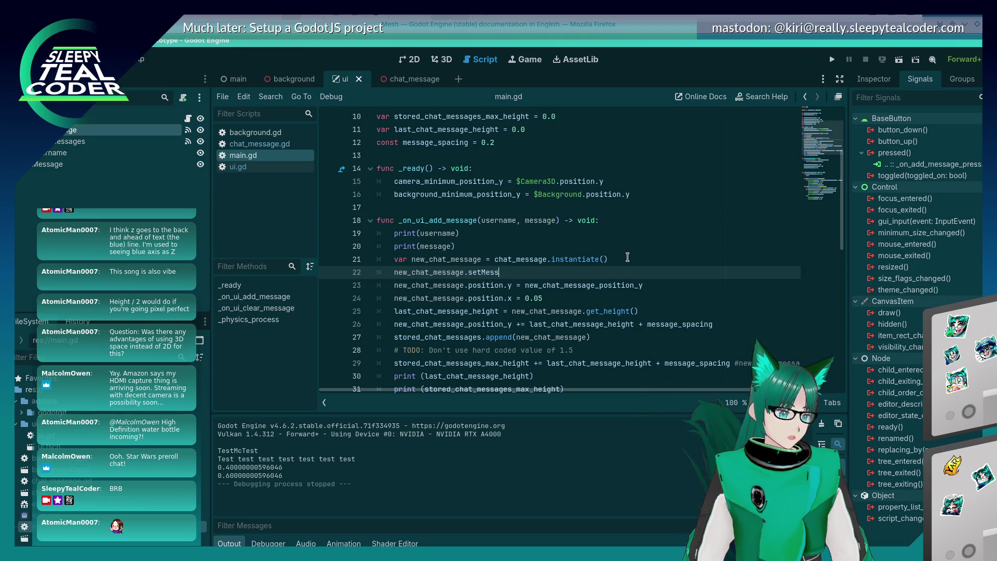
key("BackSpace")
key("BackSpace")
key("BackSpace")
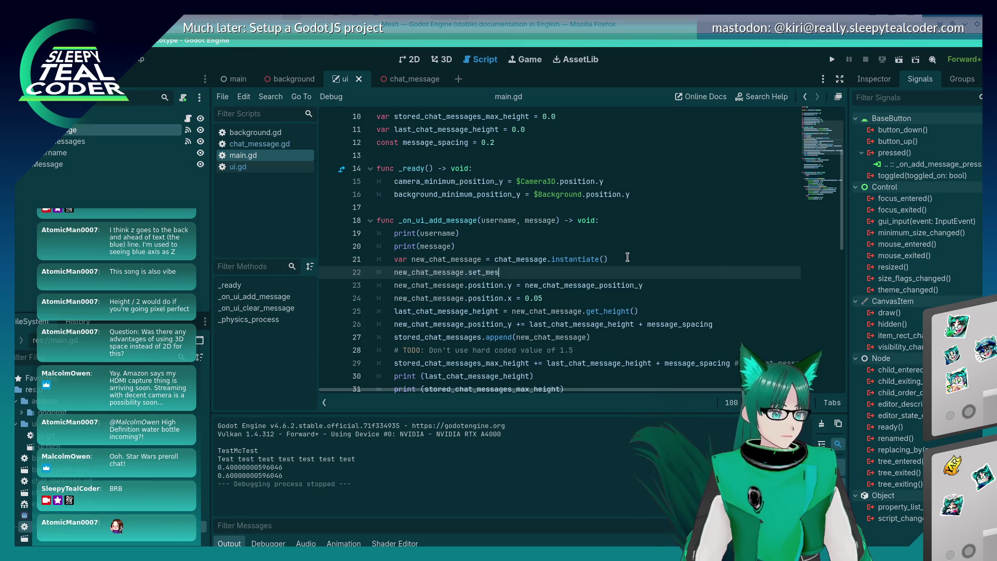
type("(username")
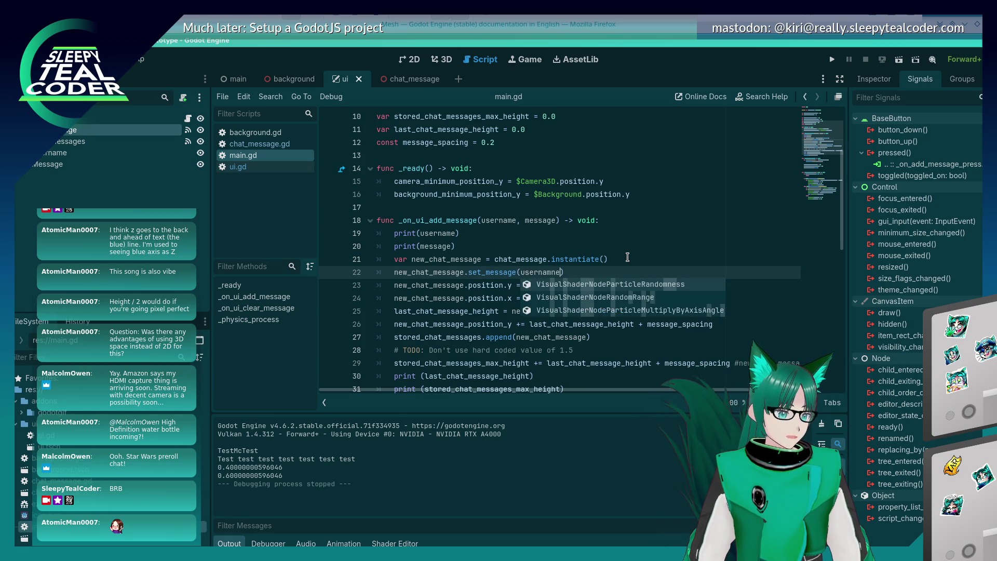
type(", message")
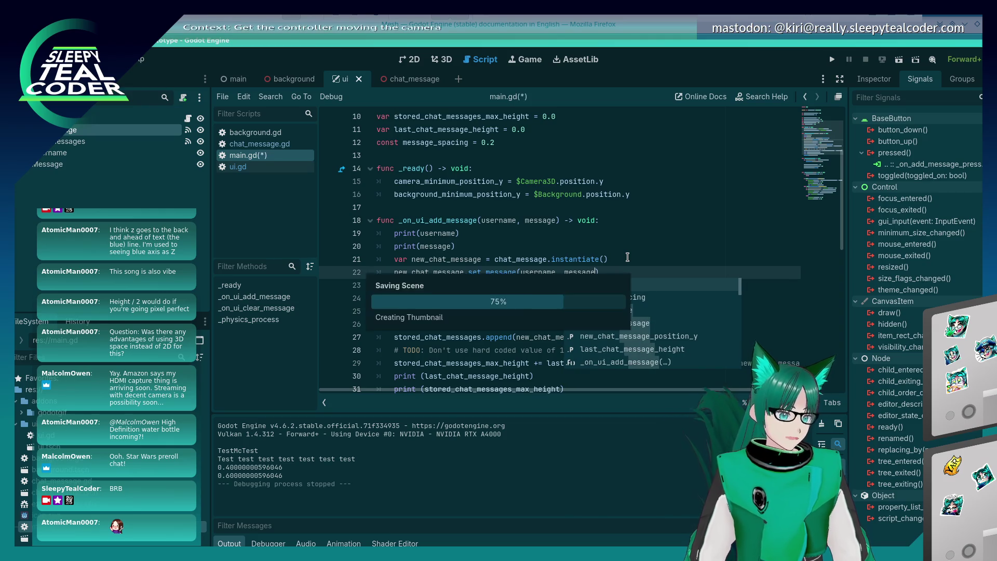
left_click(628, 257)
left_click(649, 251)
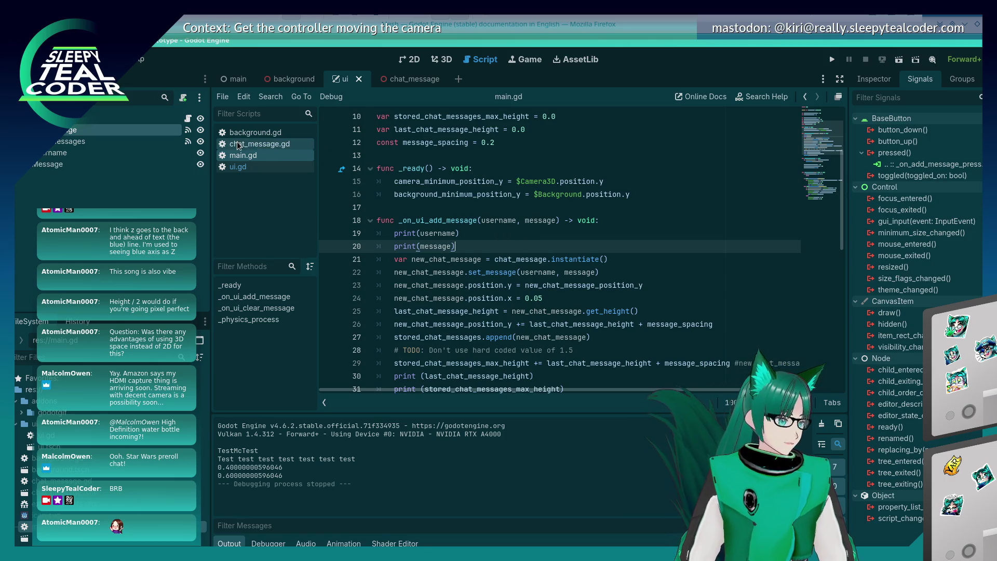
left_click(259, 144)
- Start a set_message(username, message) function declaration above get_height in chat_message.gd
left_click(463, 131)
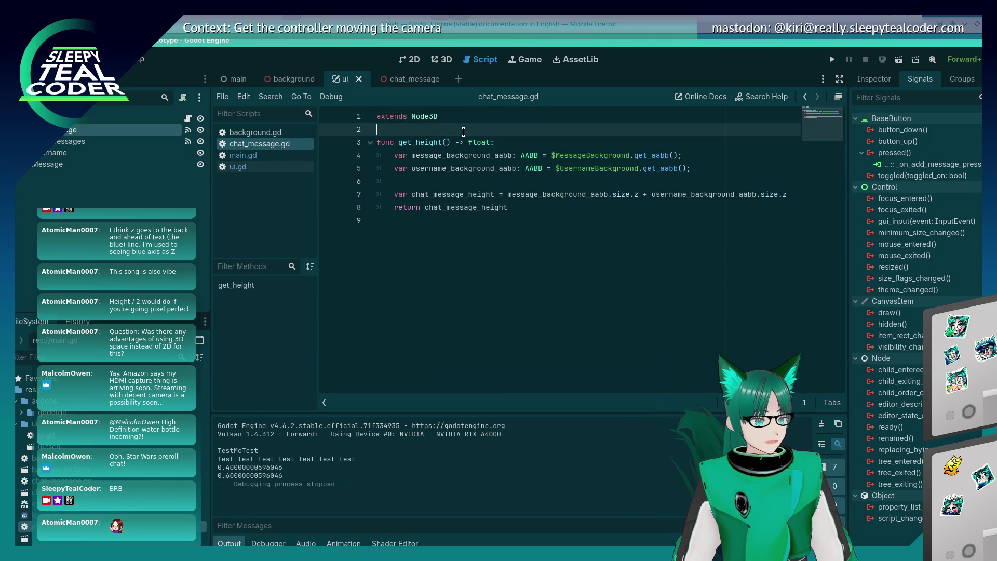
key("Return")
key("Return")
key("Up")
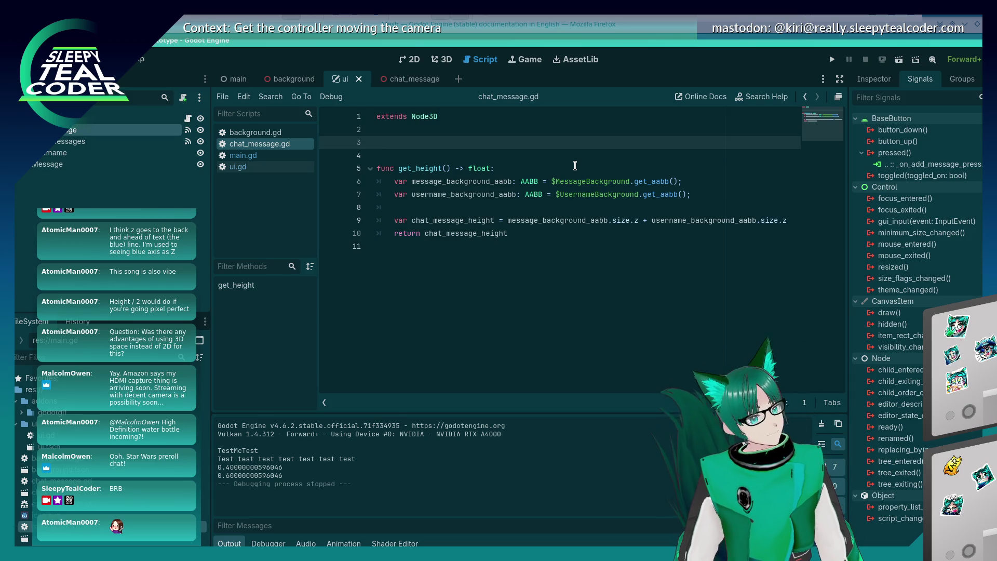
type("func")
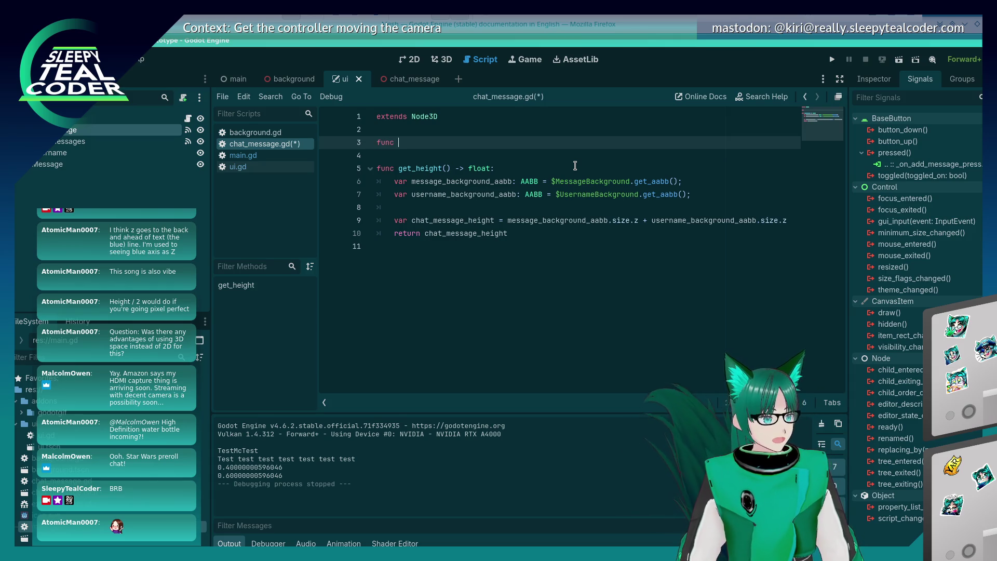
double_click(24, 492)
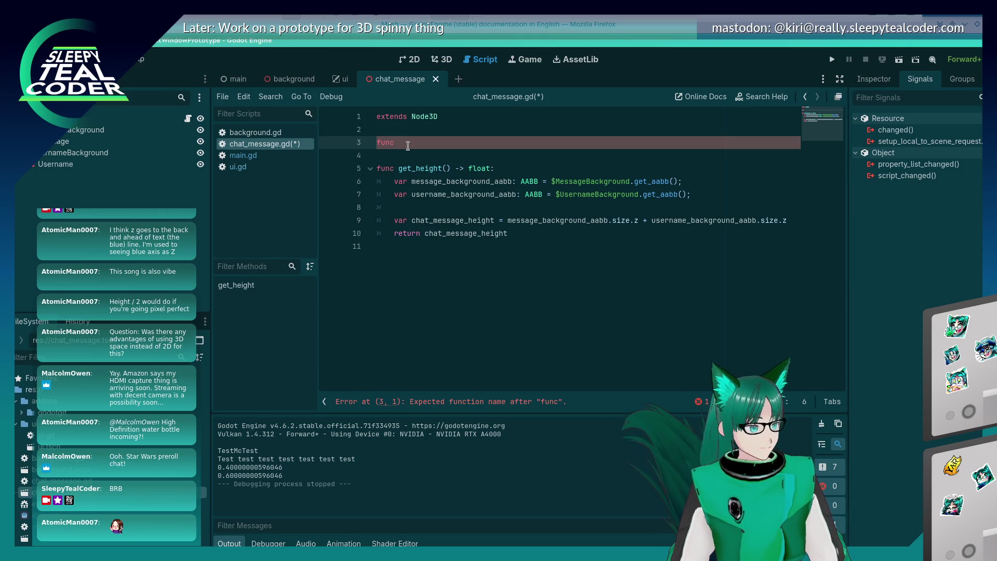
type("set_me")
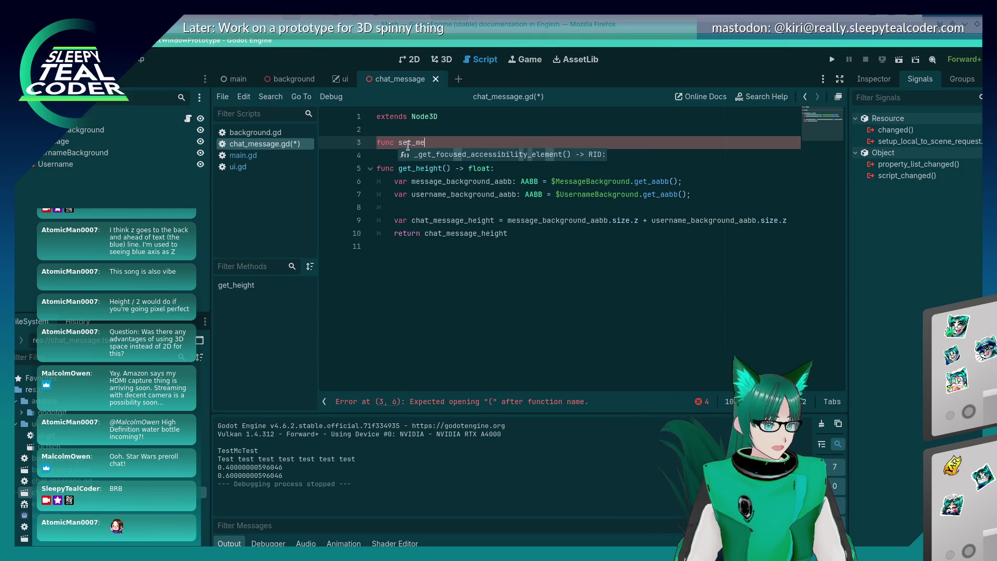
type("ssahge(username:")
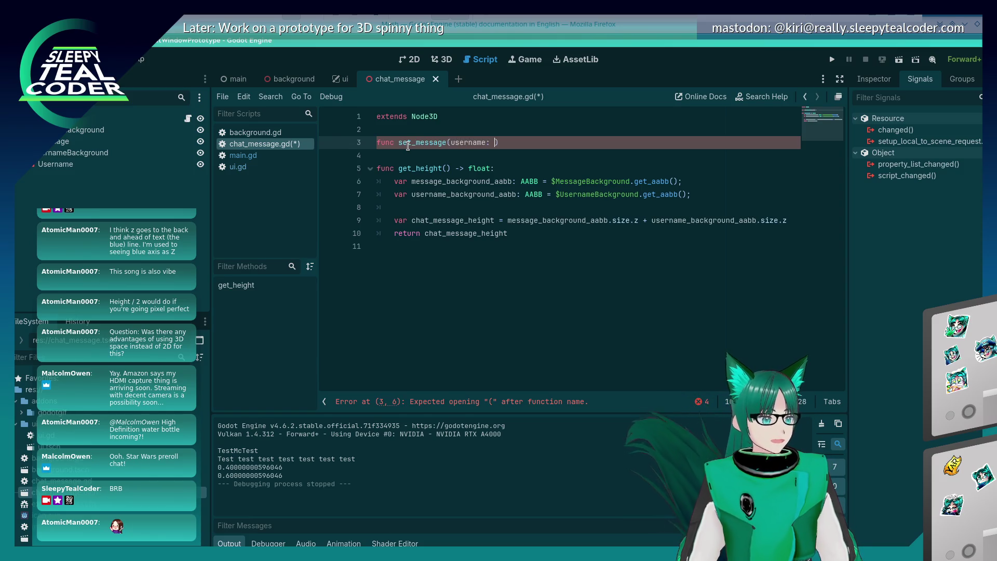
type("tring, message: Str")
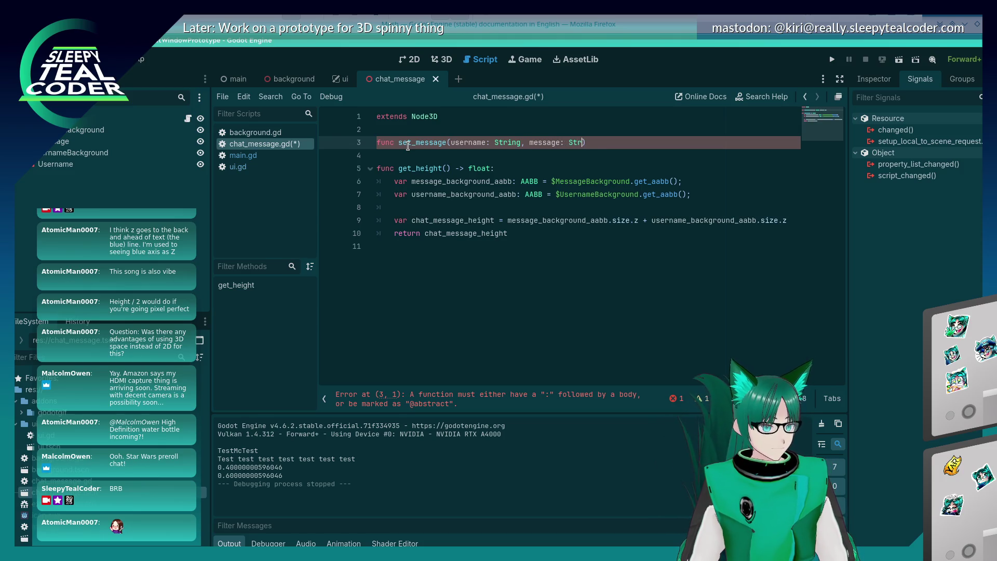
type("ing")
- Finish the signature with lowercase string parameter types and a -> void return, then save
key("Left")
key("Left")
key("Left")
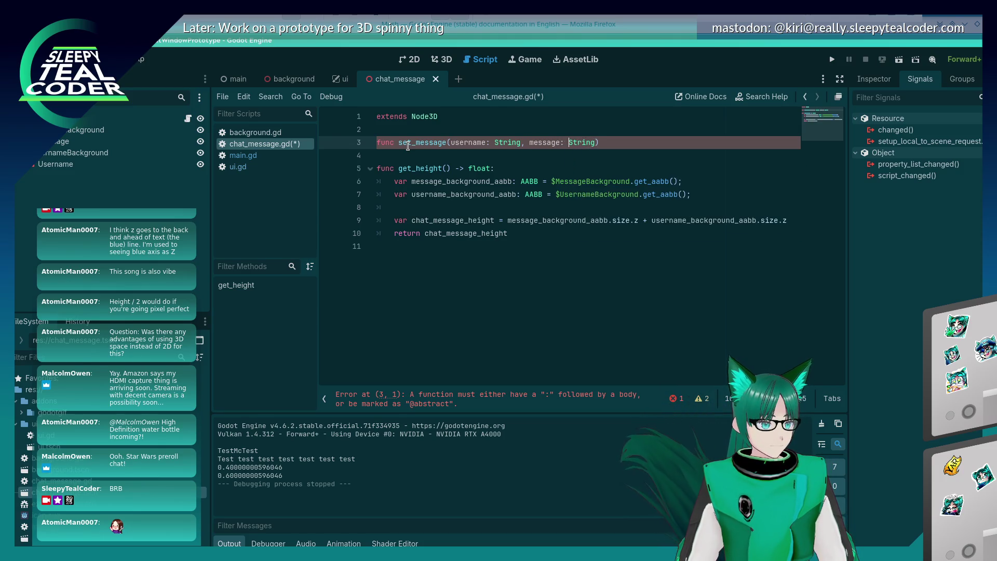
key("ctrl+Left")
key("ctrl+Left")
key("ctrl+Left")
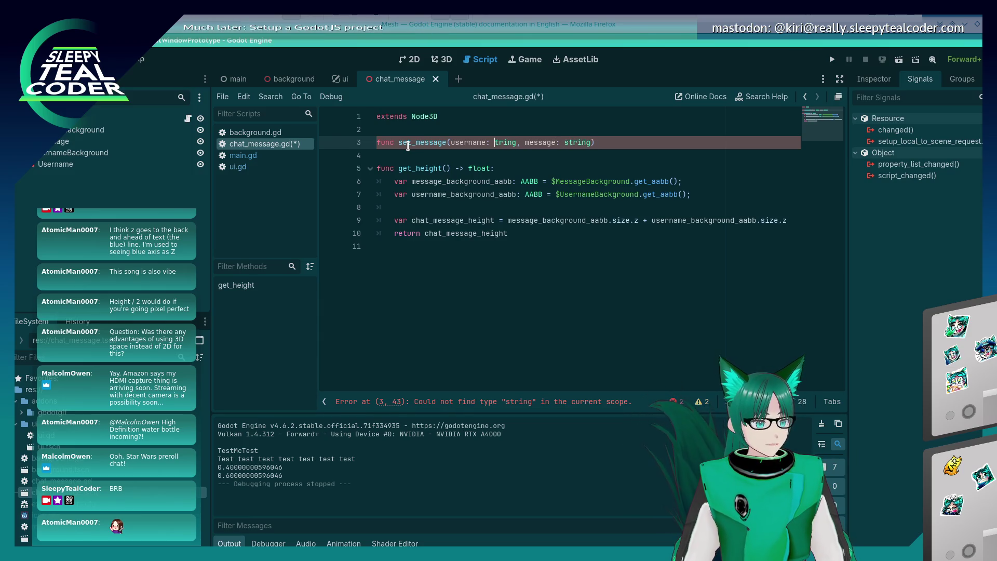
key("Delete")
type("s")
key("Escape")
key("Down")
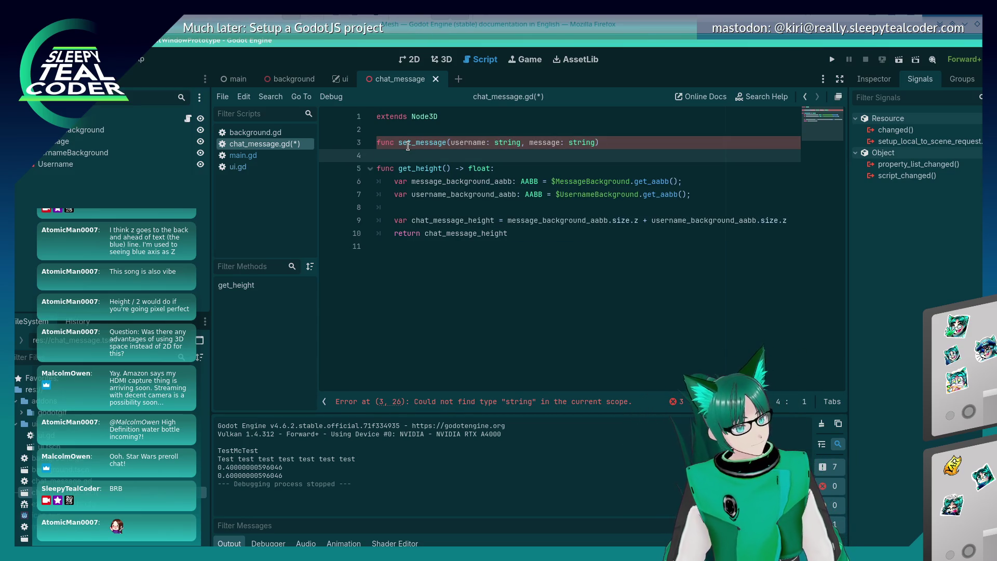
key("Left")
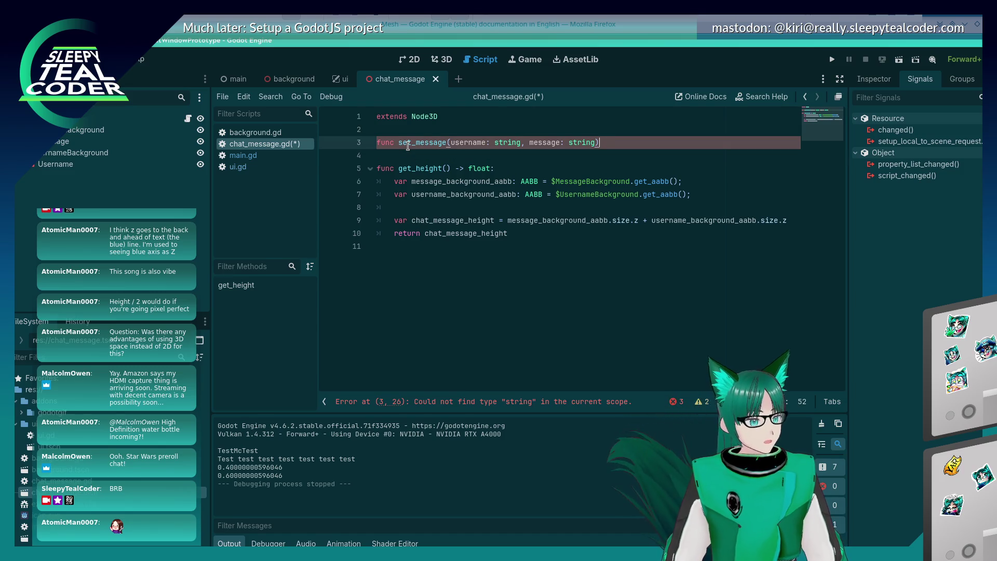
type(" -")
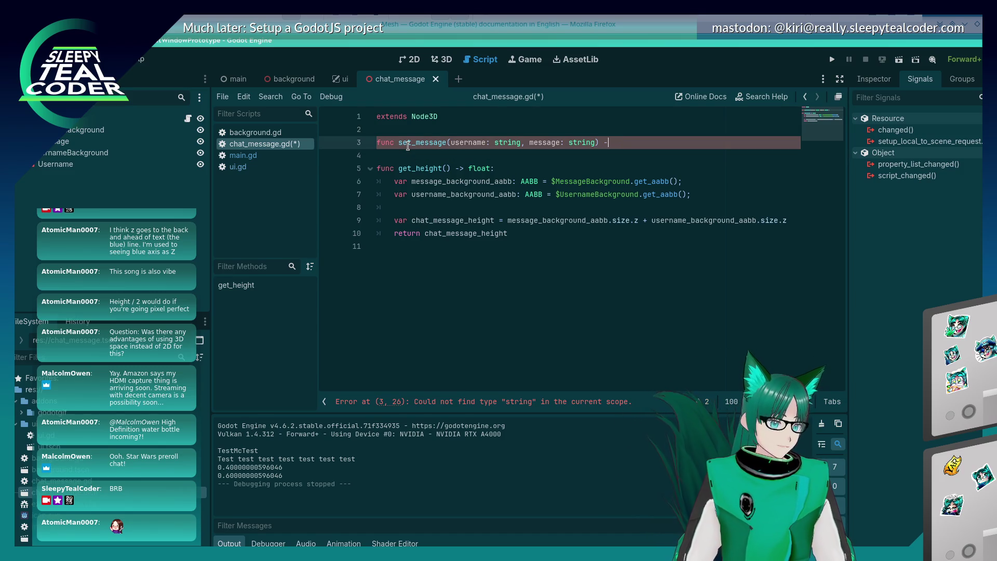
type("< > void:")
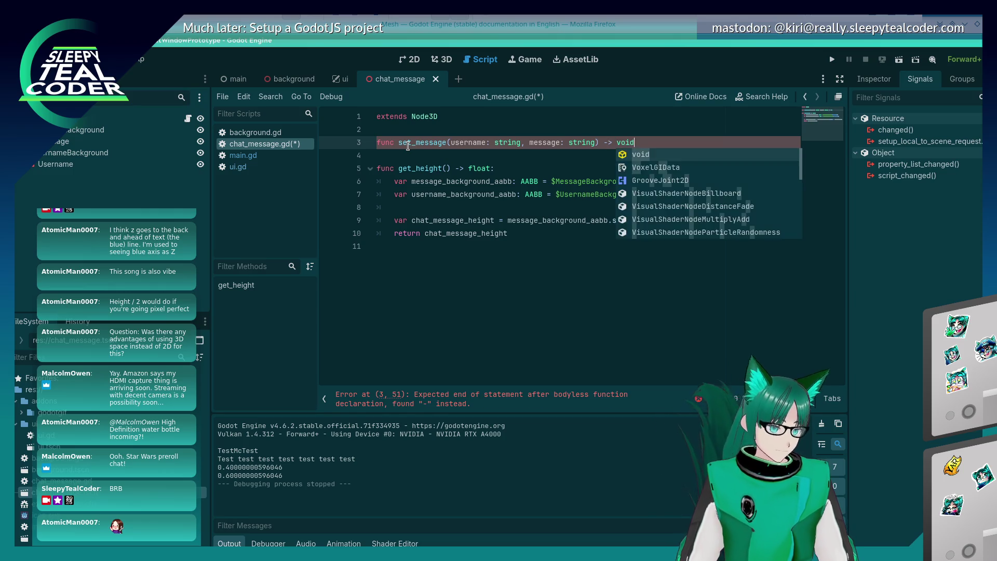
key("Return")
key("ctrl+s")
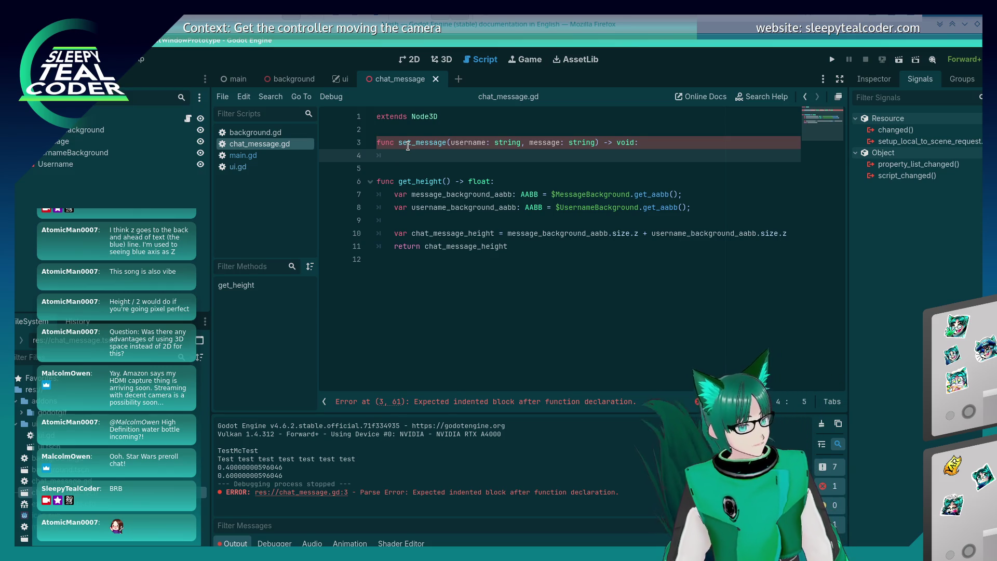
- Write $Username on line 4 of set_message, checking the Username node's text properties
type("$Mess")
key("Return")
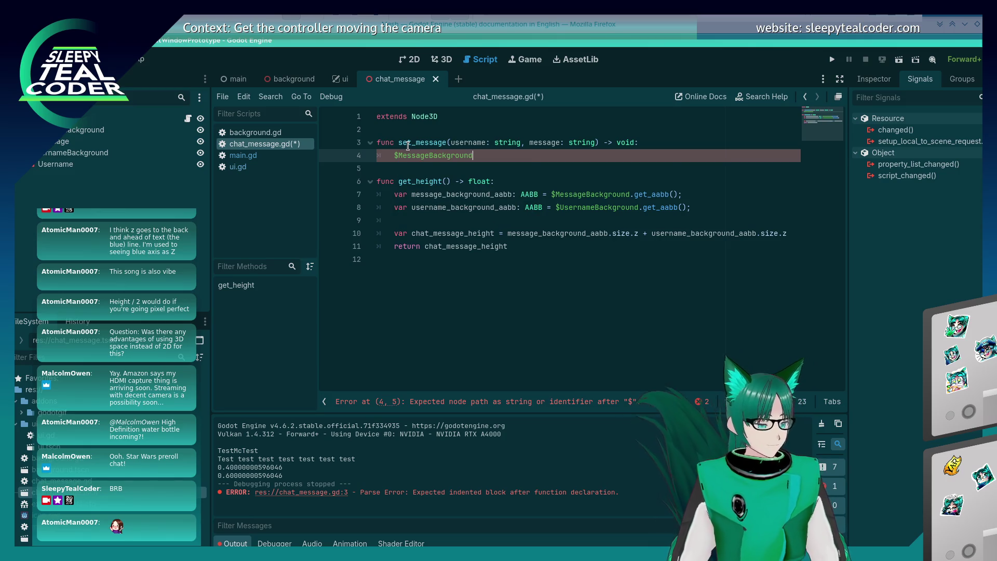
type(".text")
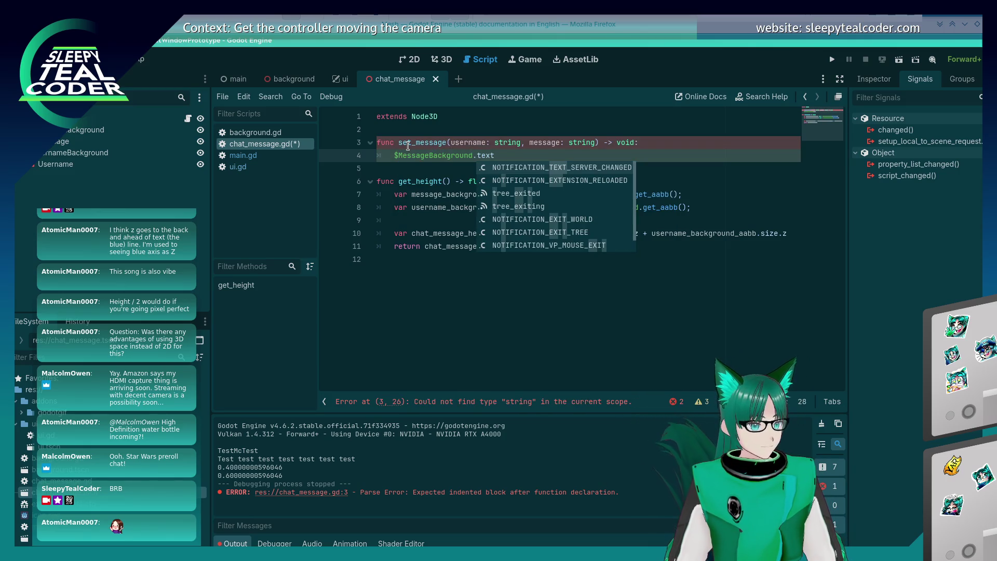
key("BackSpace")
key("BackSpace")
key("BackSpace")
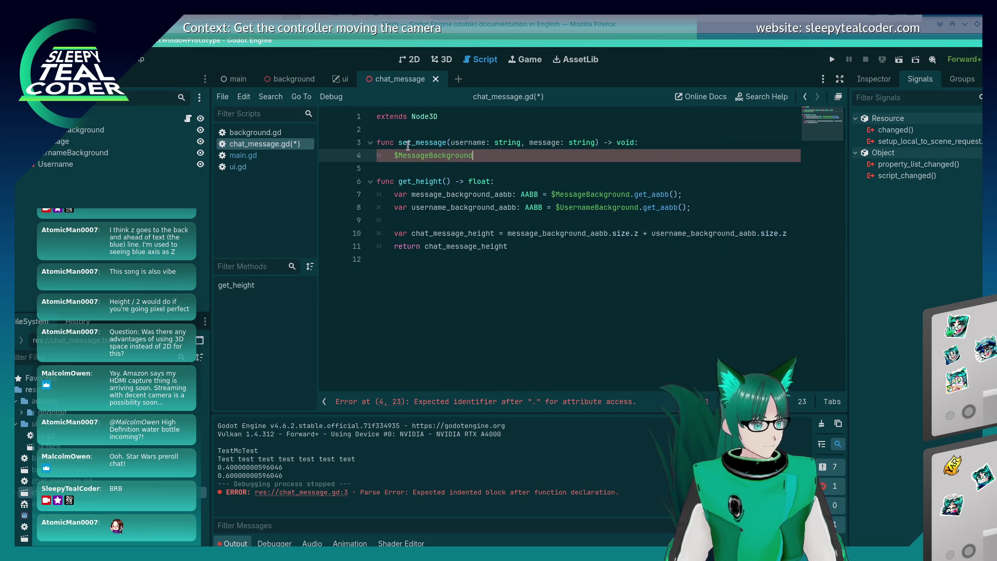
key("ctrl+BackSpace")
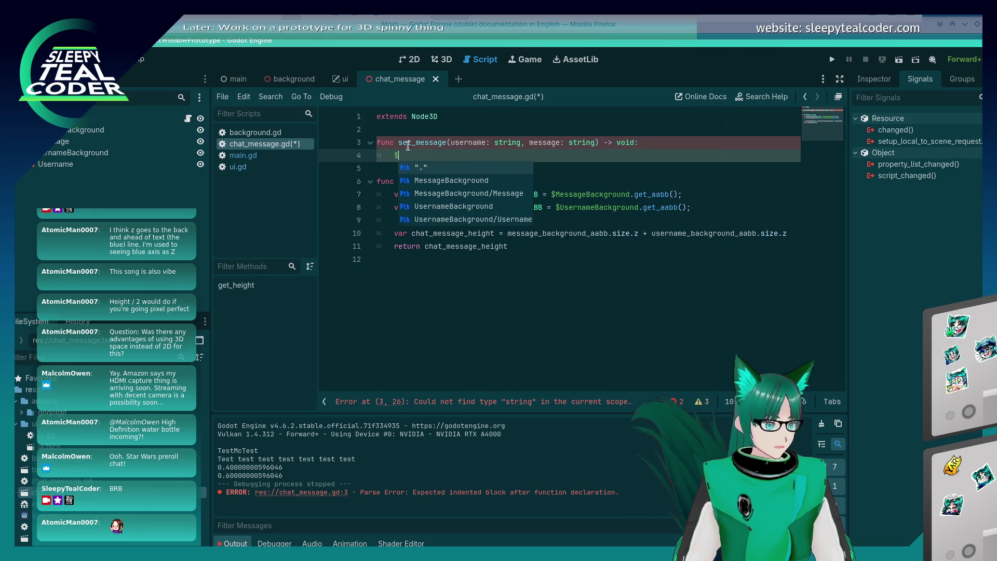
type("Usern")
key("BackSpace")
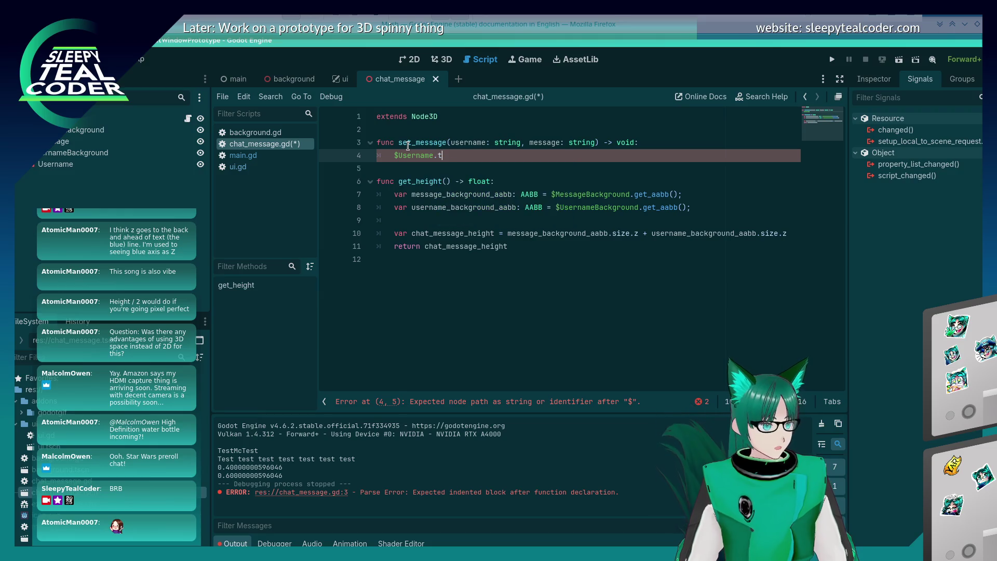
type(".text")
key("BackSpace")
key("BackSpace")
key("BackSpace")
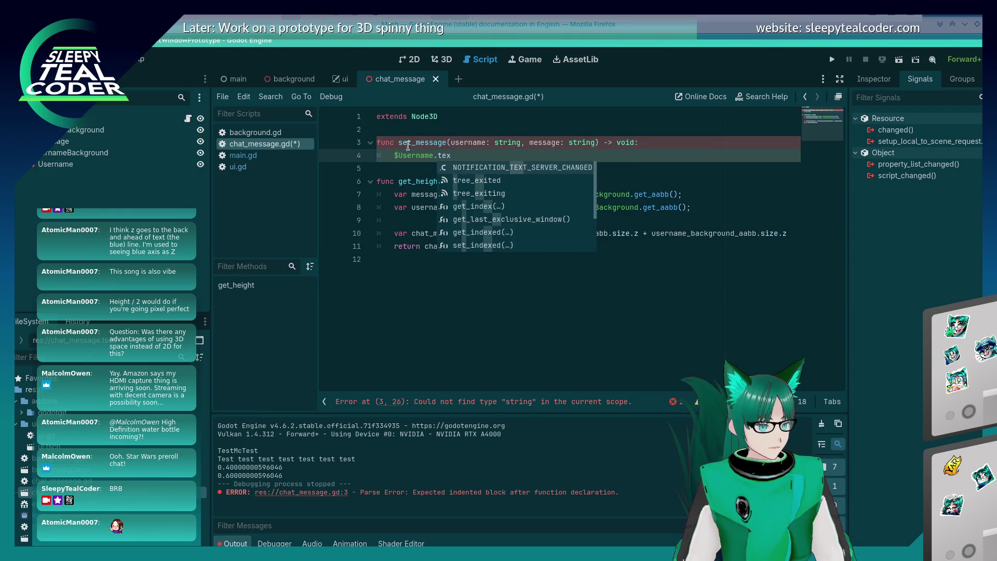
type("set_text")
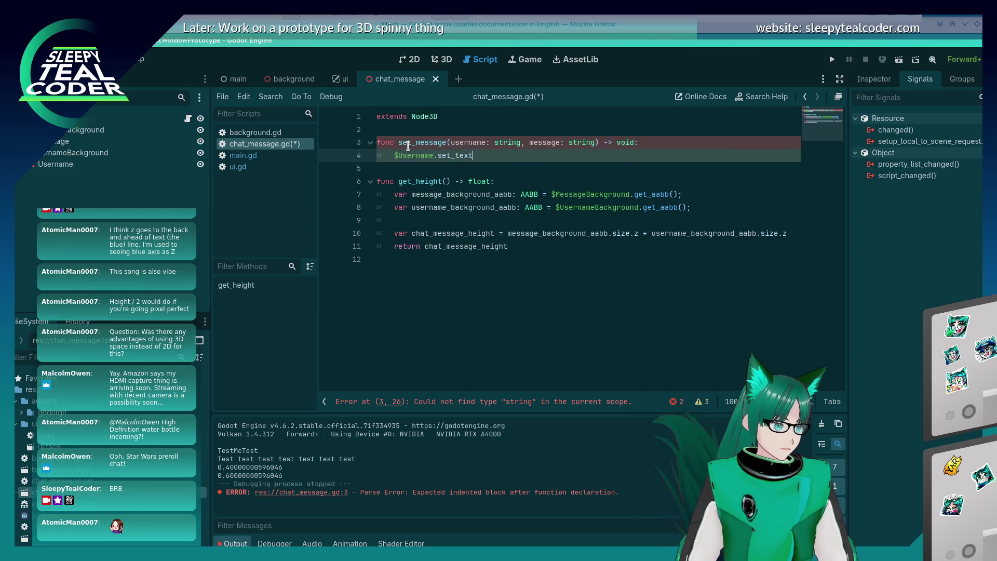
left_click(108, 166)
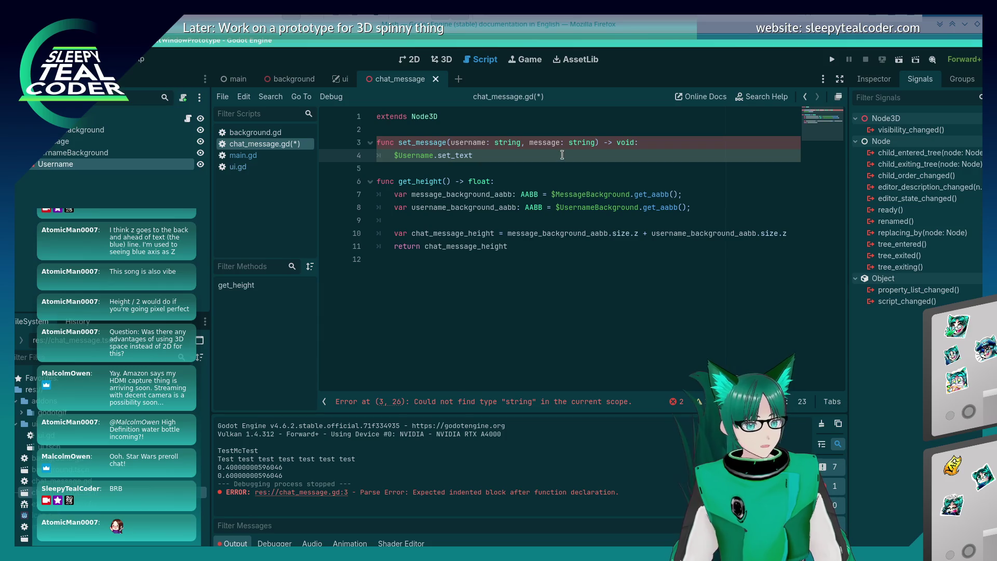
left_click(874, 79)
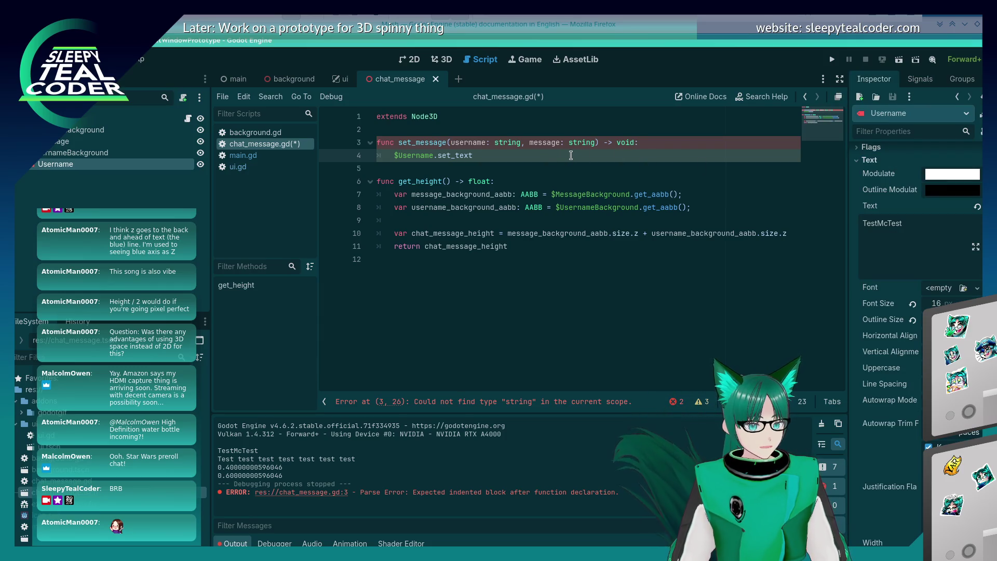
left_click(552, 154)
- Complete $Username.text = username and $Message.text = message in set_message, and save
key("BackSpace")
key("BackSpace")
key("BackSpace")
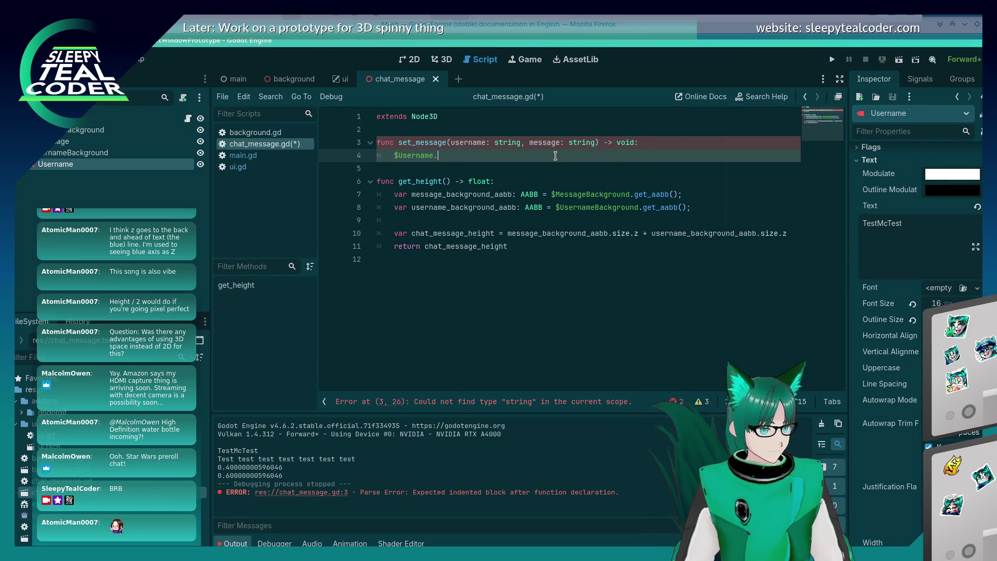
type("text = usernam")
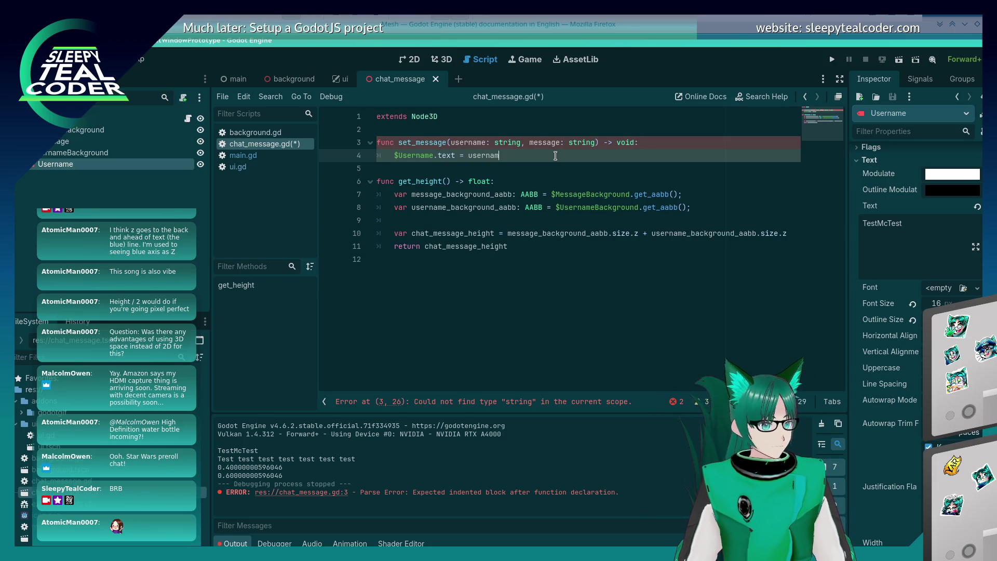
type("e")
key("Return")
type("$M")
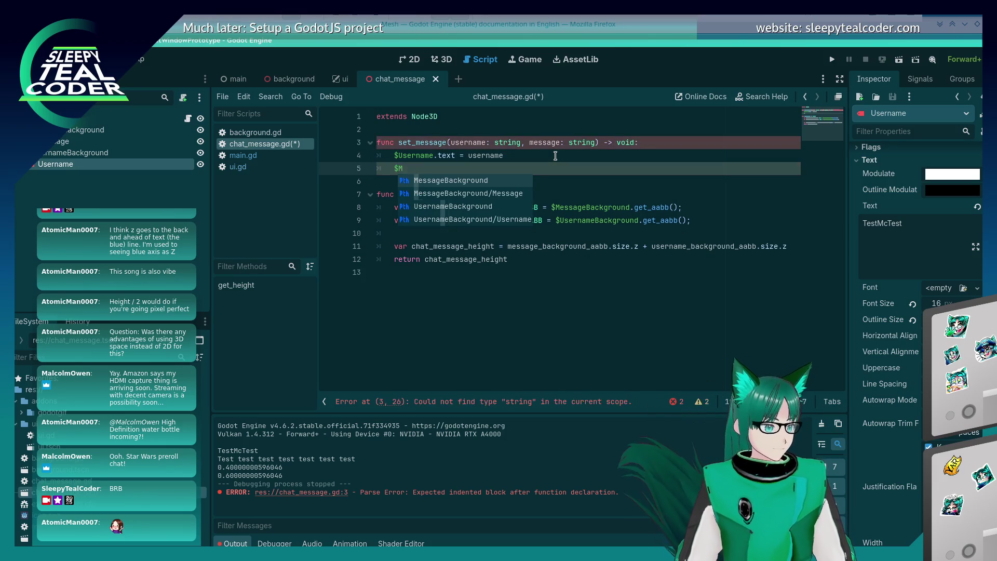
type("essage.text = m")
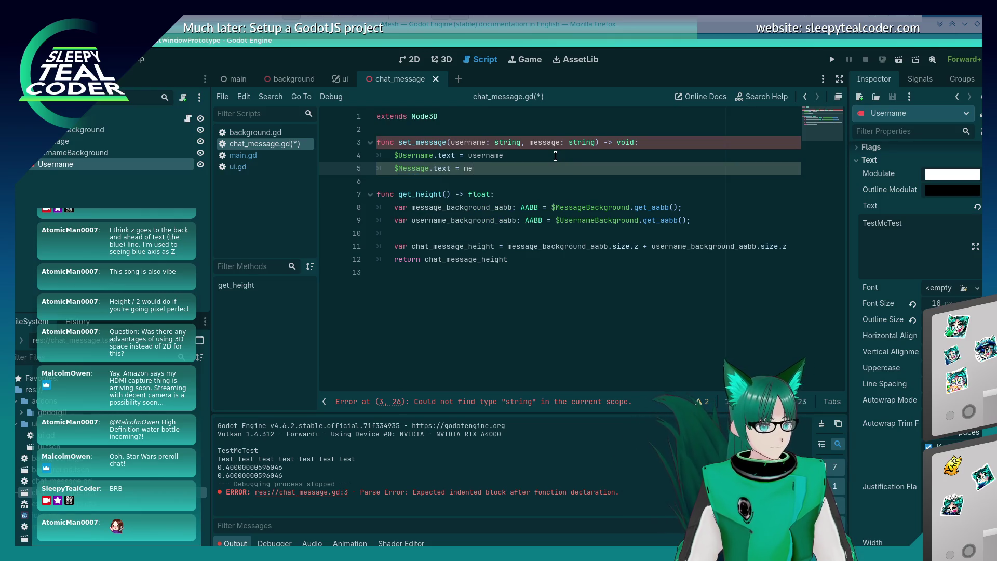
type("e")
key("Return")
key("Down")
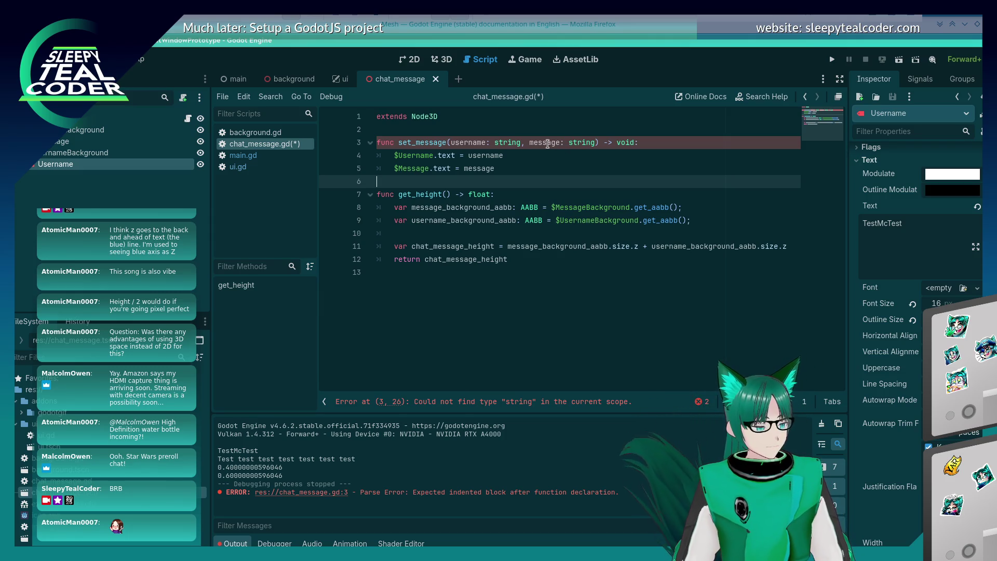
left_click(508, 144)
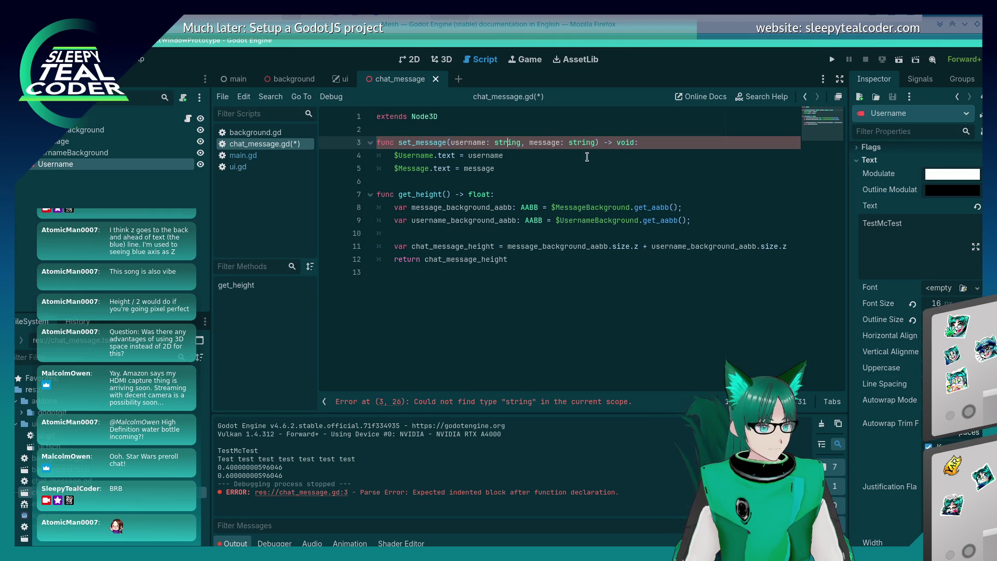
left_click(587, 157)
key("ctrl+s")
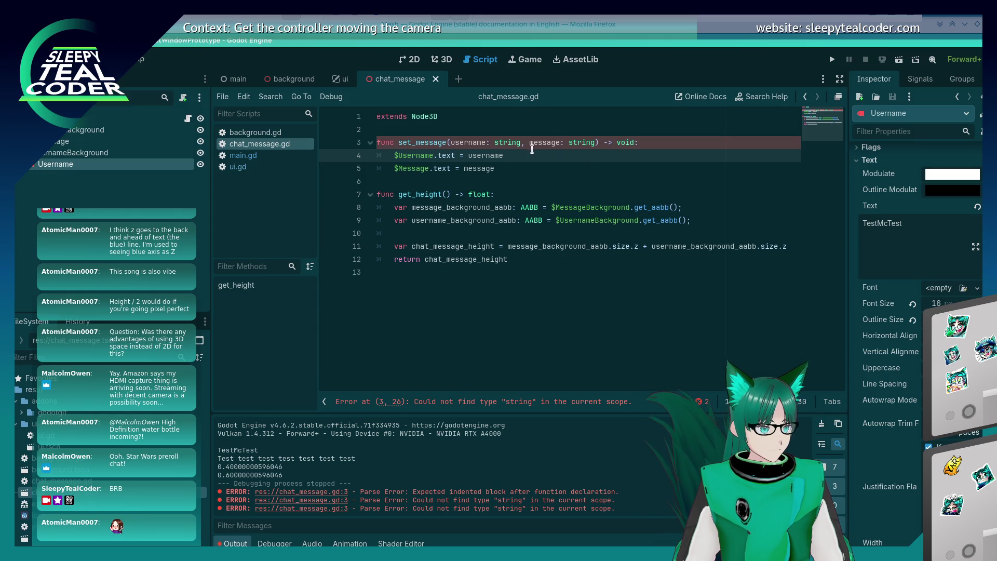
- Change the parameter types from string to String and save chat_message.gd
left_click(502, 142)
type("S")
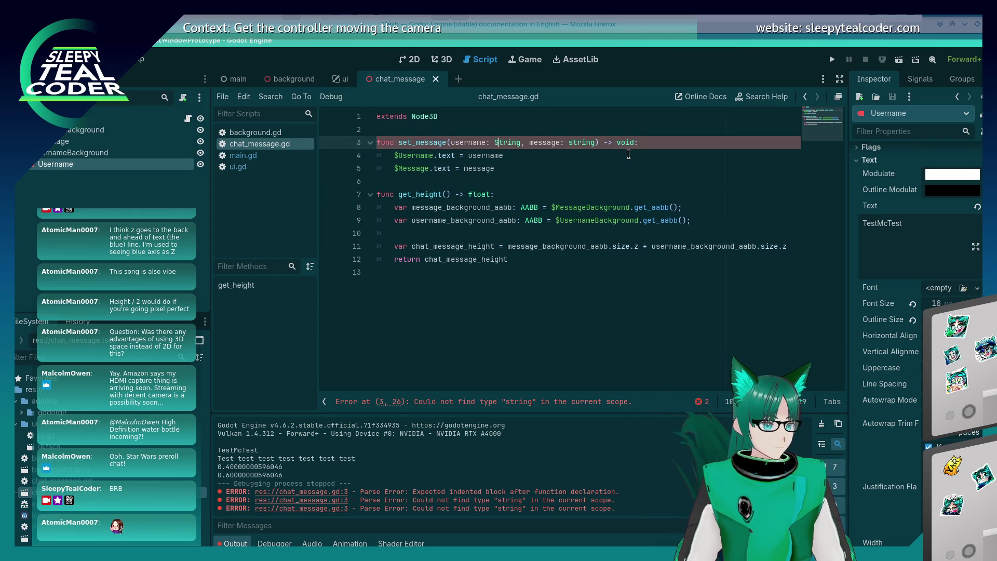
key("BackSpace")
type("S")
key("End")
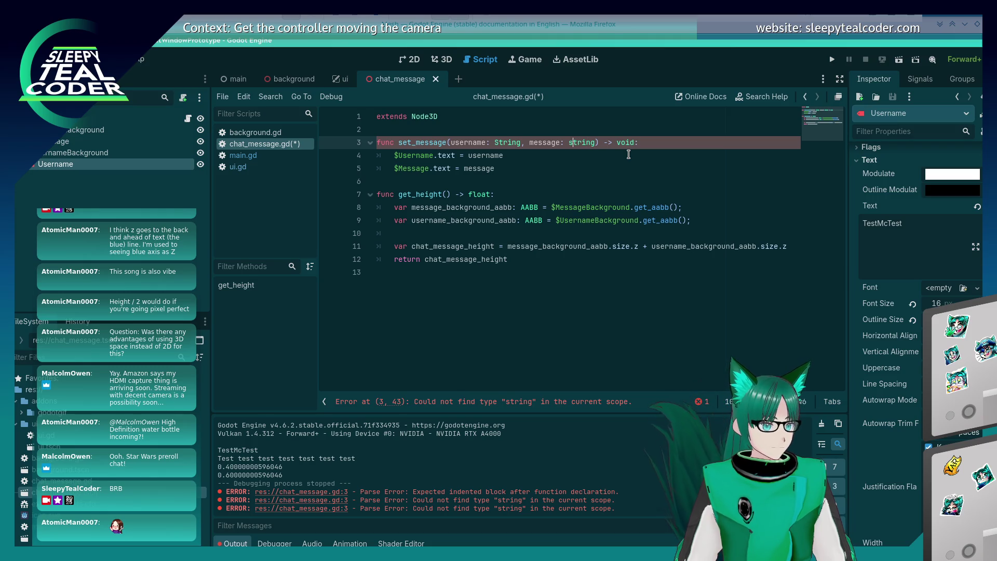
left_click(628, 154)
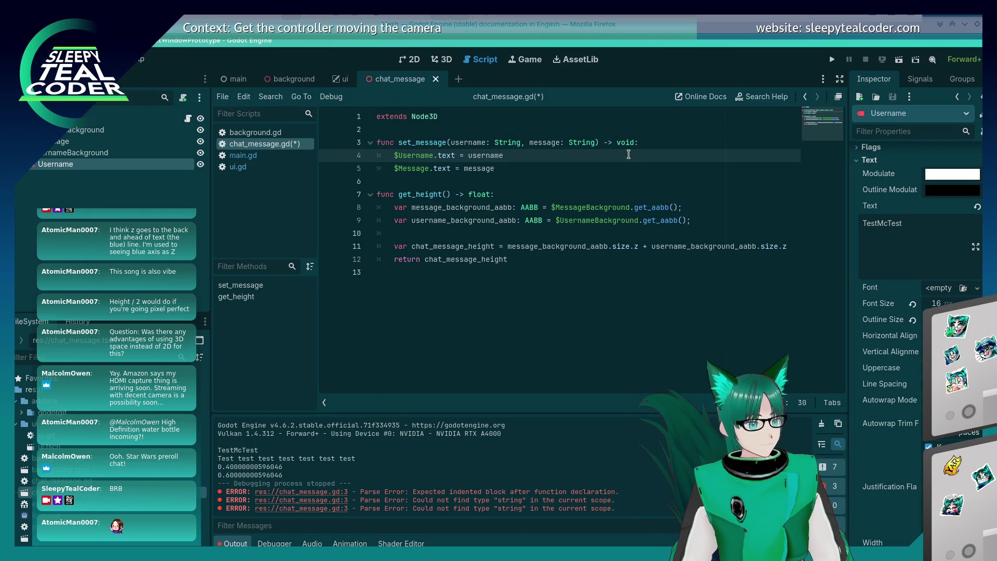
key("ctrl+s")
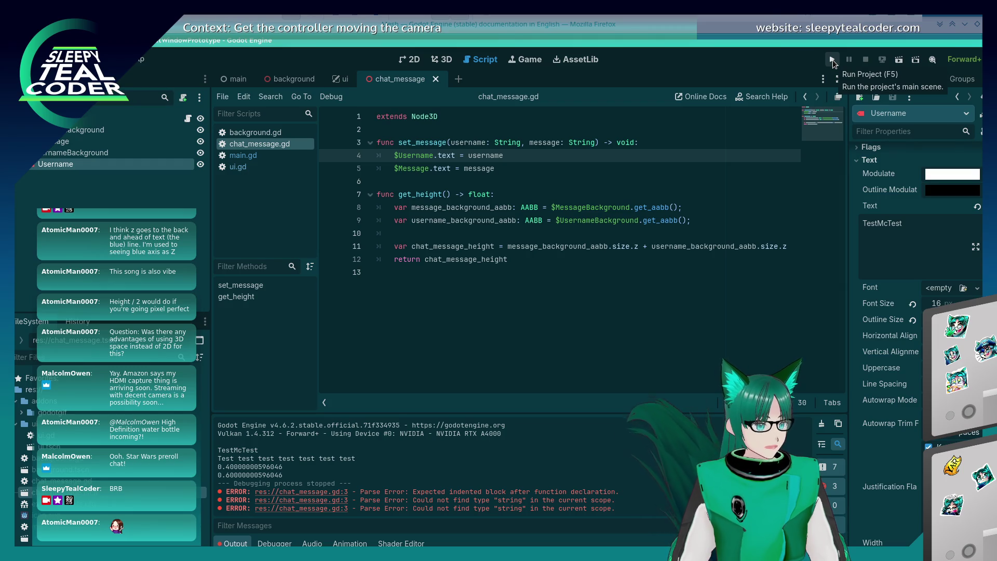
- Run the game and add a chat message to hit the breakpoint, then save line 4 after reverting a set_text edit
left_click(832, 61)
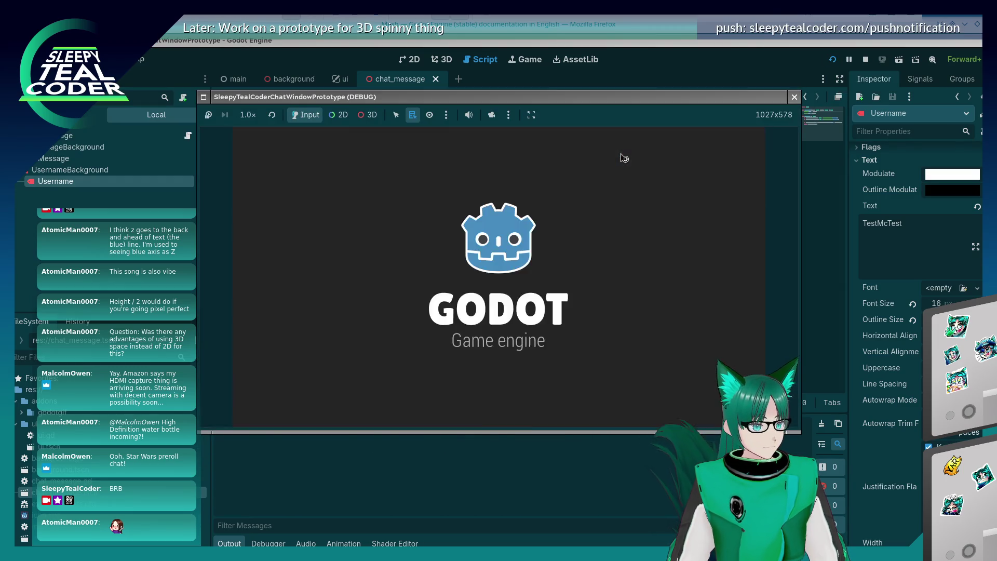
left_click(622, 156)
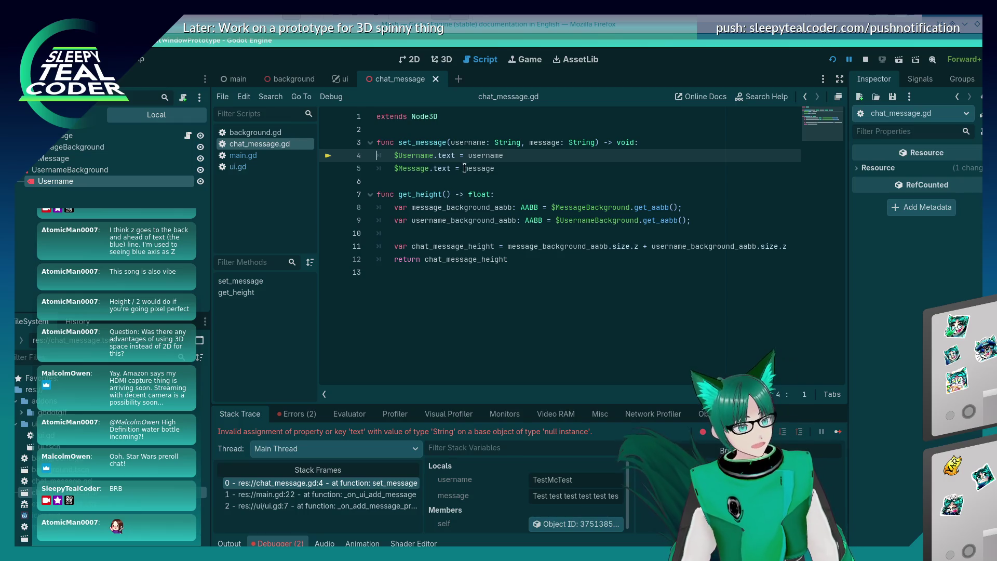
mouse_move(471, 156)
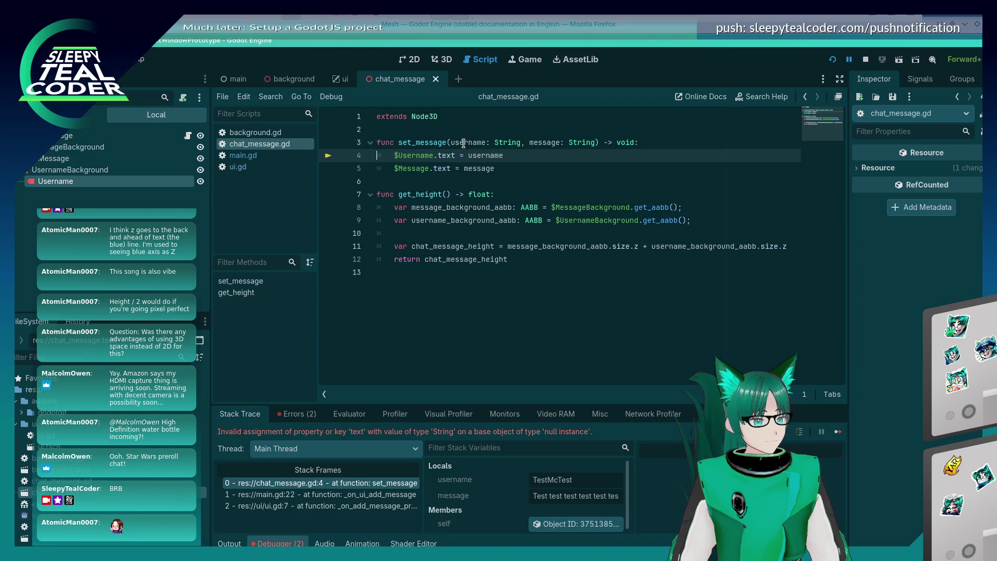
double_click(446, 154)
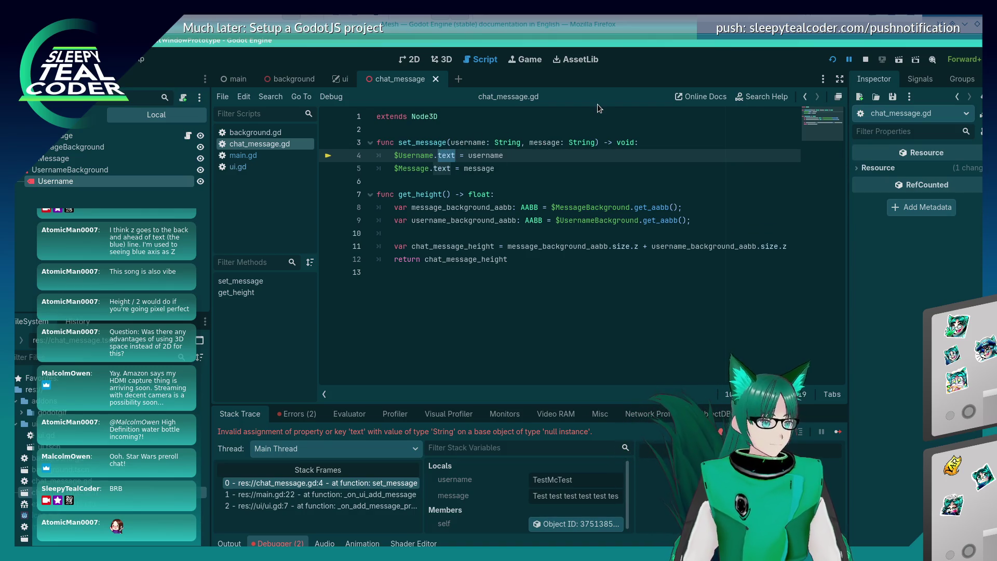
key("BackSpace")
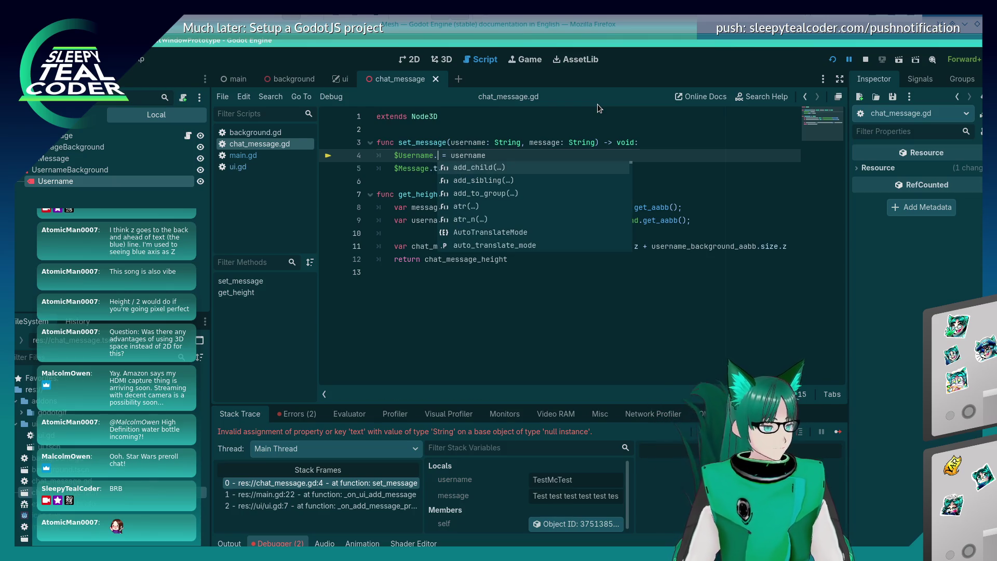
type("set")
type("_text")
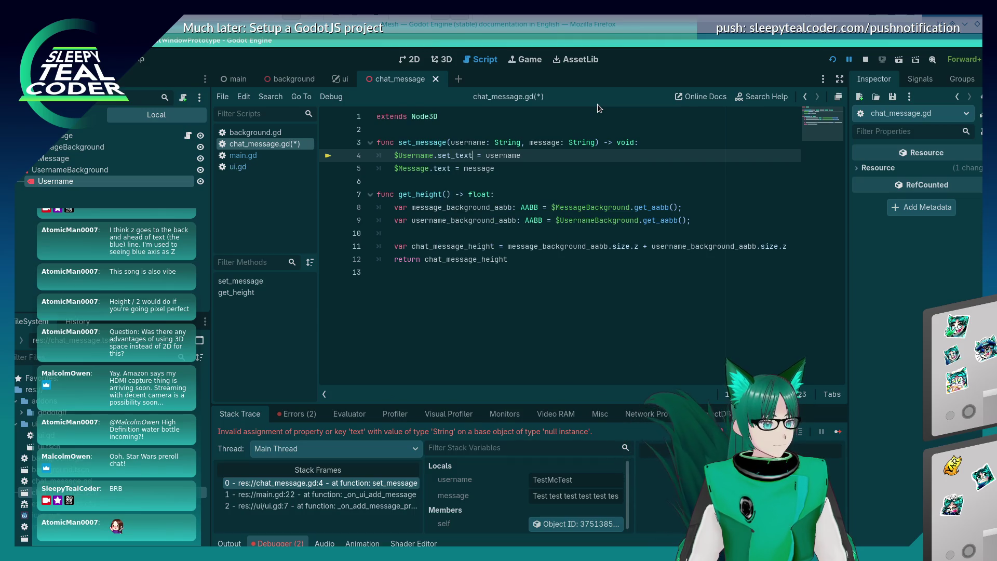
key("ctrl+z")
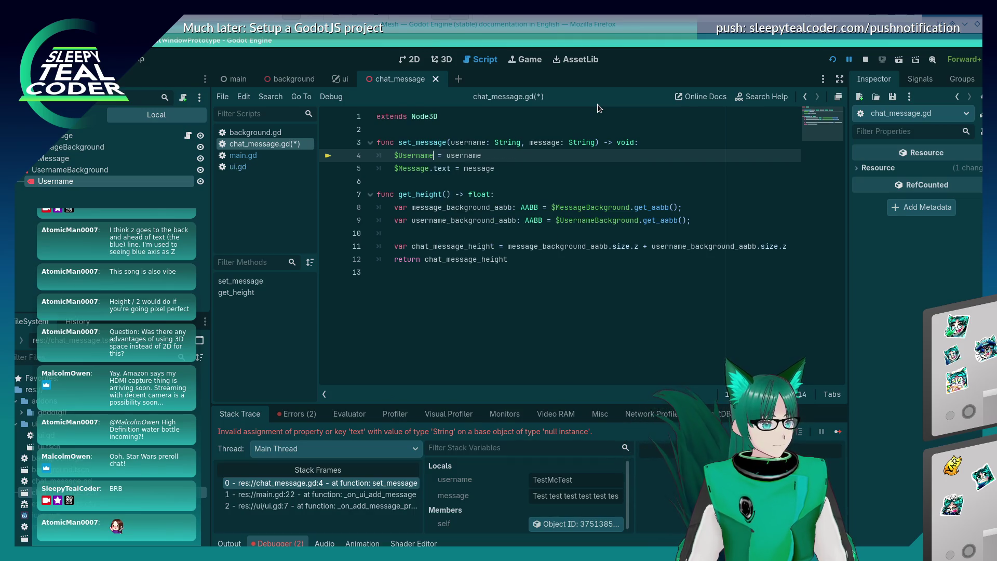
type(".text")
key("ctrl+s")
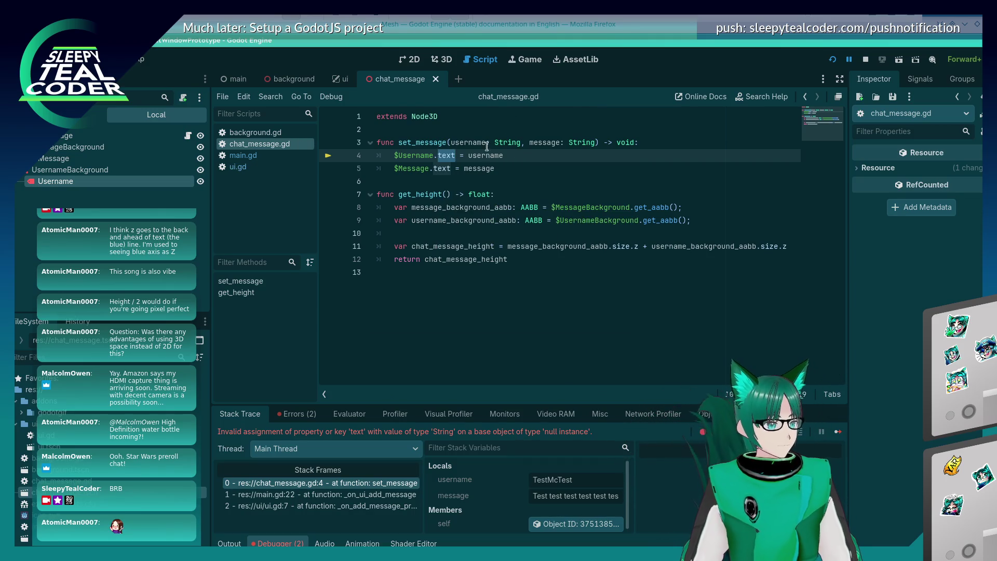
- Evaluate $Username.text in the debugger's Evaluator, which returns <null>
left_click(479, 161)
left_click_drag(394, 155, 455, 156)
key("ctrl+c")
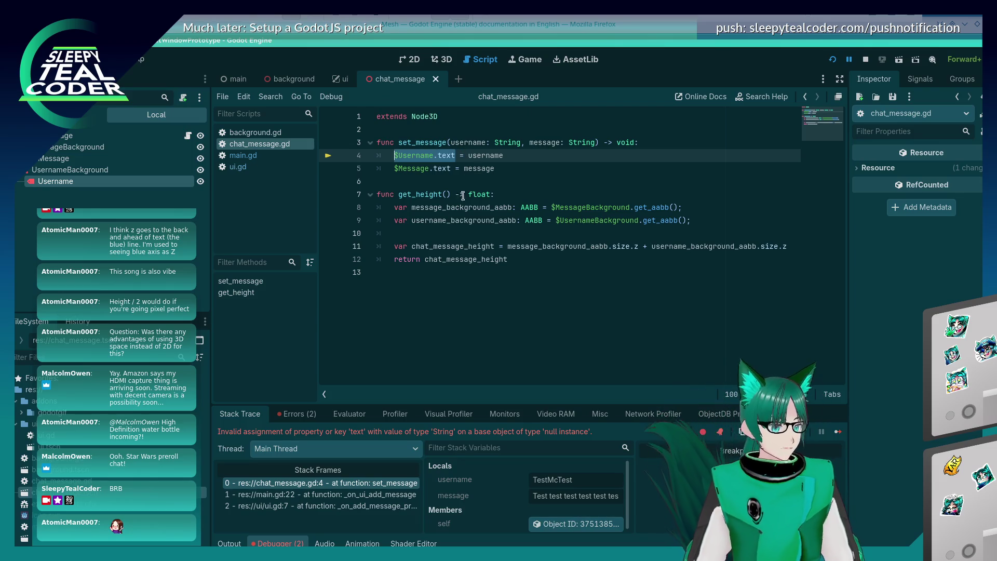
left_click(358, 413)
left_click(396, 434)
key("ctrl+v")
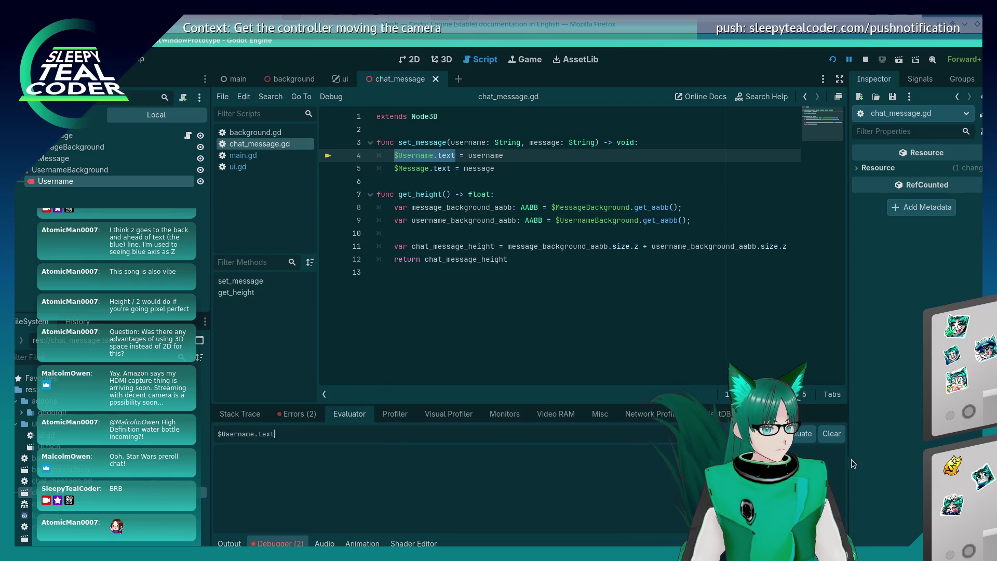
left_click(803, 435)
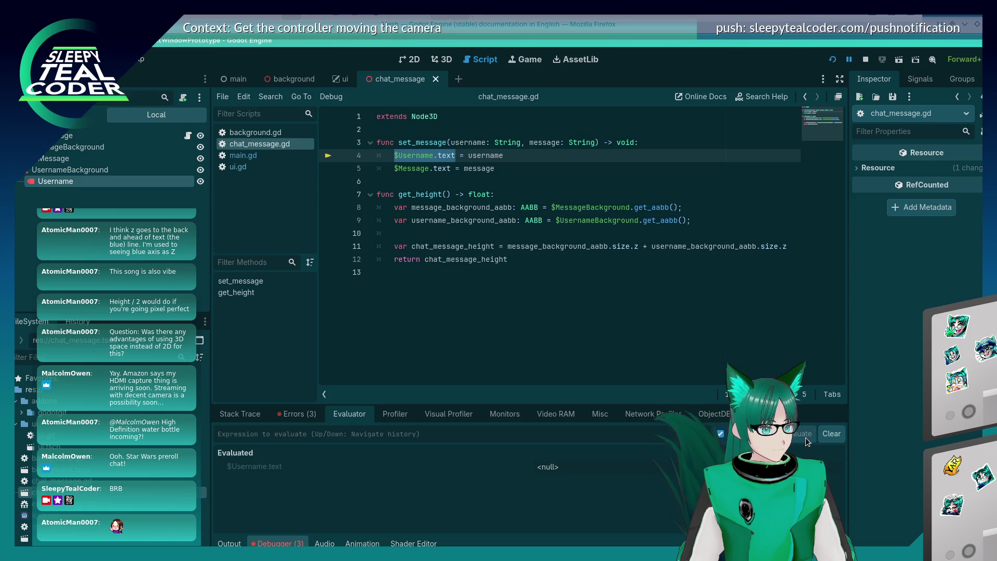
- Evaluate $Username as well, confirming it also returns <null>
left_click(547, 433)
key("ctrl+v")
key("BackSpace")
key("BackSpace")
key("BackSpace")
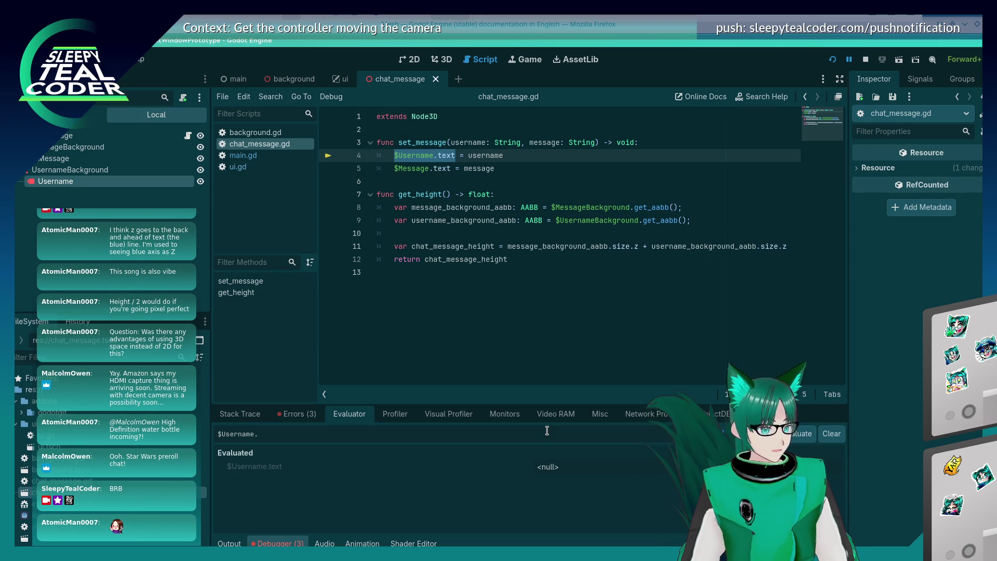
key("BackSpace")
key("Return")
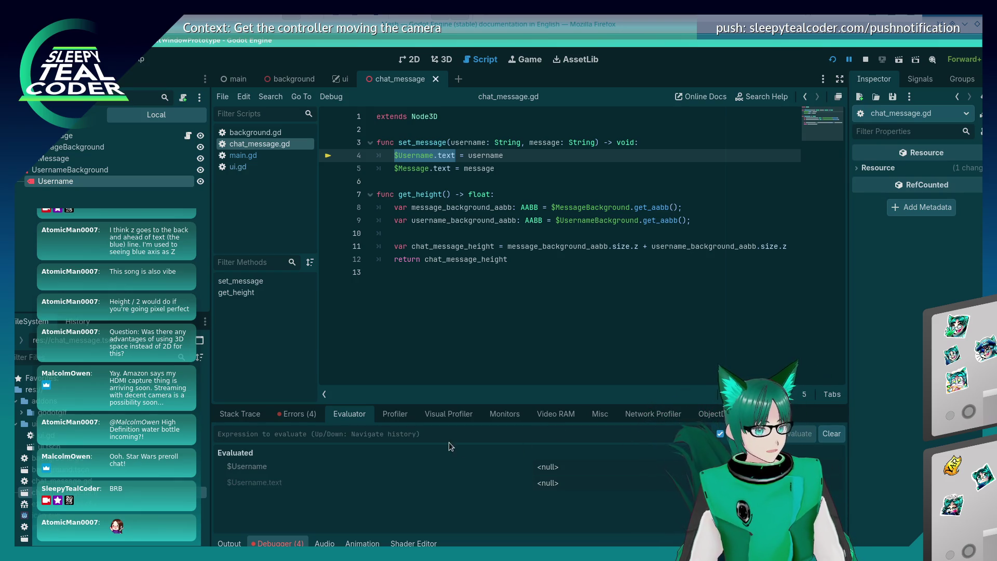
left_click(419, 462)
left_click(436, 181)
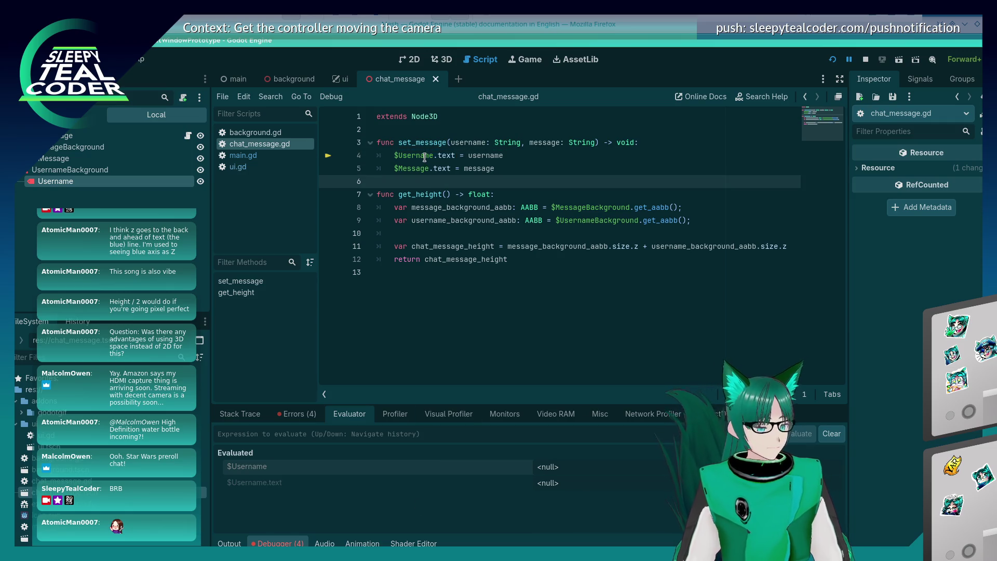
mouse_move(308, 80)
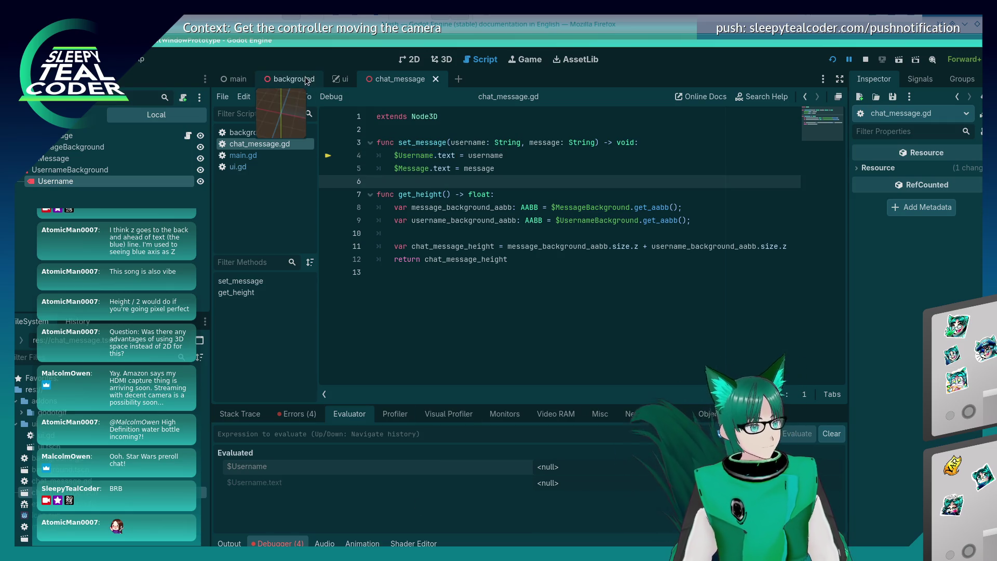
- Delete the print(username) and print(message) lines from main.gd
left_click(246, 156)
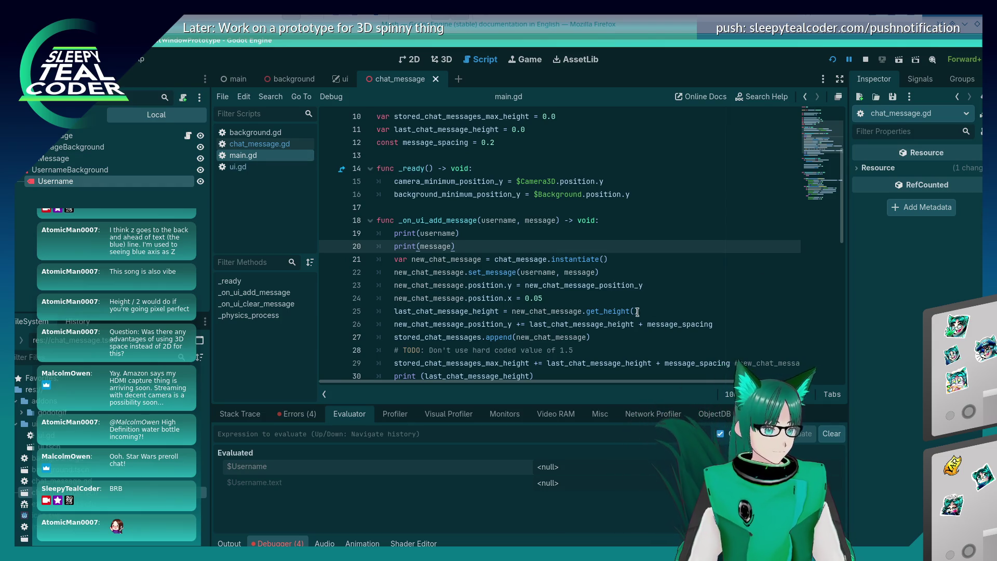
left_click(504, 252)
key("shift+Home")
key("shift+Up")
key("BackSpace")
key("BackSpace")
key("BackSpace")
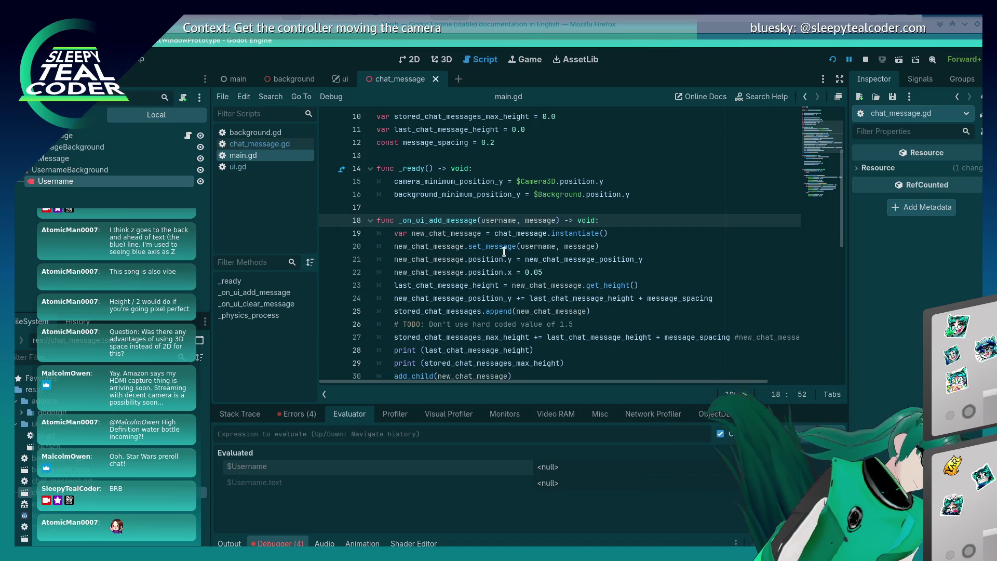
- Review _on_ui_add_message's set_message call before add_child, then return to chat_message.gd
left_click(438, 260)
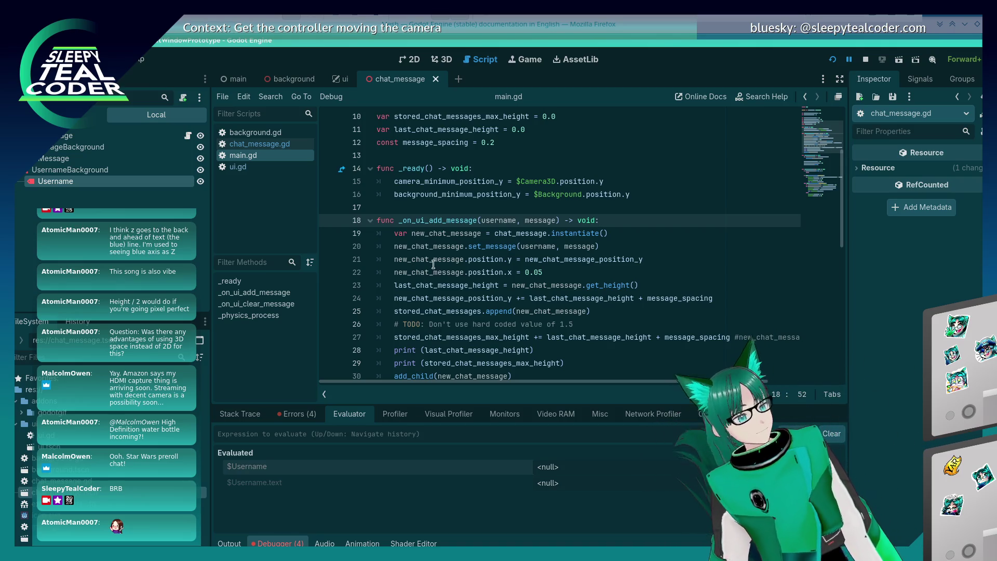
scroll(474, 295, "down", 2)
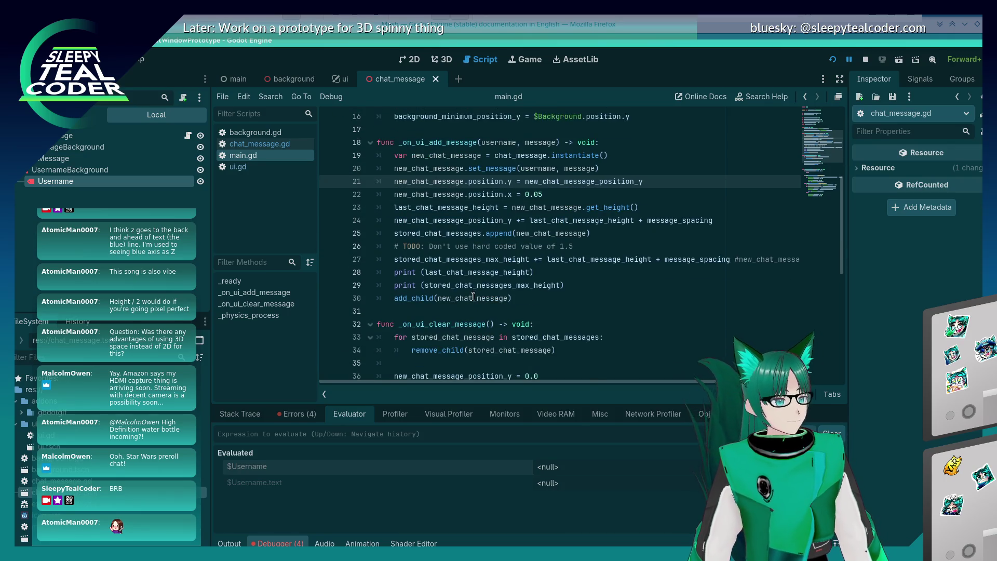
scroll(474, 297, "up", 3)
scroll(472, 295, "down", 5)
scroll(471, 293, "up", 2)
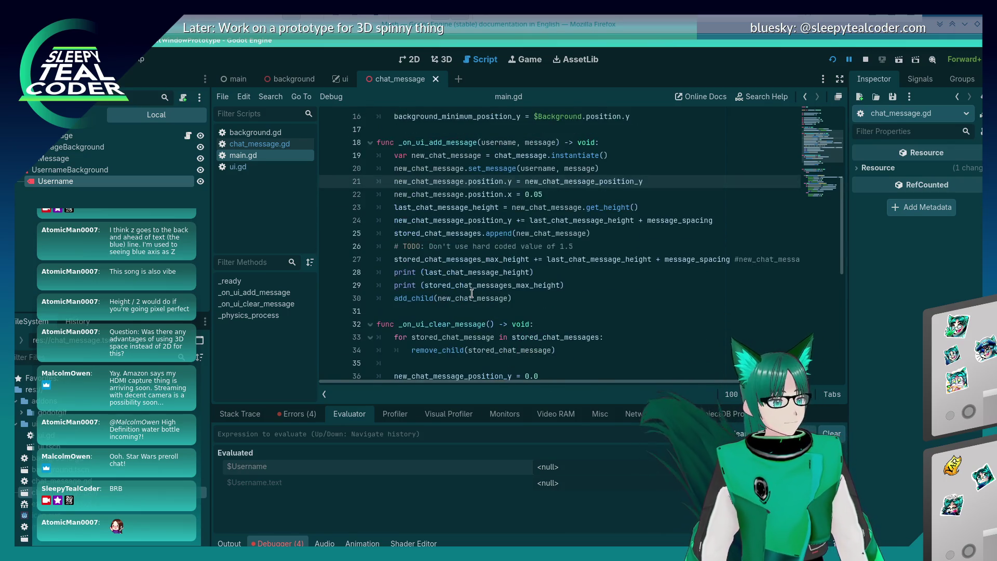
scroll(472, 294, "up", 1)
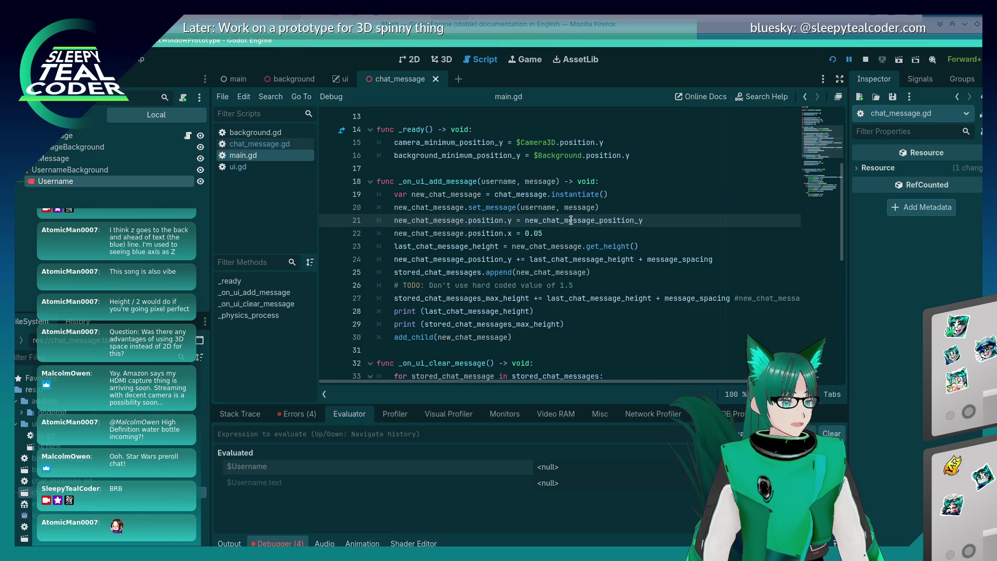
mouse_move(571, 220)
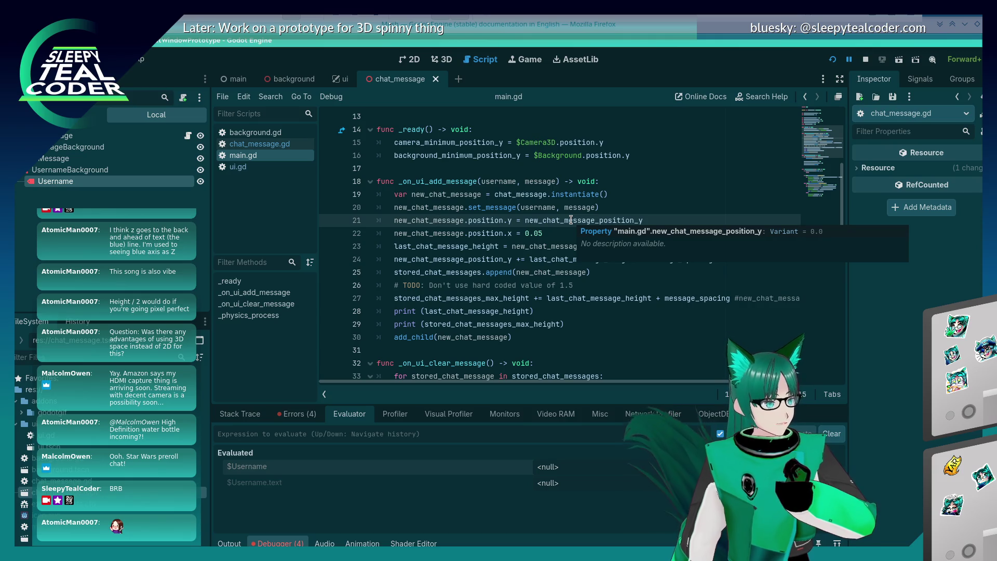
left_click(256, 144)
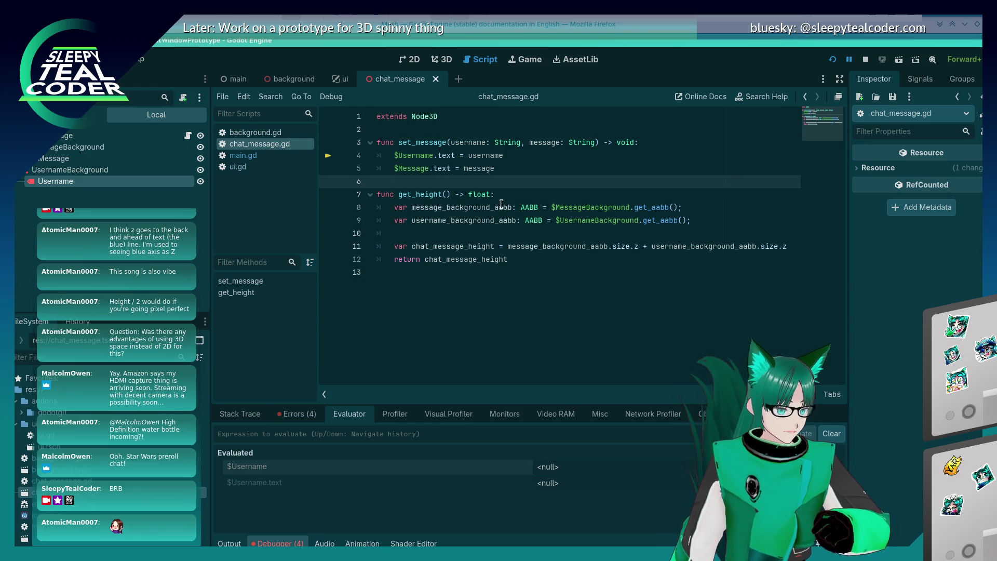
- Select the Username label node and inspect its Text property, showing TestMcTest
left_click(495, 156)
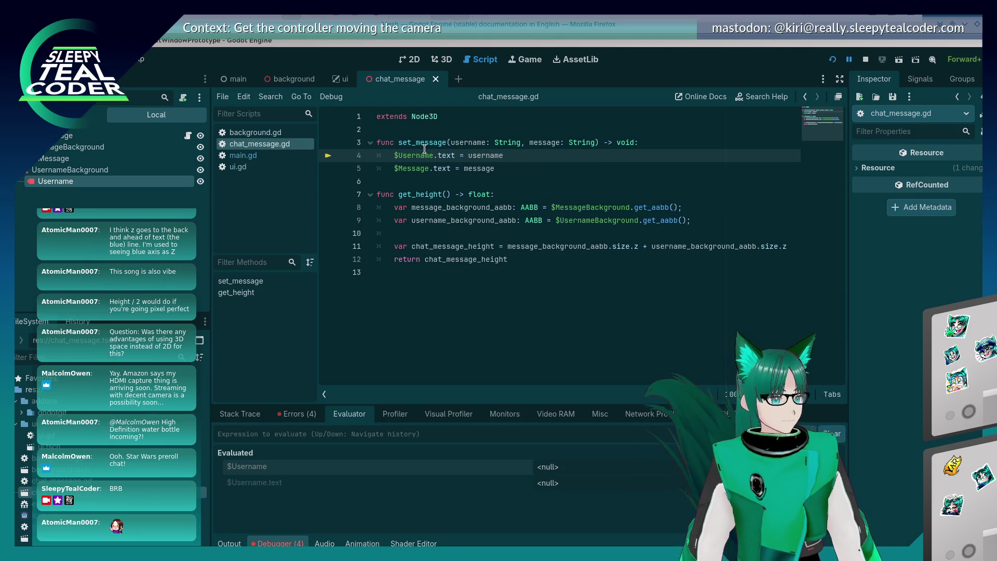
double_click(469, 156)
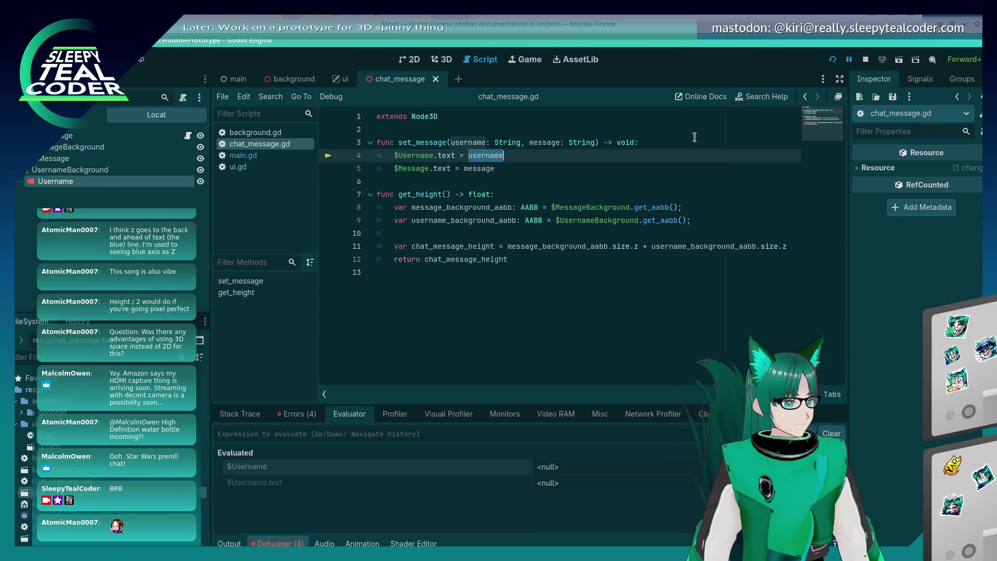
left_click(113, 182)
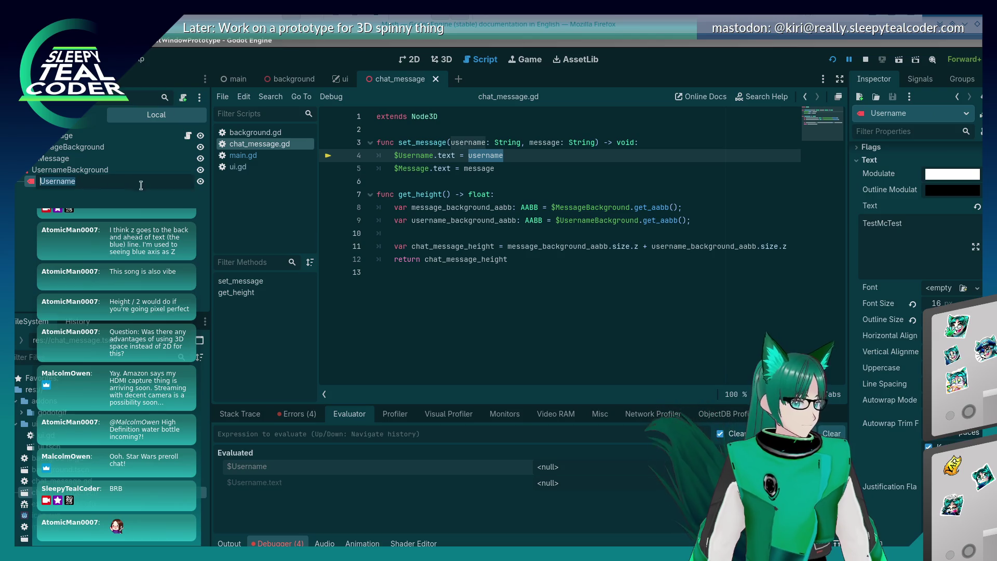
left_click(909, 228)
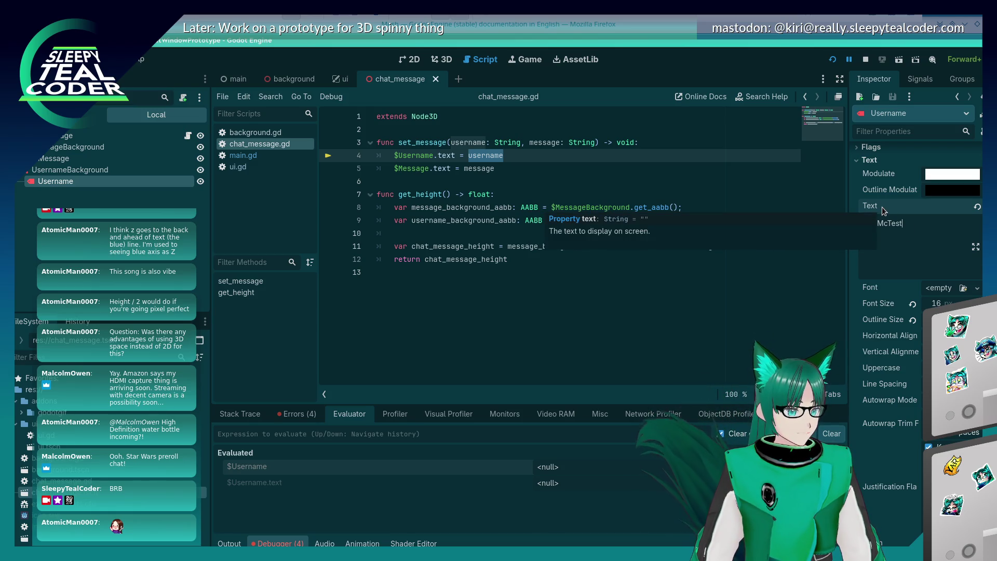
type("Test")
left_click(441, 154)
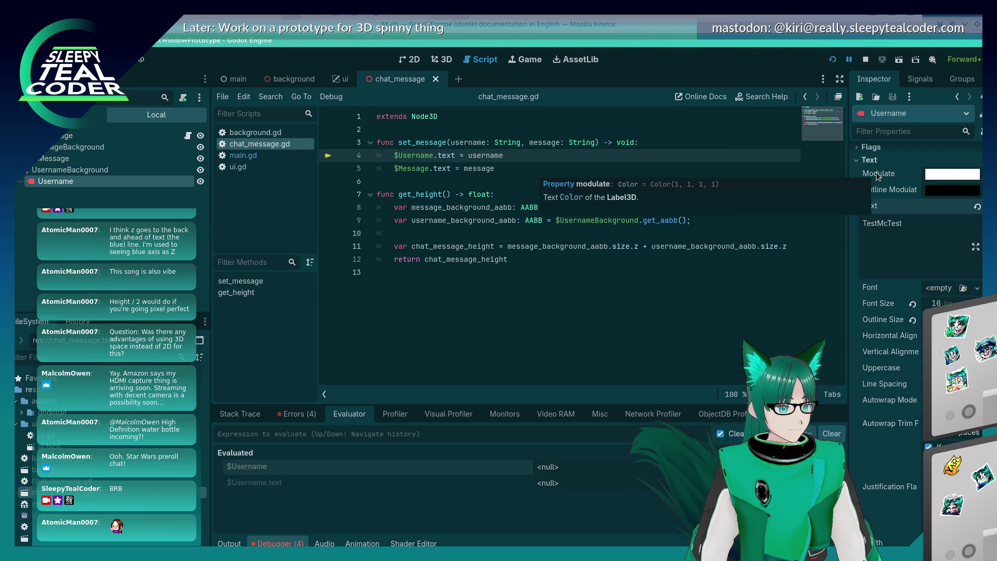
left_click(434, 168)
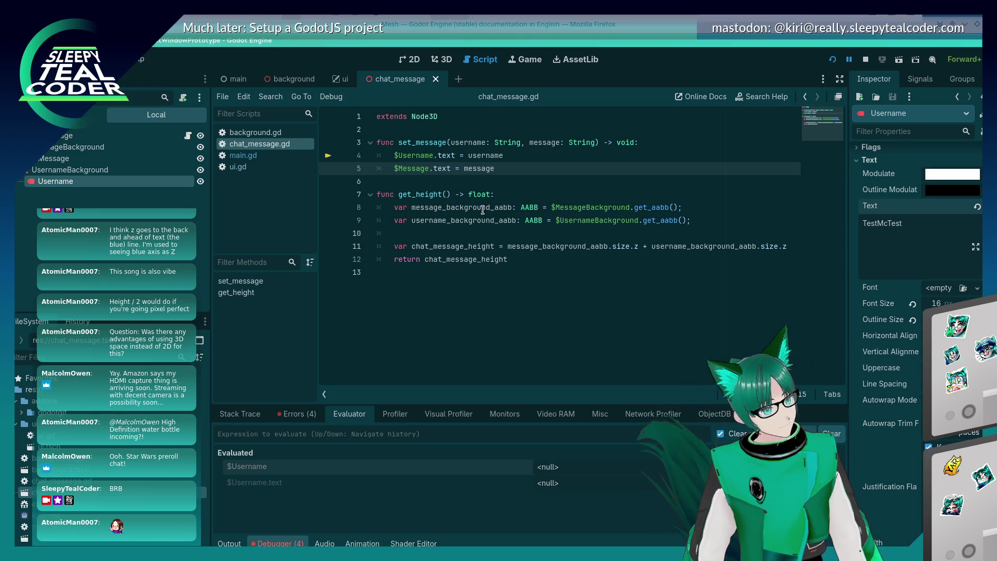
- Wrap username and message in str() on lines 4 and 5 of set_message
left_click(468, 155)
type("str(")
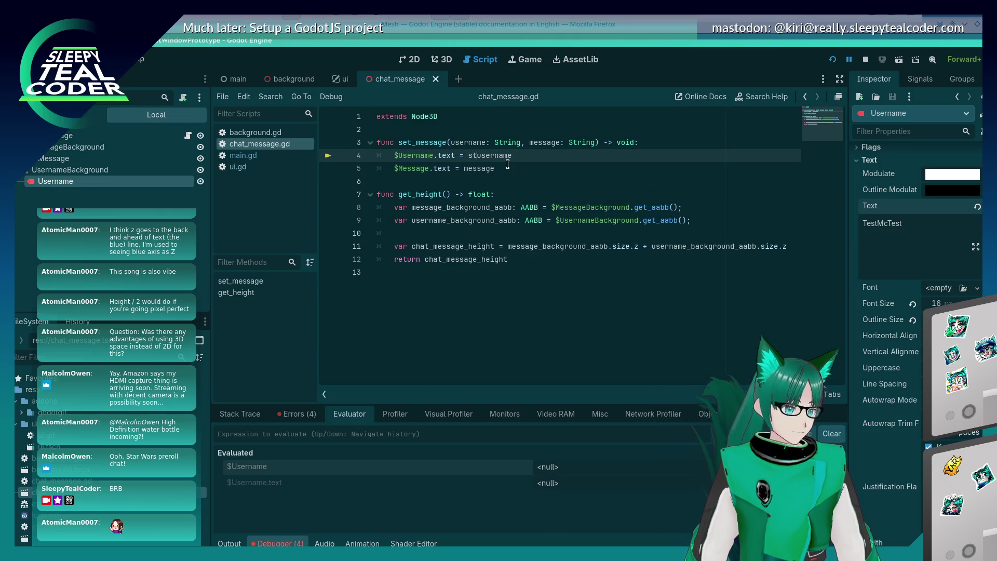
type(")")
left_click(508, 164)
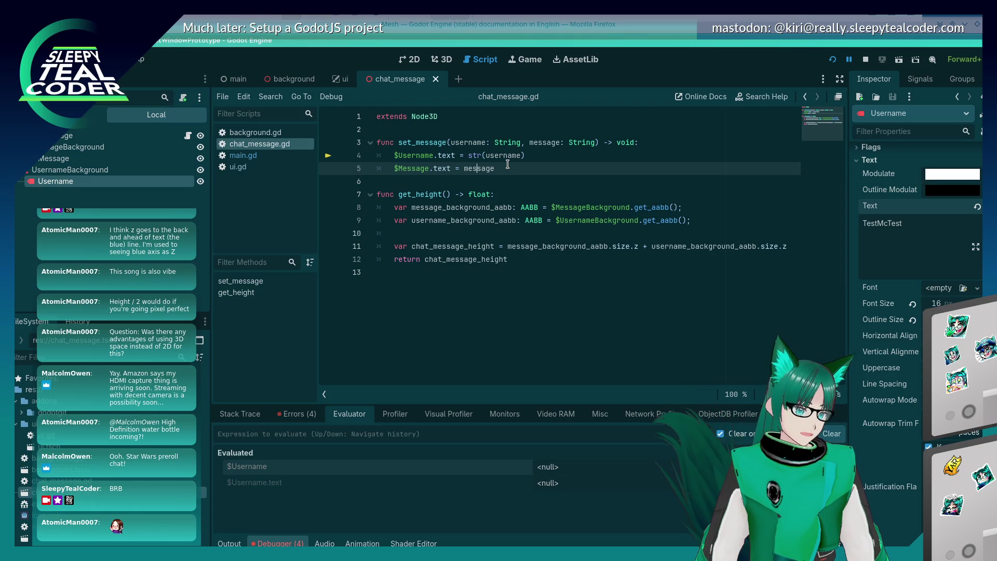
type("str(")
key("End")
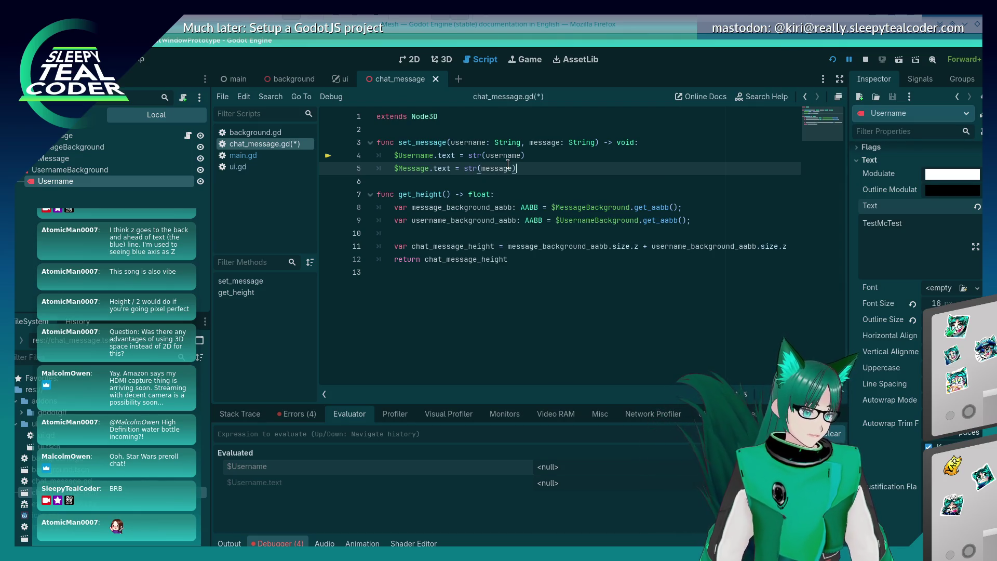
type(")")
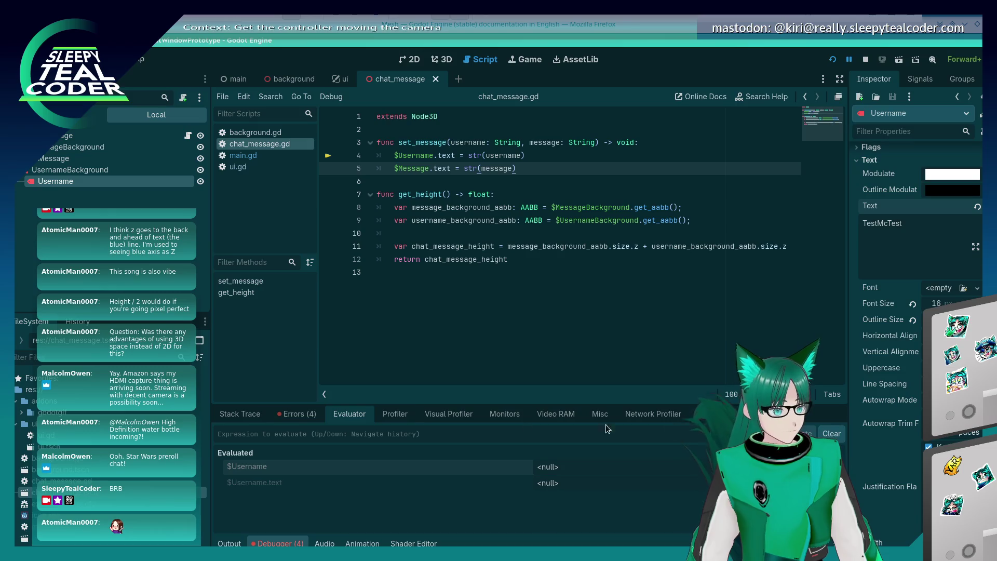
- Check the stack trace, resume, add a chat message, and return to the Evaluator after the null-instance error
left_click(276, 418)
left_click(257, 416)
left_click(838, 431)
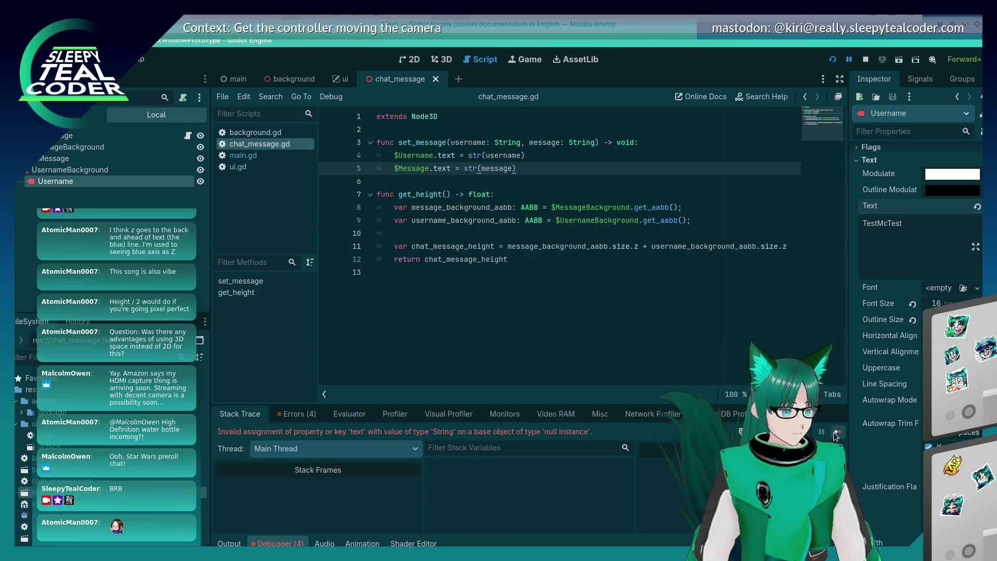
left_click(592, 151)
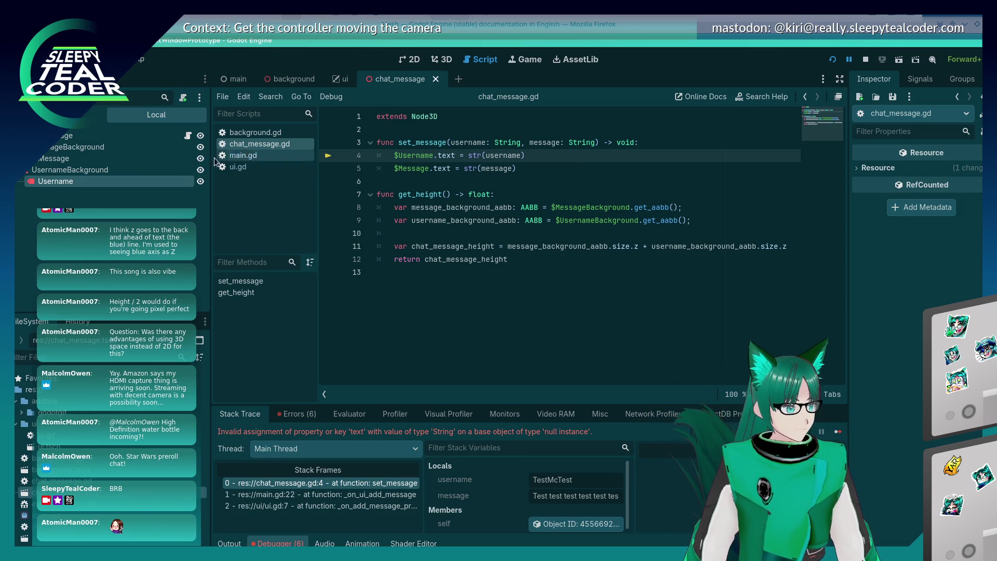
left_click(40, 181)
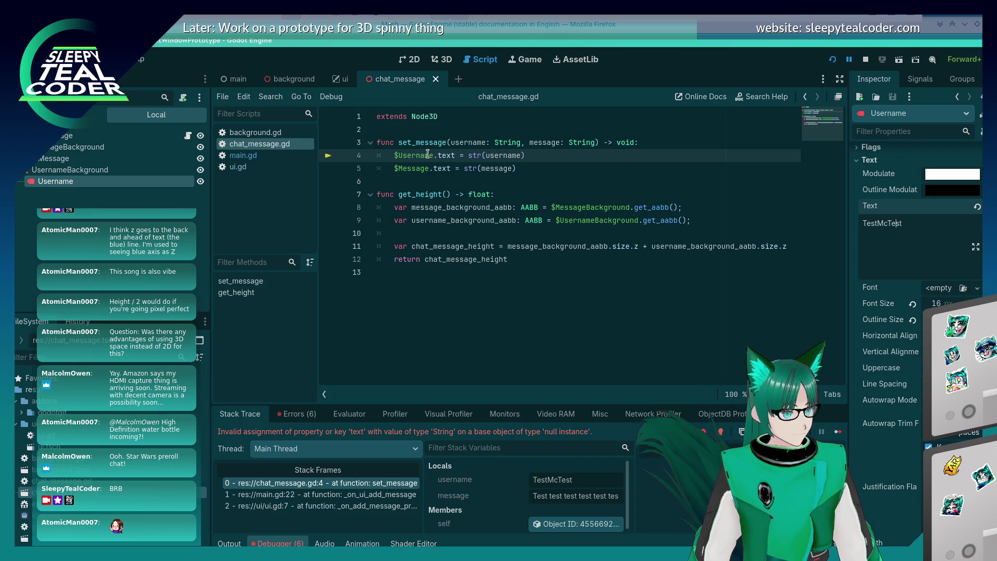
left_click(357, 418)
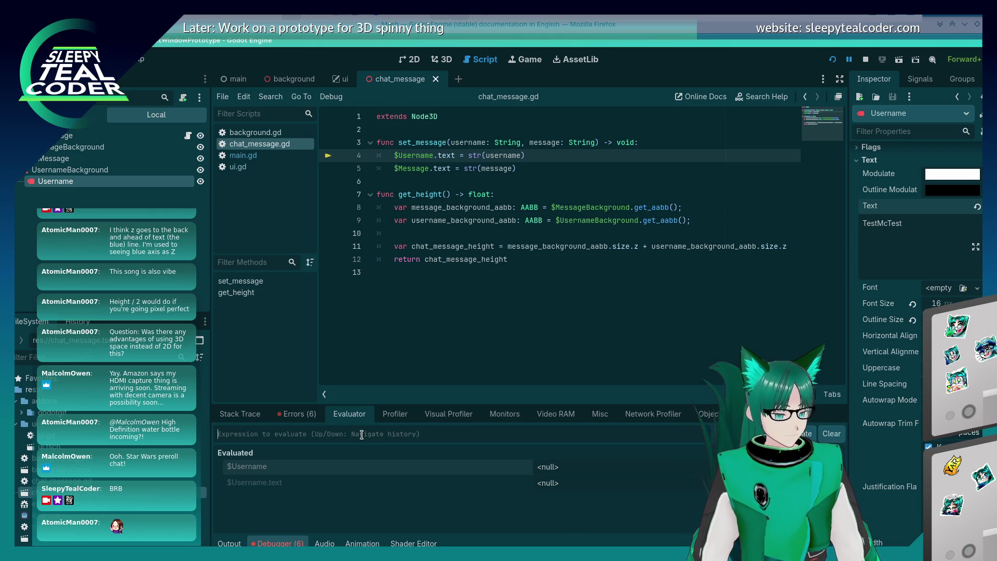
- Evaluate the Username expression in the debugger's expression evaluator
type("Username")
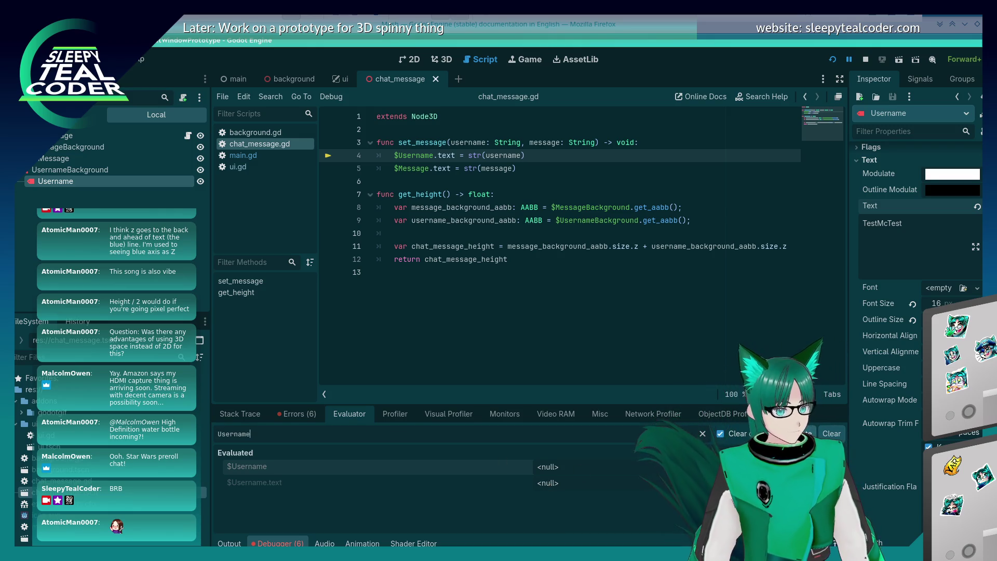
key("Return")
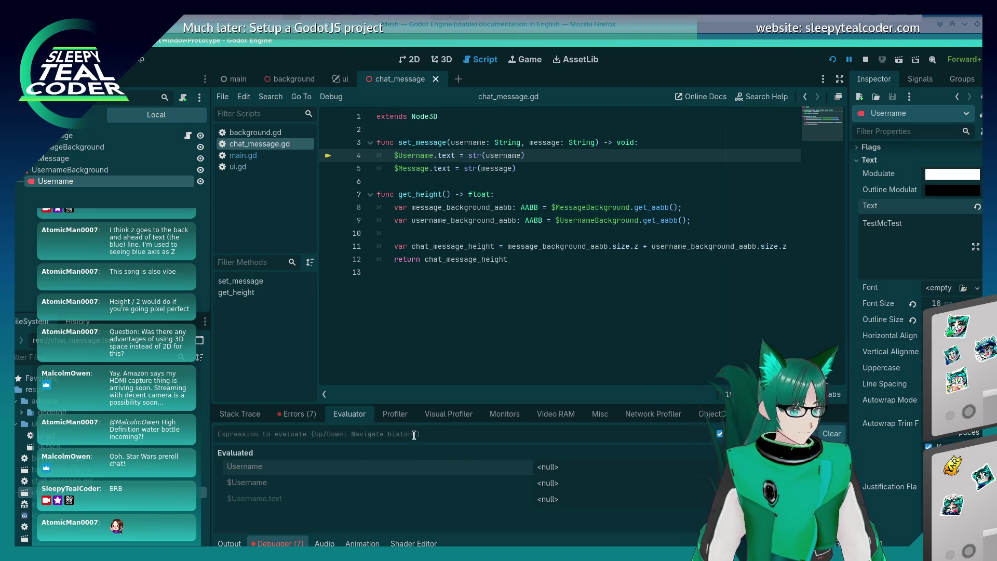
left_click(395, 413)
left_click(349, 414)
- Inspect the stack trace's self object, then show the Username Label3D's properties in the inspector
left_click(233, 415)
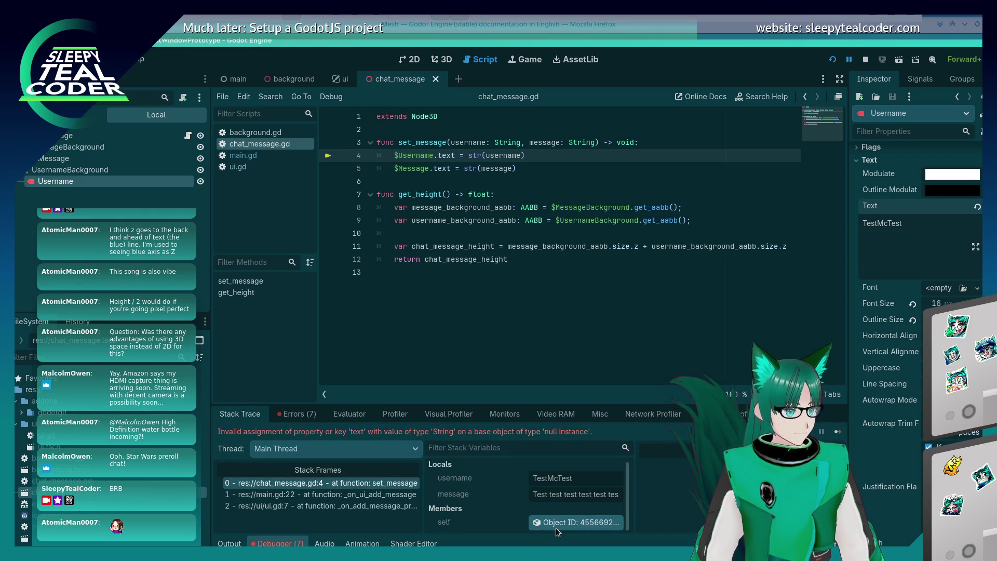
double_click(554, 478)
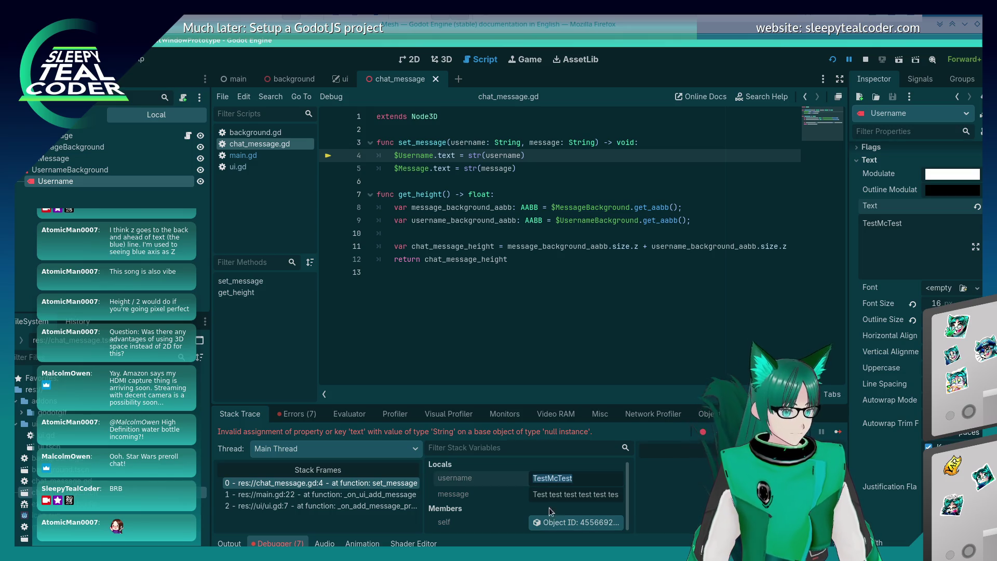
left_click(551, 524)
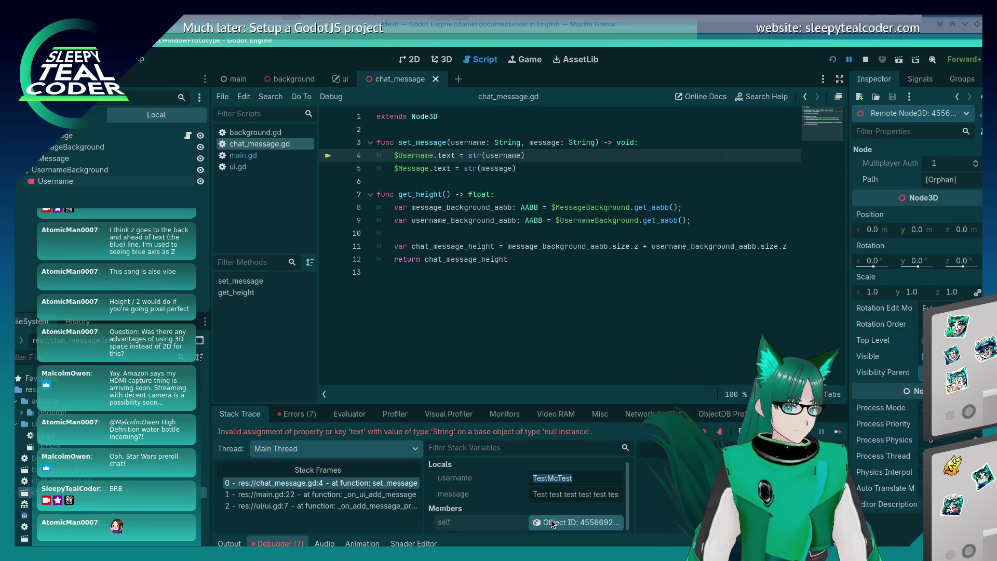
left_click(884, 119)
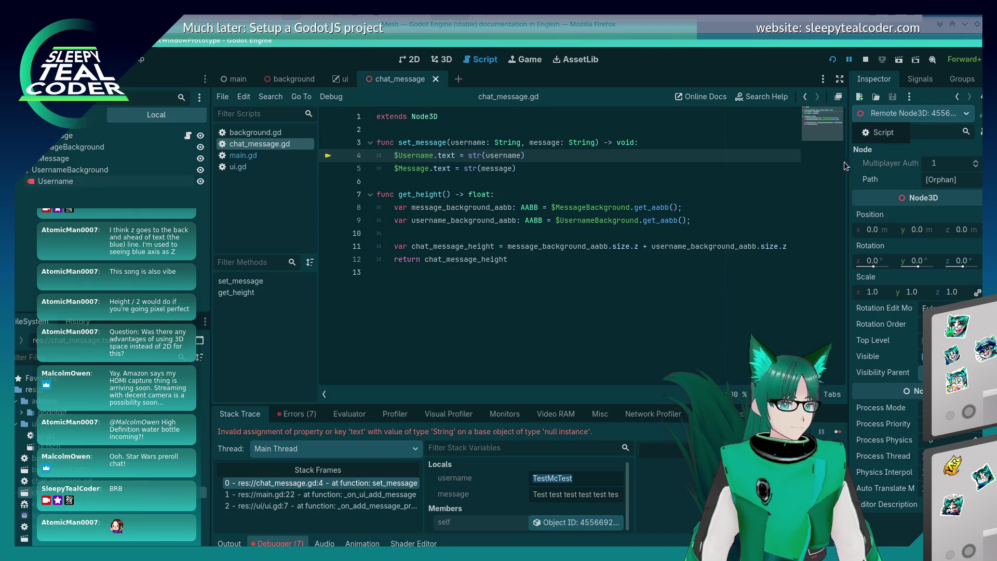
left_click(636, 287)
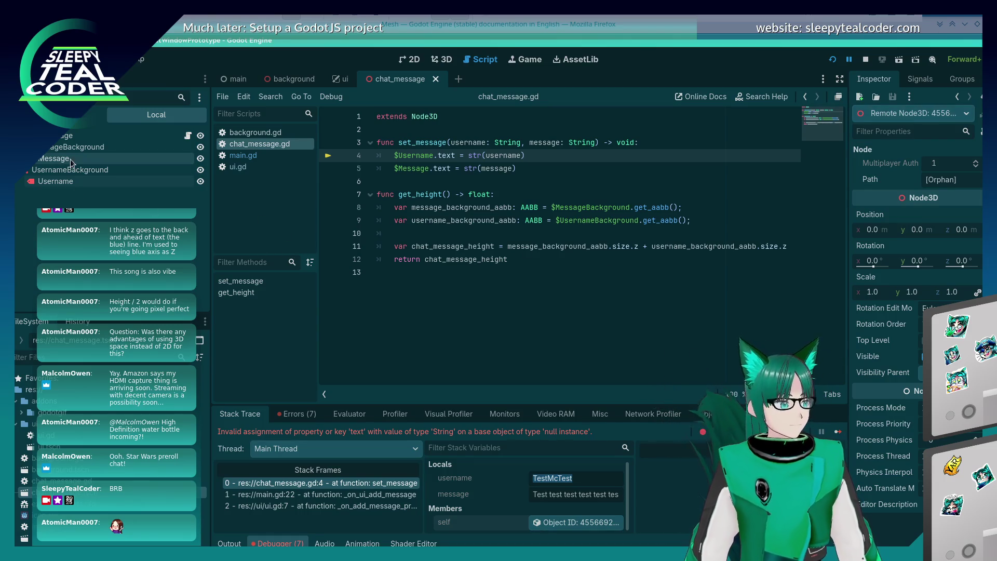
left_click(85, 179)
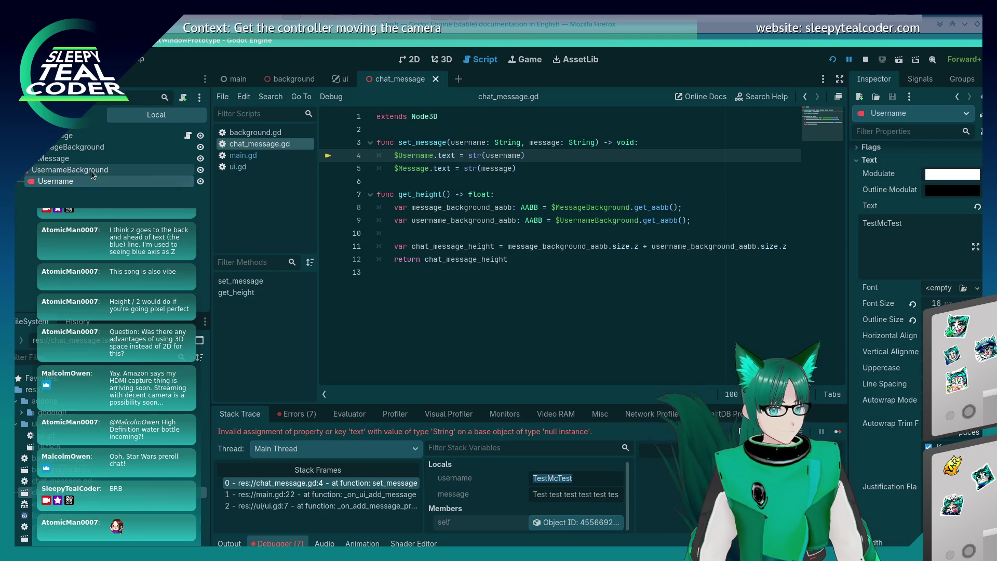
left_click(470, 18)
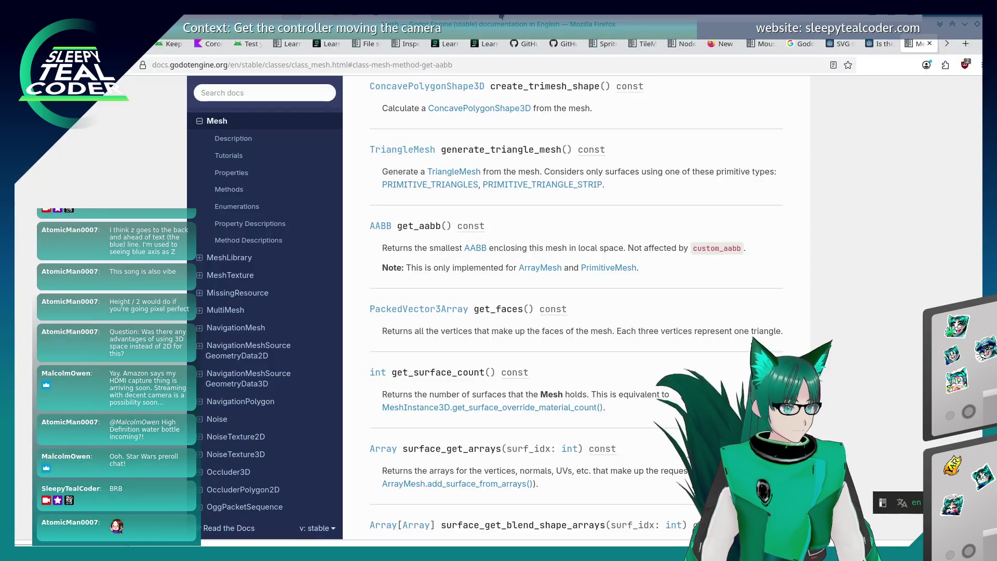
- Search the Godot docs for Label3D and open its class reference
left_click(467, 65)
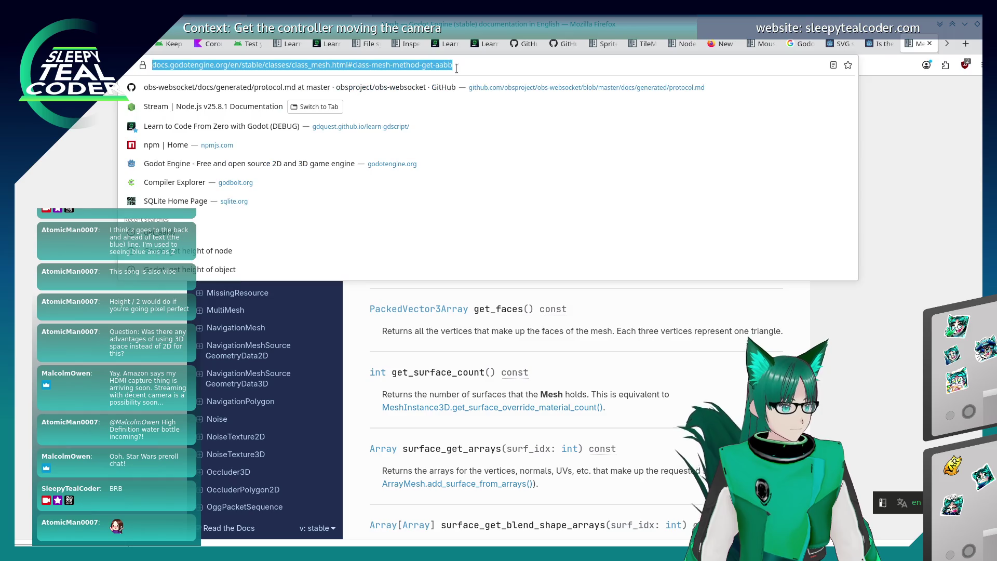
left_click(263, 93)
left_click(262, 95)
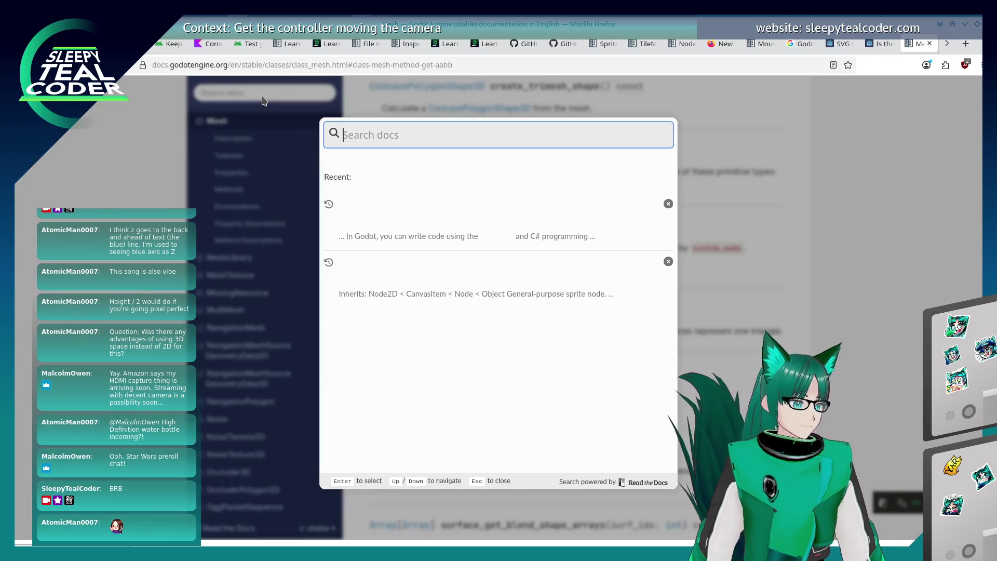
type("Label")
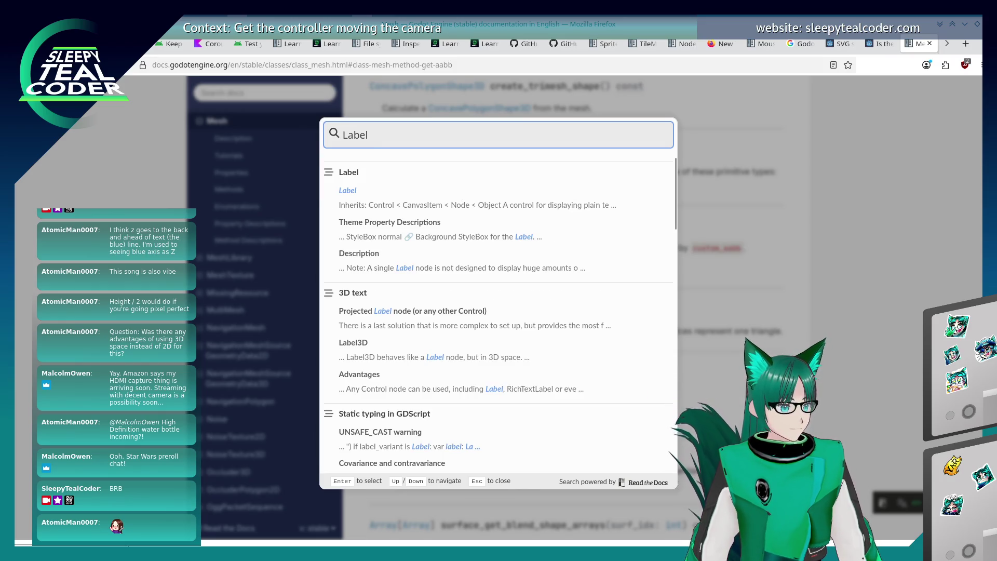
type("3D")
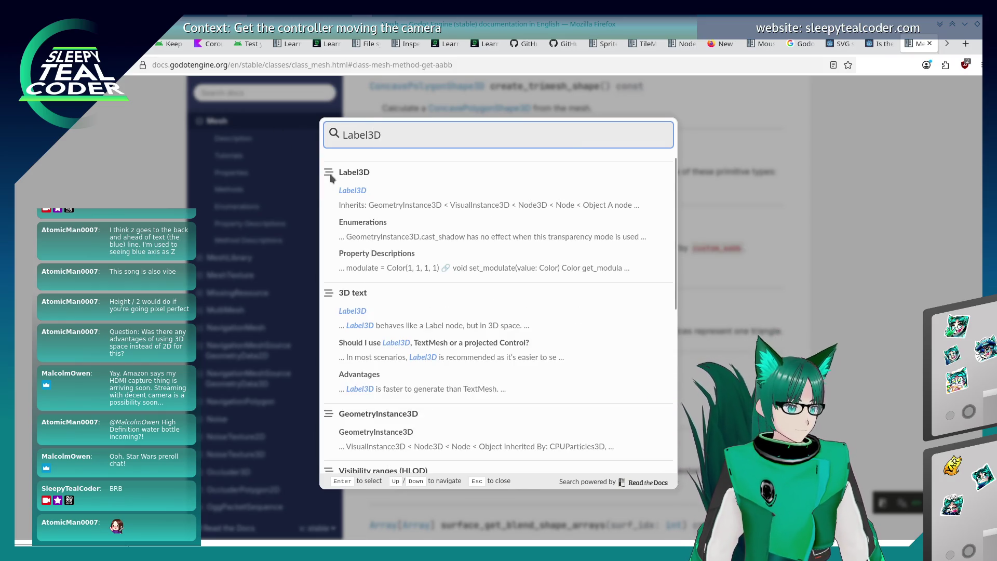
left_click(352, 190)
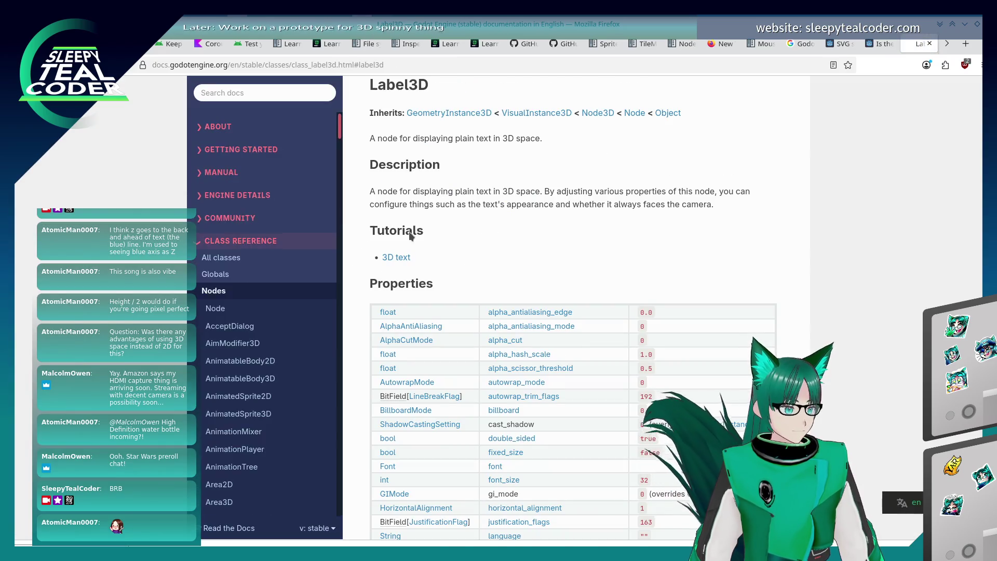
- Scroll the Label3D page and jump to the text property's description
scroll(410, 236, "down", 9)
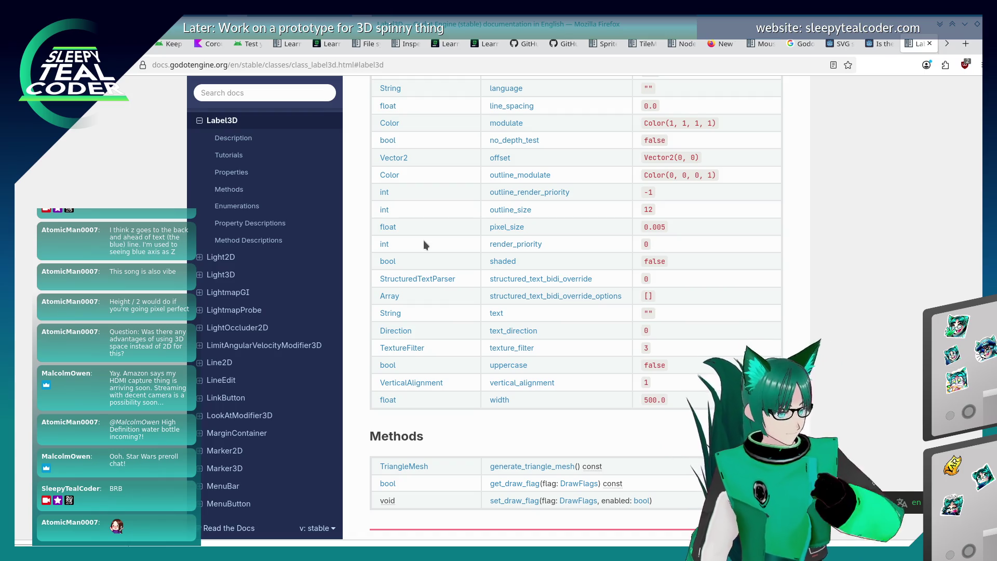
scroll(422, 240, "up", 10)
scroll(422, 240, "down", 8)
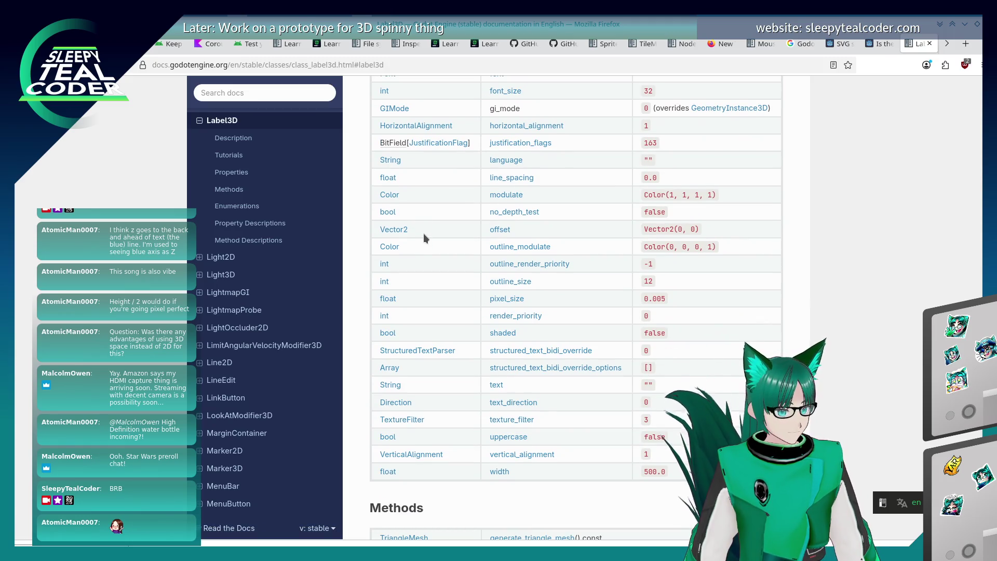
scroll(424, 239, "down", 7)
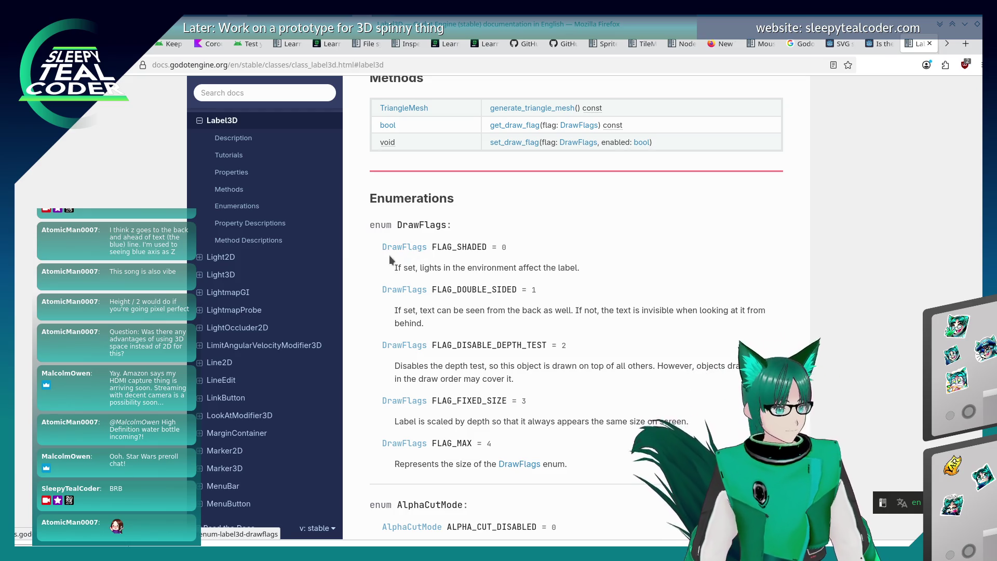
scroll(356, 258, "down", 3)
scroll(428, 256, "up", 8)
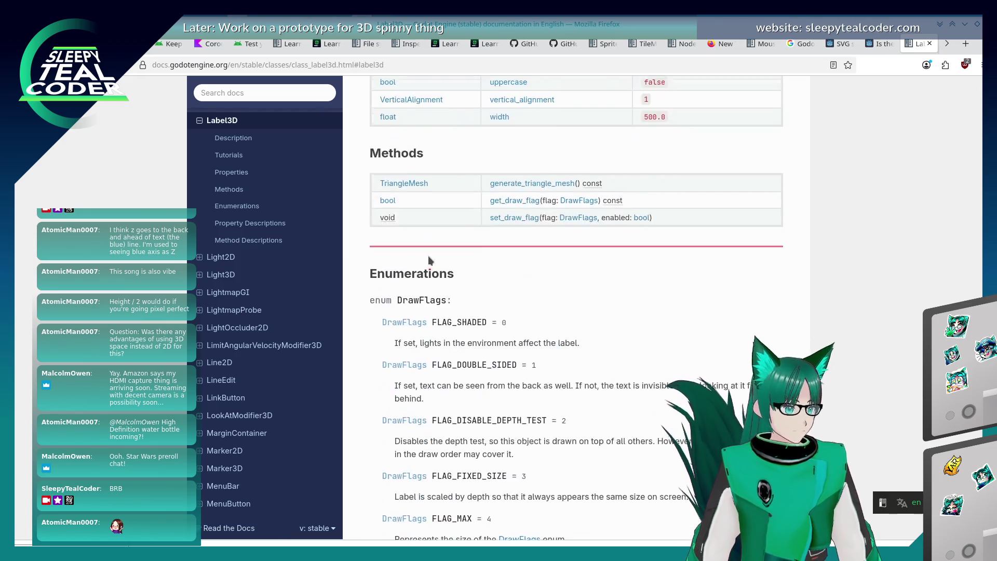
key("Home")
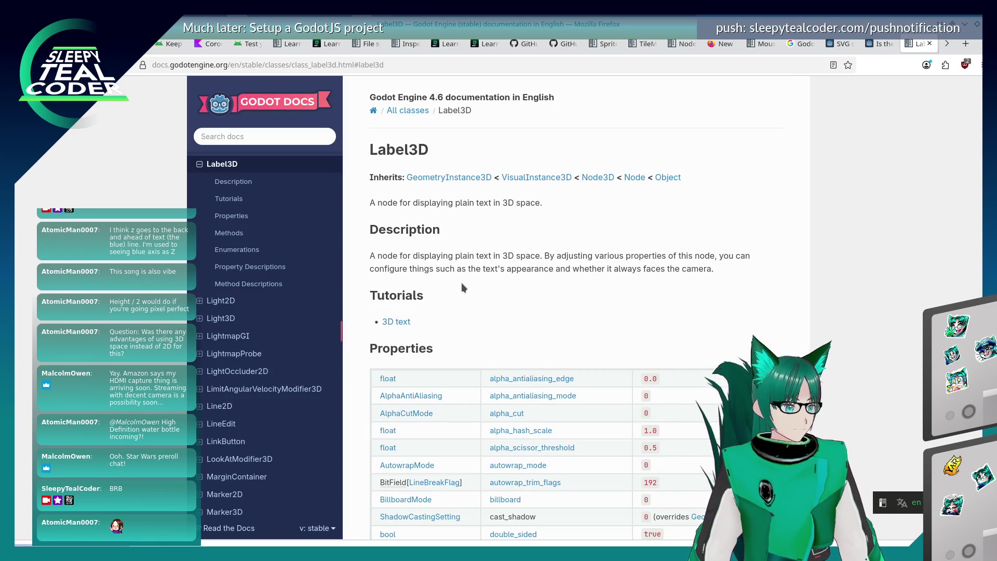
scroll(461, 282, "down", 10)
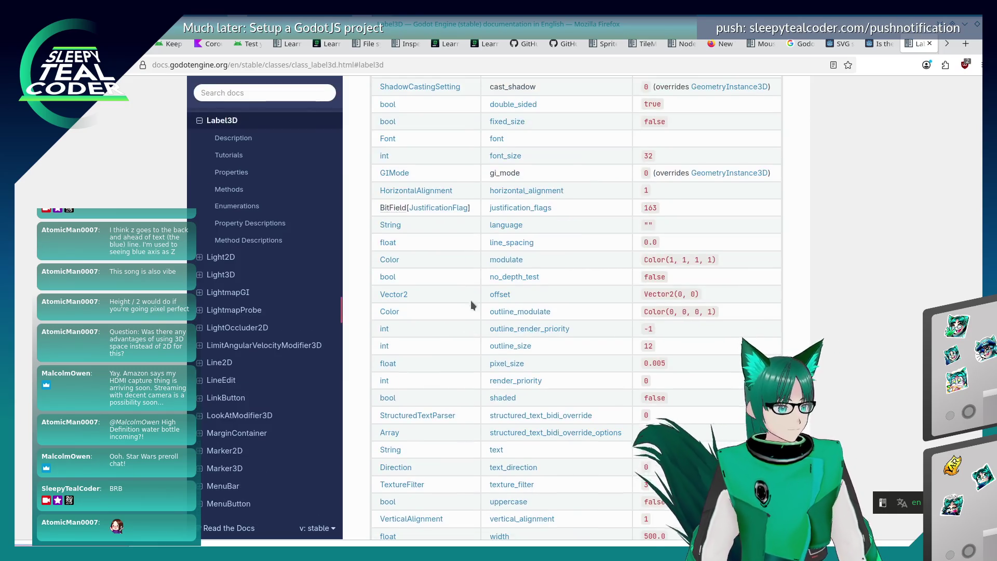
left_click(497, 235)
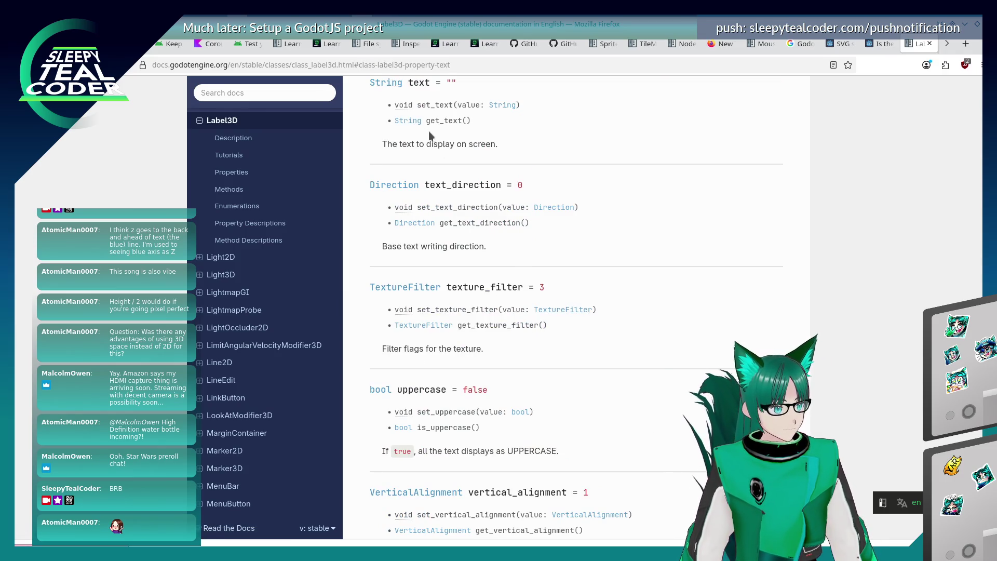
key("alt+Tab")
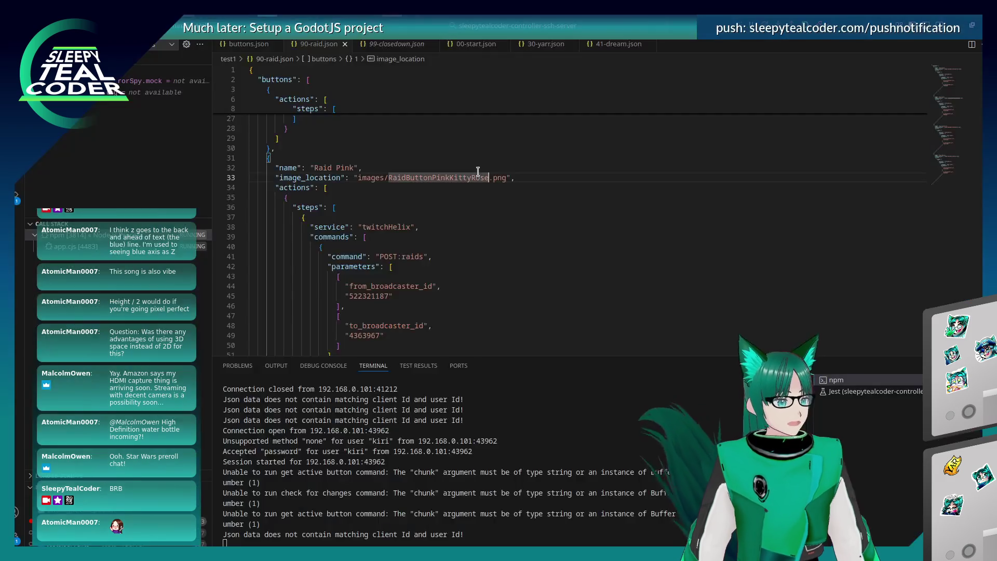
- Change line 4 to call $Username.set_text(username) instead of assigning .text
key("alt+Tab")
key("alt+Tab")
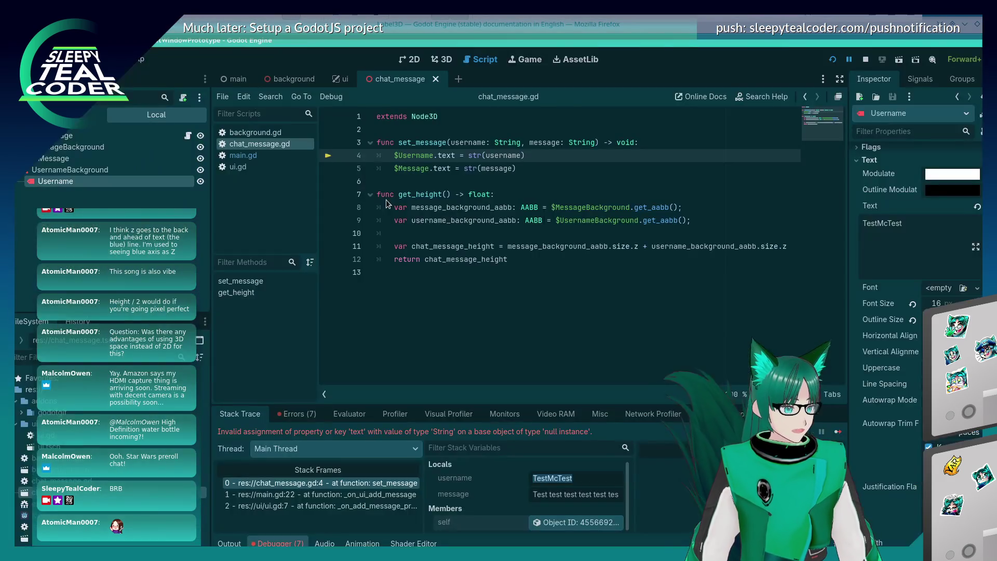
left_click(424, 181)
left_click(443, 155)
key("BackSpace")
key("BackSpace")
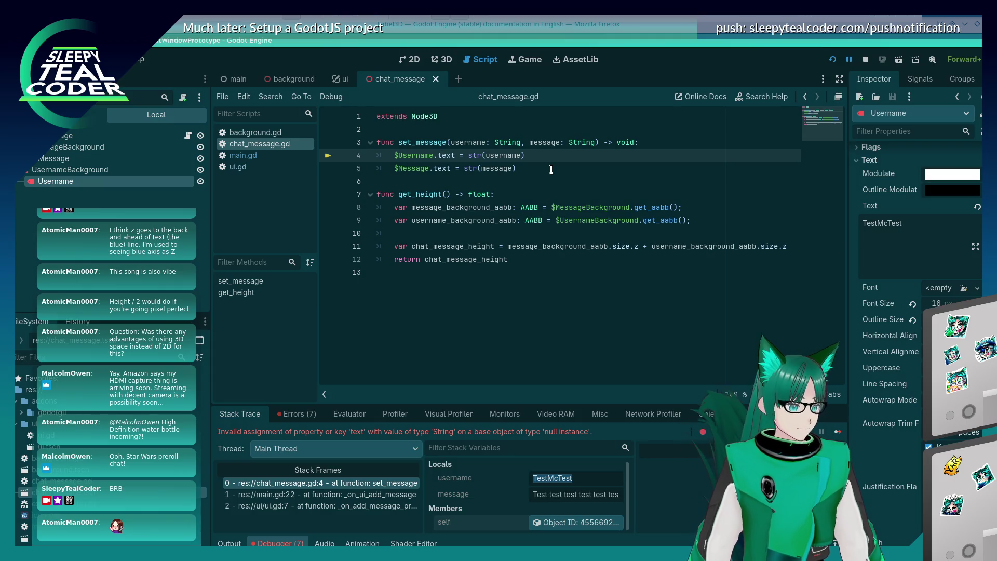
key("Delete")
key("Delete")
key("Delete")
type(".s")
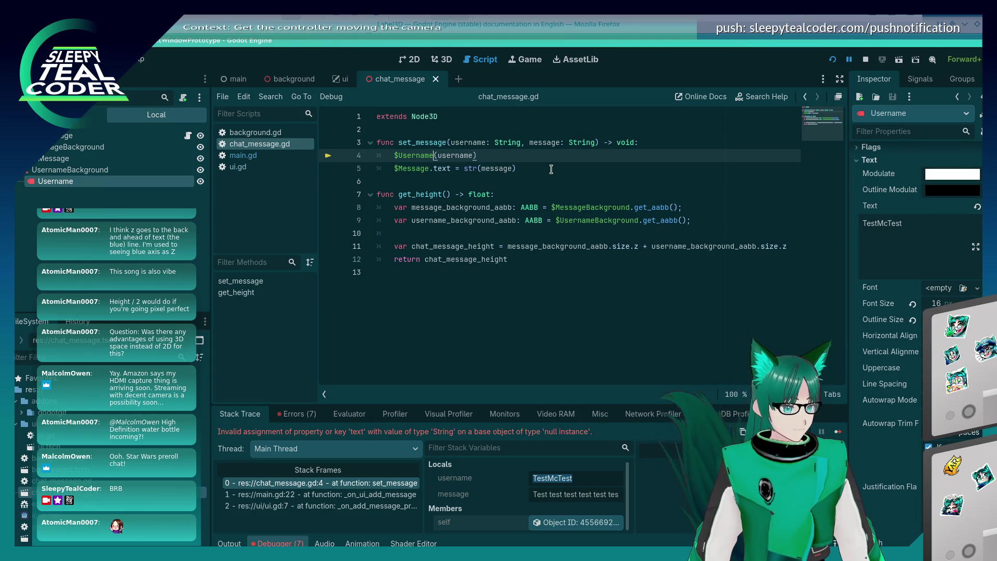
type("et_te")
key("Return")
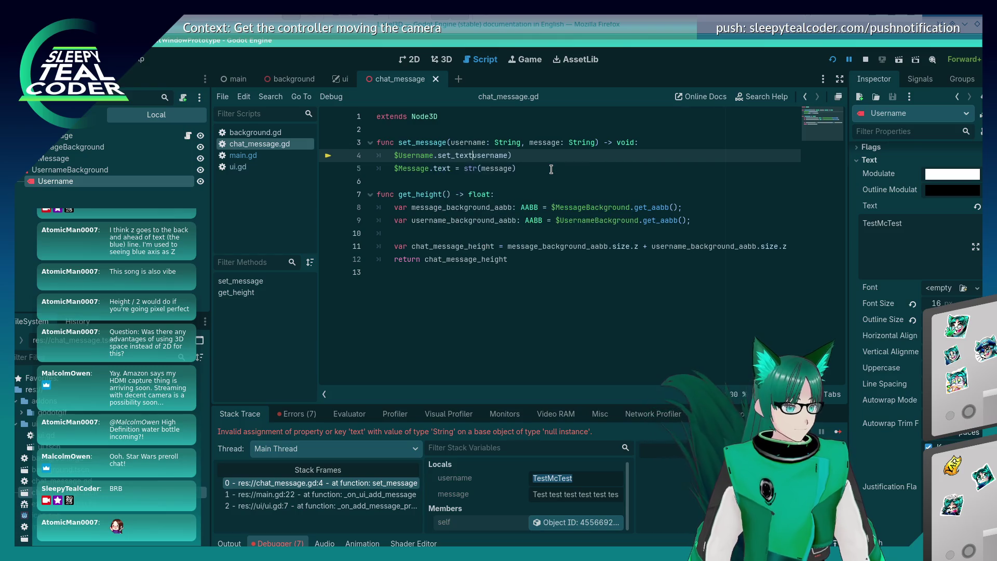
- Change line 5 to $Message.set_text(message) and run the project with F5
key("Down")
key("BackSpace")
key("BackSpace")
key("BackSpace")
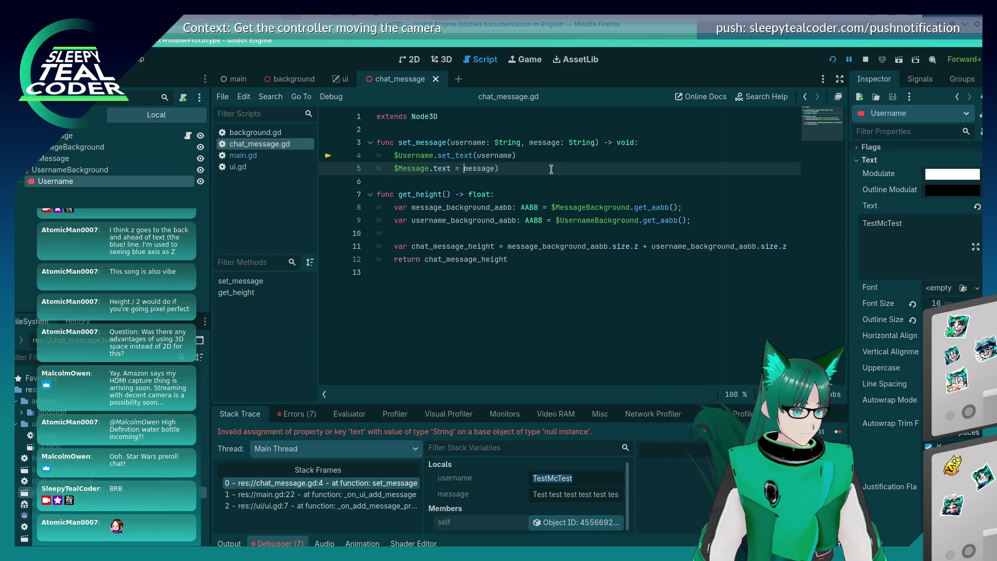
key("Delete")
type("set_te")
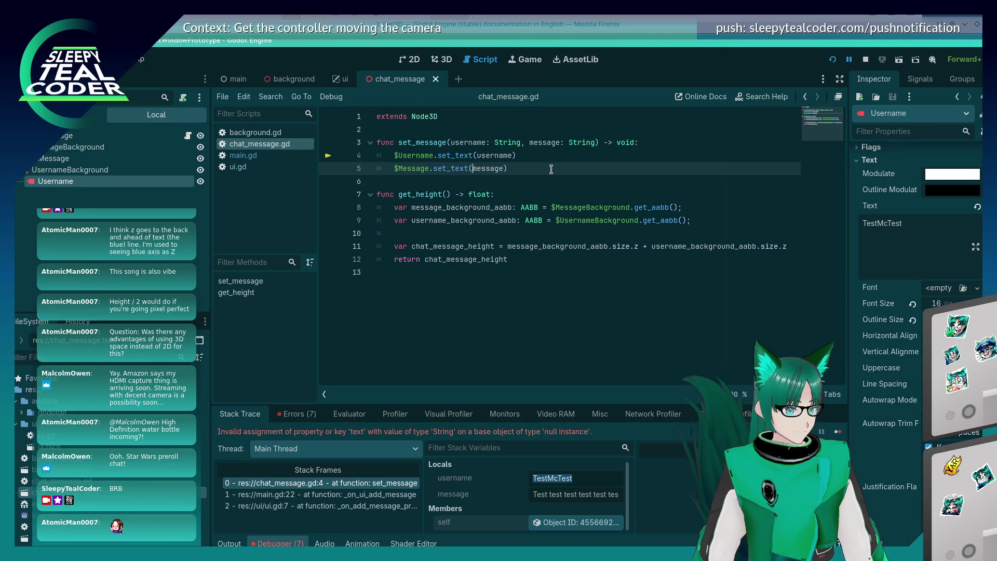
key("Return")
key("F5")
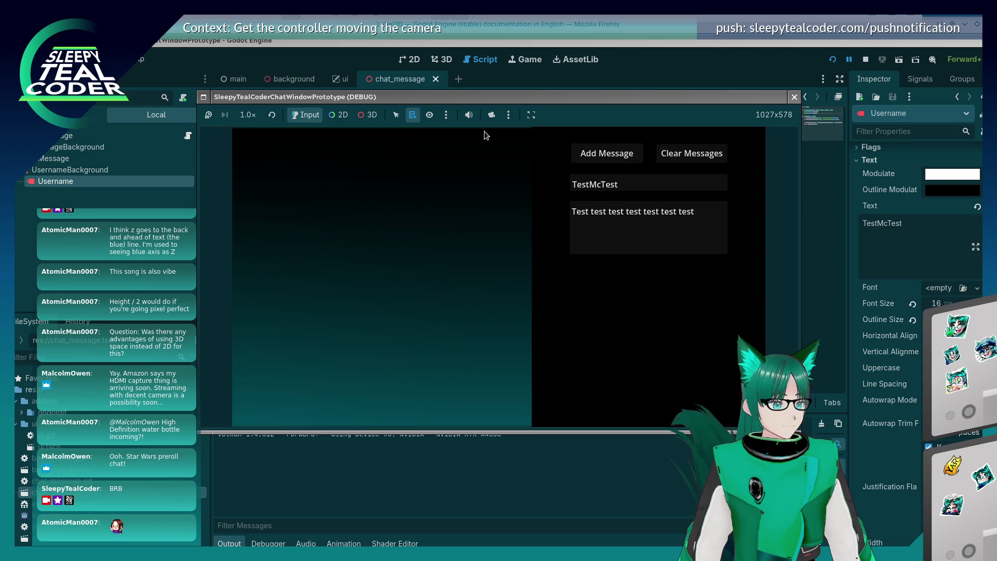
- Retest Add Message, drag the Username node into the script, then open the main.gd:20 stack frame
left_click(597, 154)
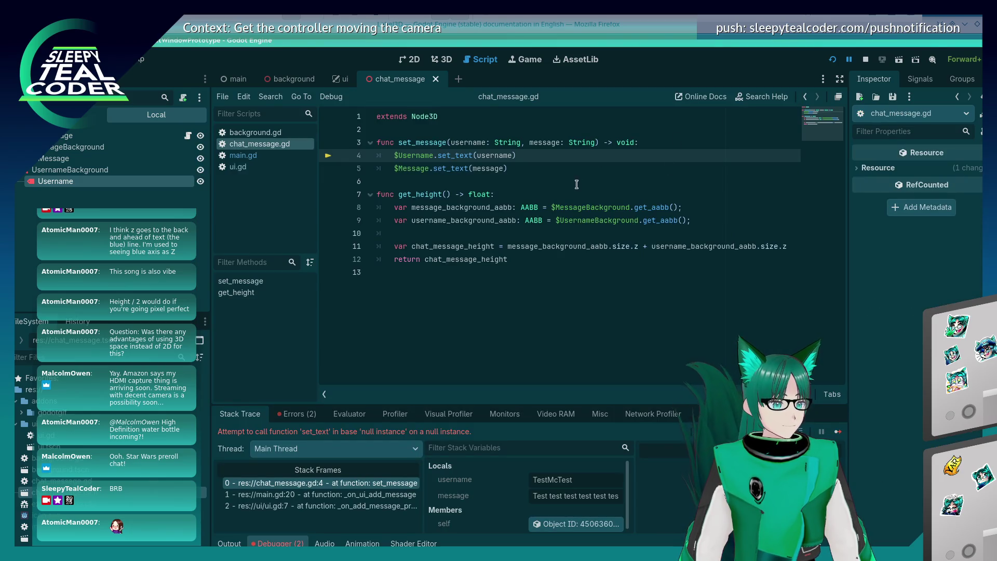
left_click(838, 432)
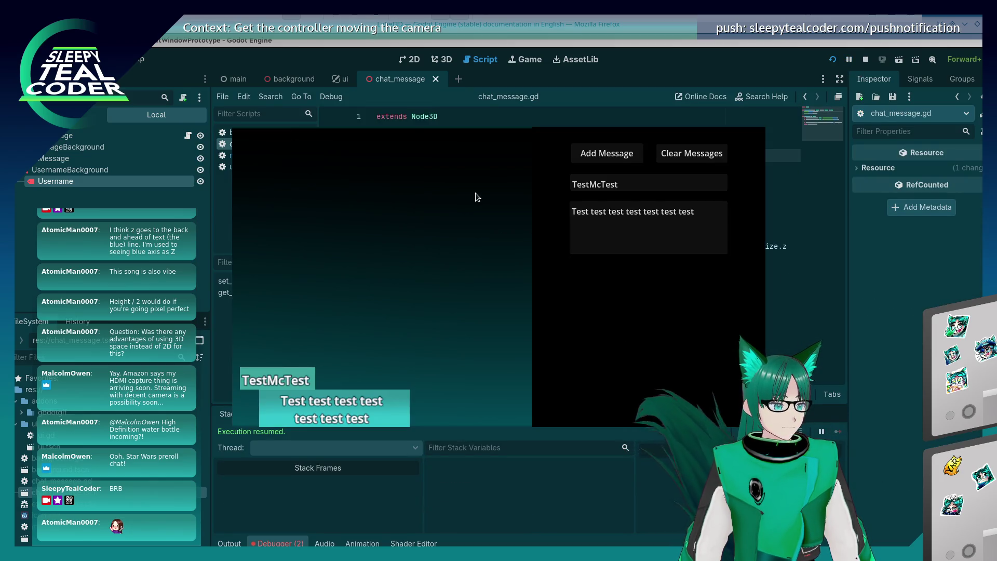
left_click(615, 154)
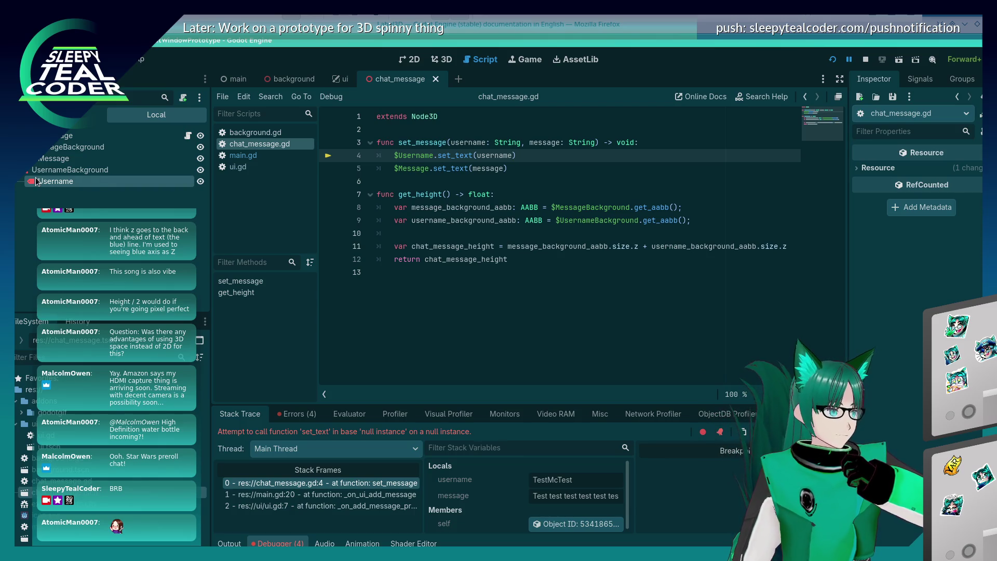
mouse_move(37, 181)
left_mouse_down()
mouse_move(395, 146)
mouse_move(418, 156)
left_mouse_up()
left_click(418, 155)
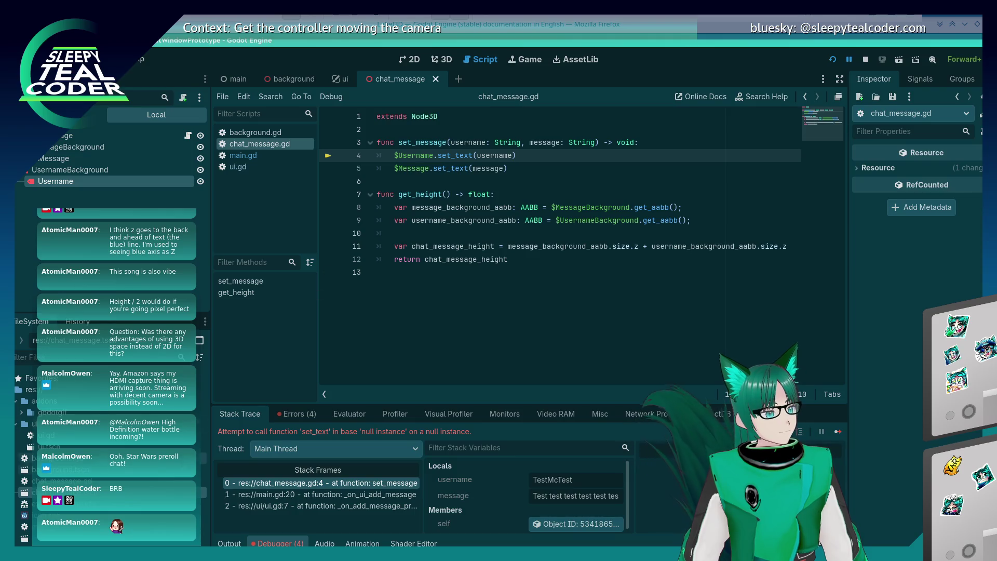
left_click(255, 495)
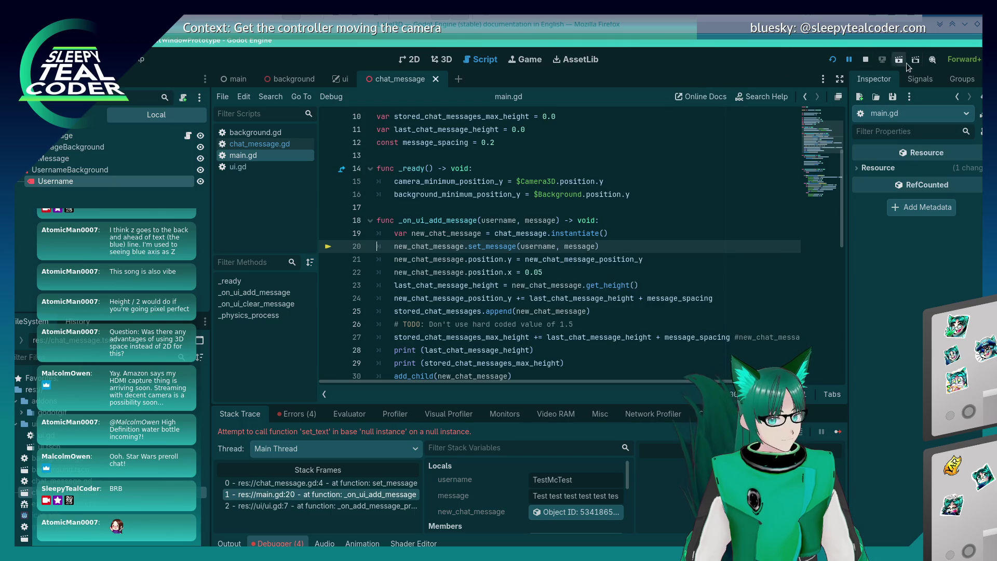
- Stop the game, move the set_message call below the position.x line, and rerun the project
left_click(865, 59)
left_click(626, 228)
left_click(623, 240)
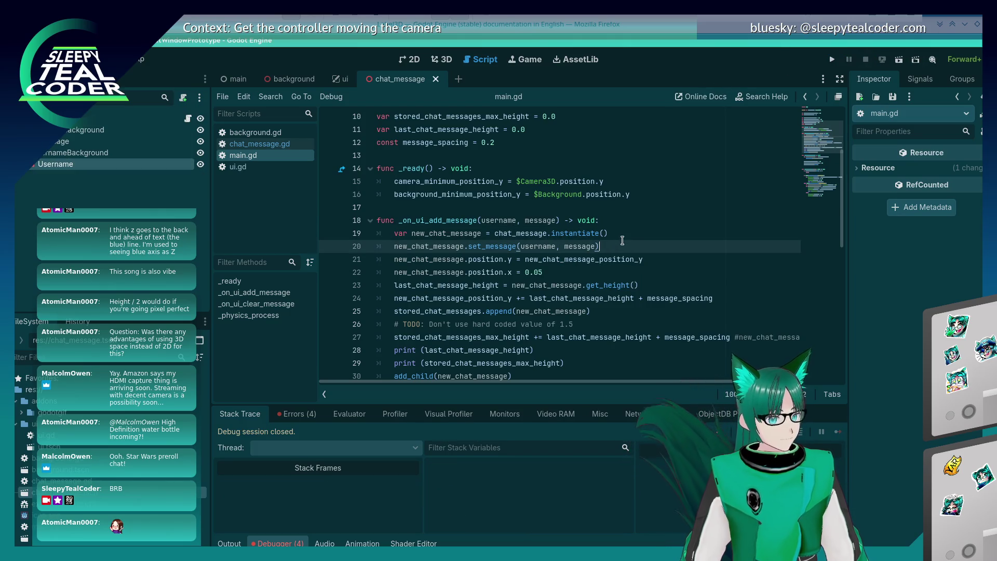
key("shift+Home")
key("shift+Home")
key("ctrl+x")
key("Delete")
key("Down")
key("End")
key("Return")
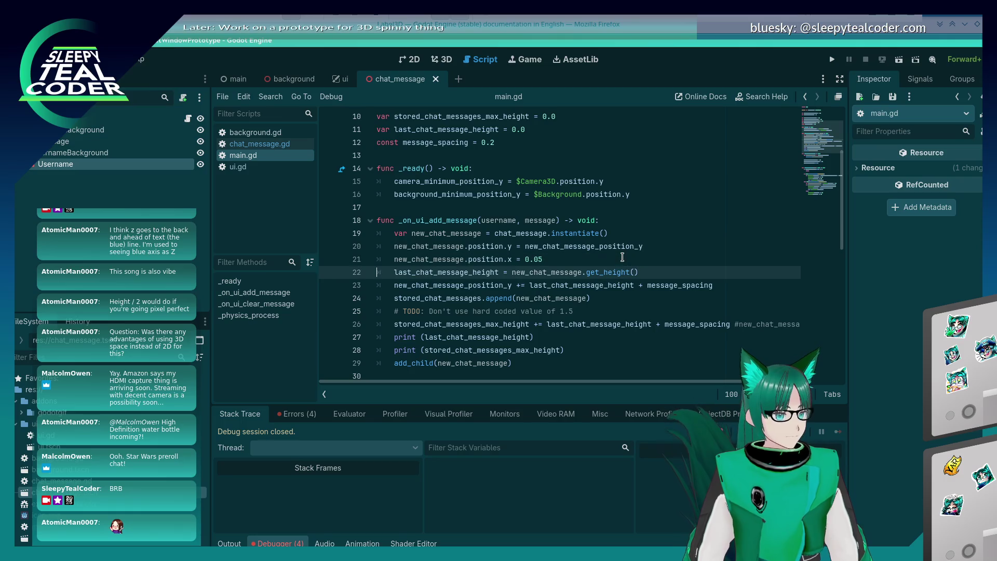
key("ctrl+v")
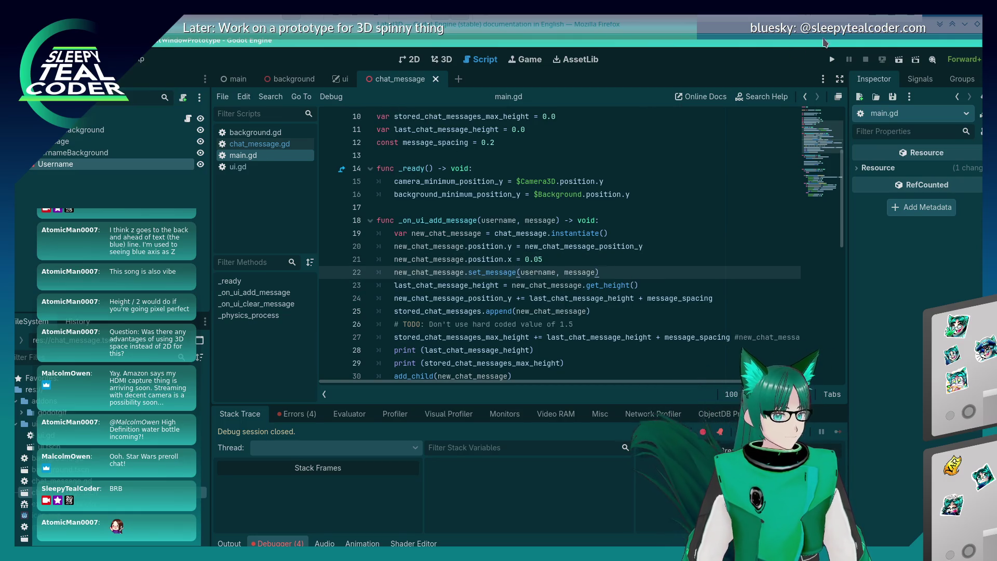
left_click(832, 59)
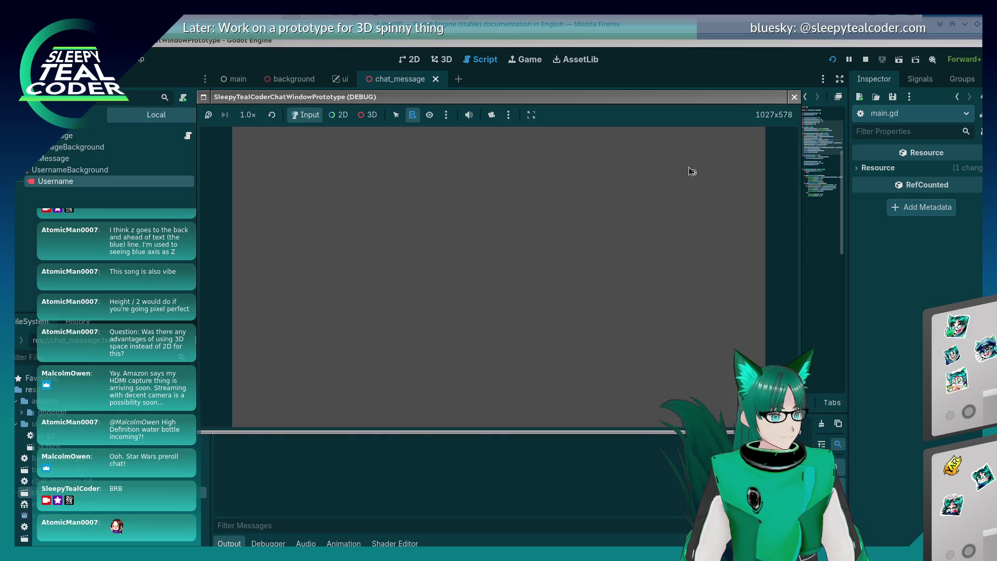
- Add a test message, switch to the main scene, stop debugging, and rerun with F5
left_click(602, 163)
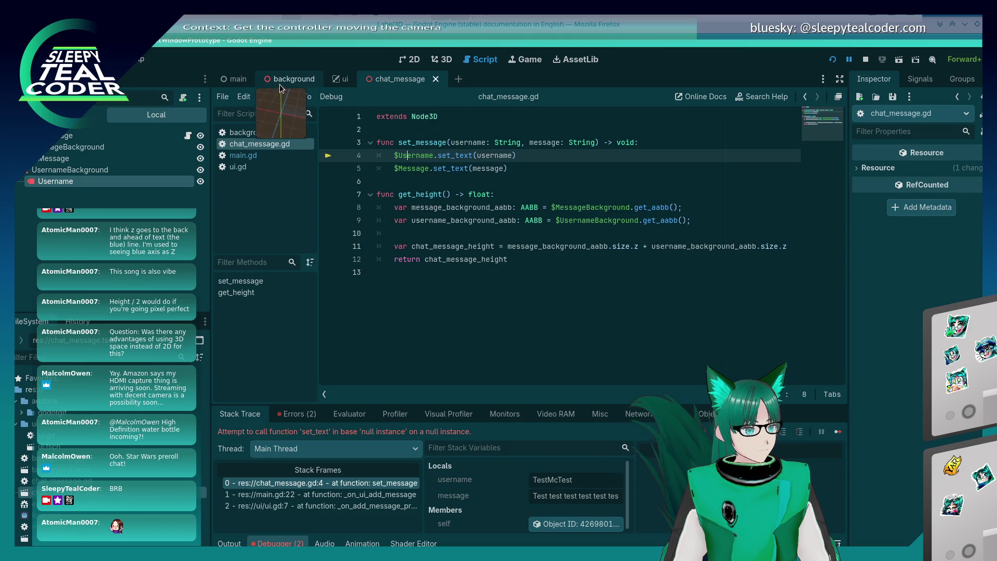
left_click(240, 78)
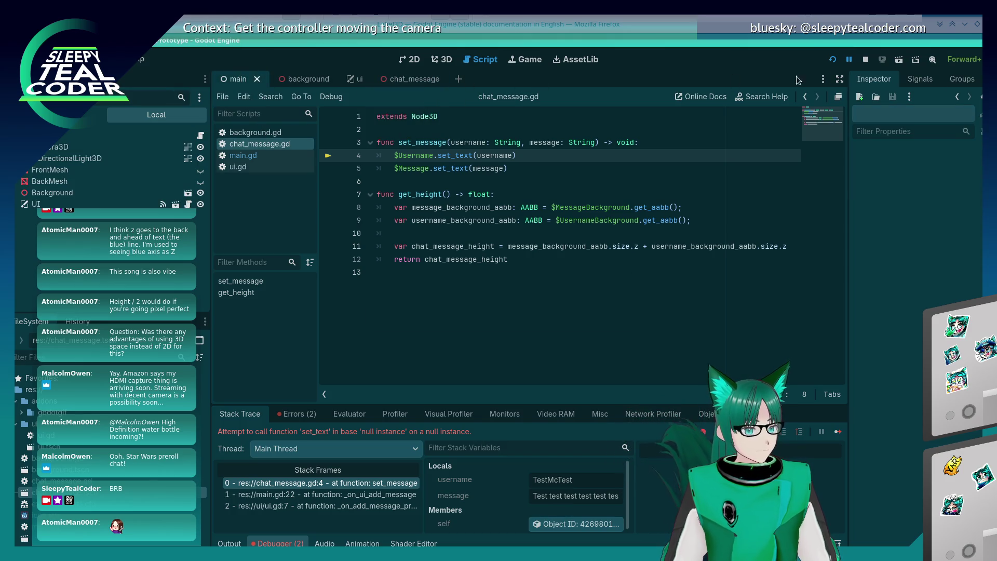
left_click(865, 59)
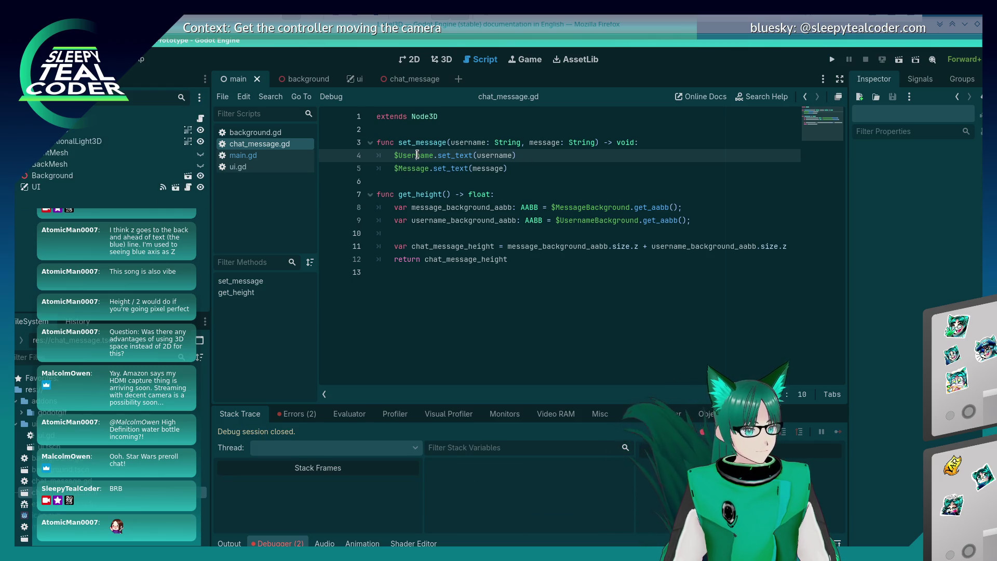
mouse_move(488, 155)
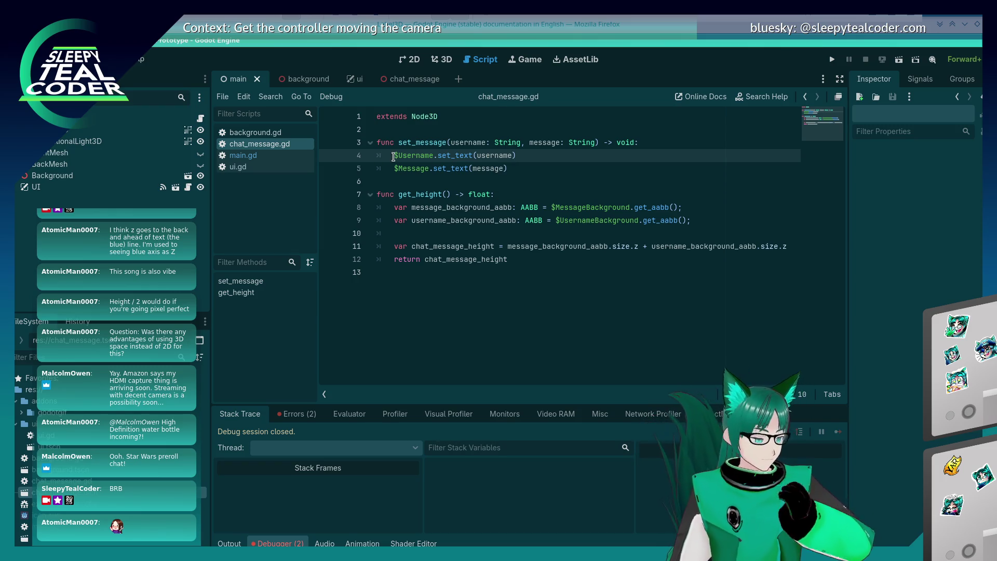
double_click(408, 160)
double_click(410, 168)
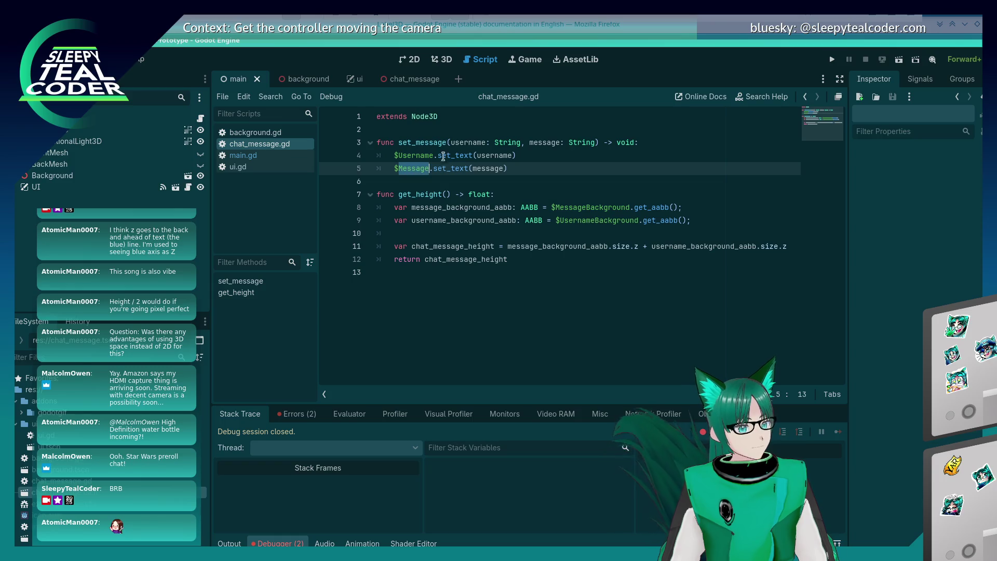
key("F5")
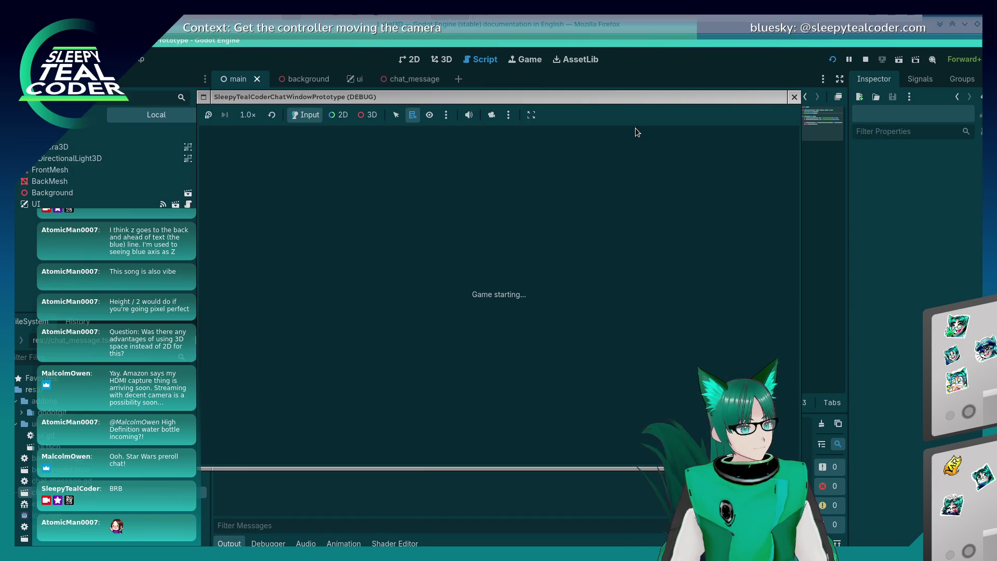
- Add two chat messages, continuing past each set_text error, then stop the game and show errors
left_click(610, 151)
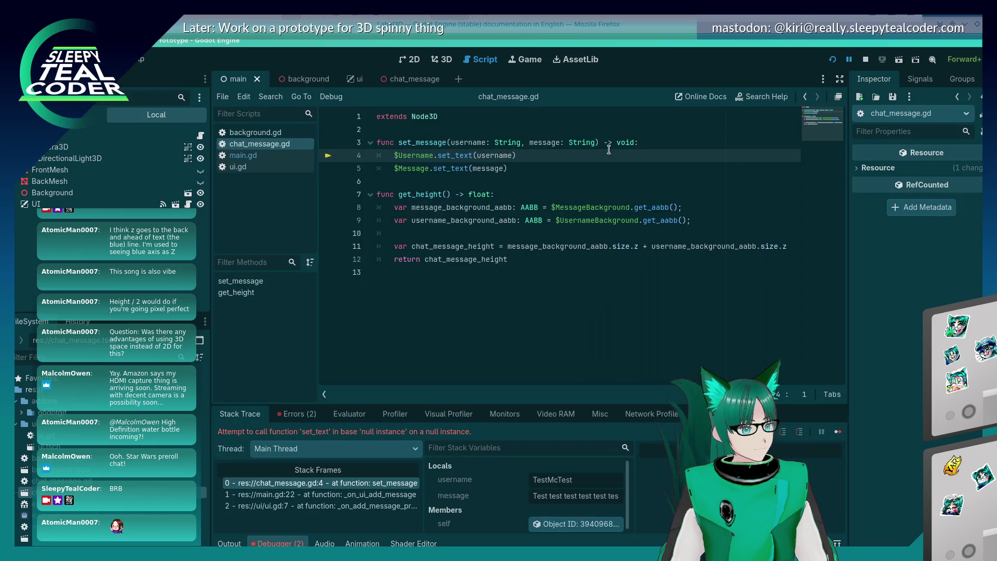
left_click(837, 432)
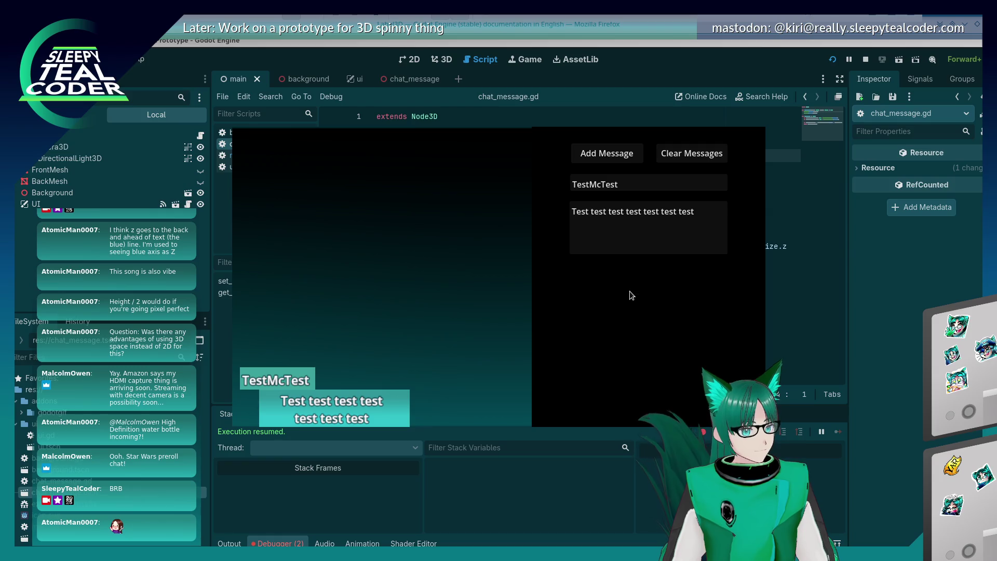
left_click(685, 214)
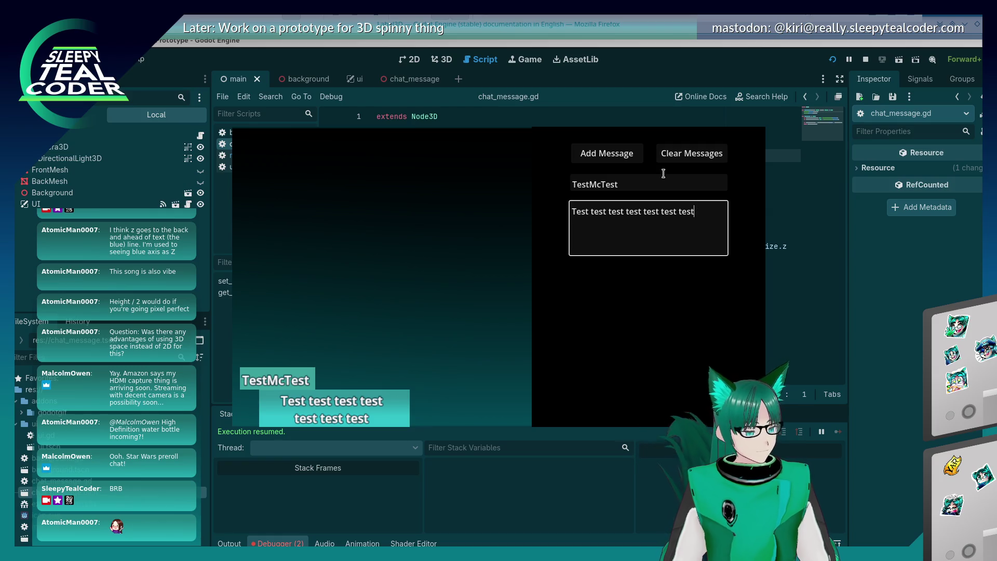
type("222")
left_click(634, 157)
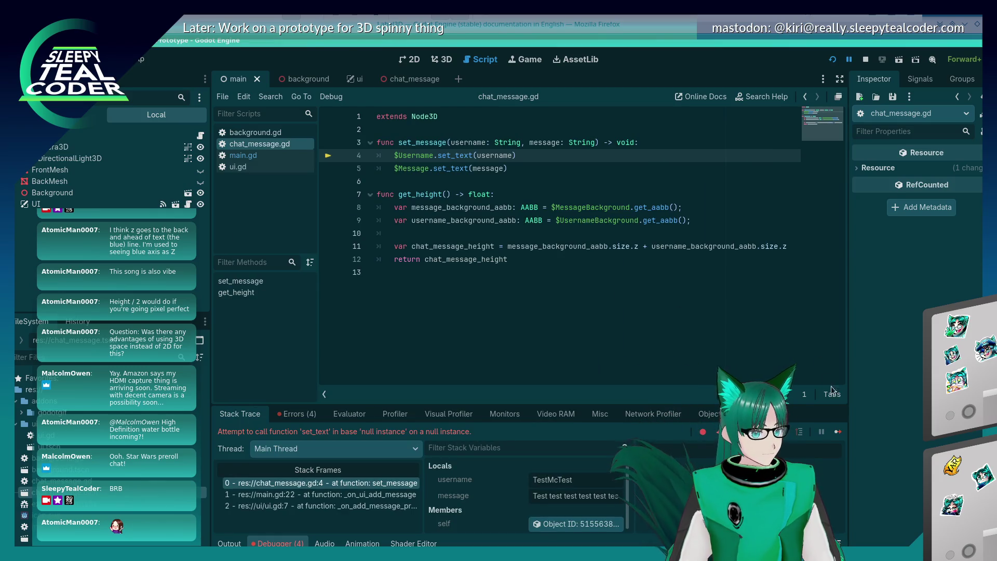
left_click(838, 432)
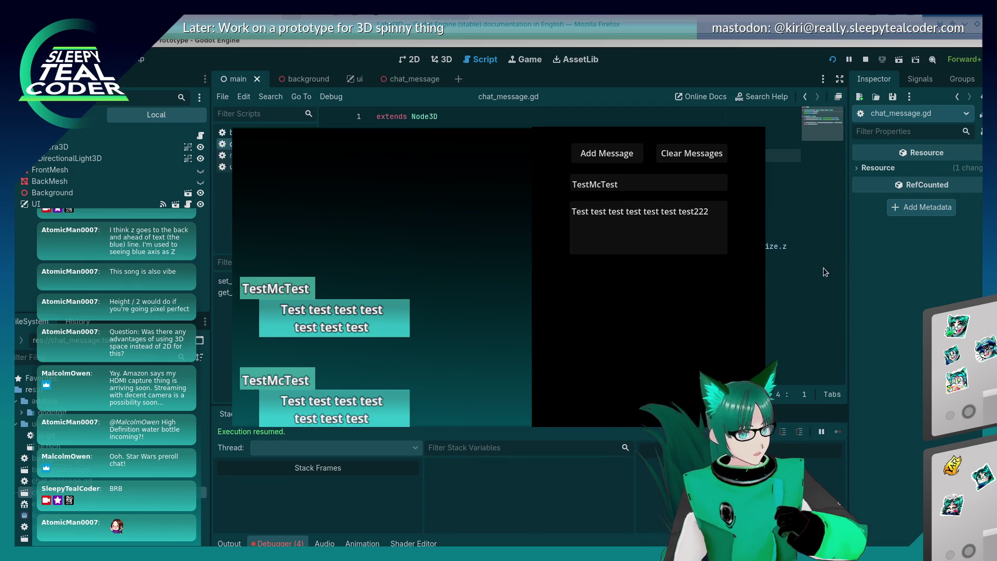
key("F8")
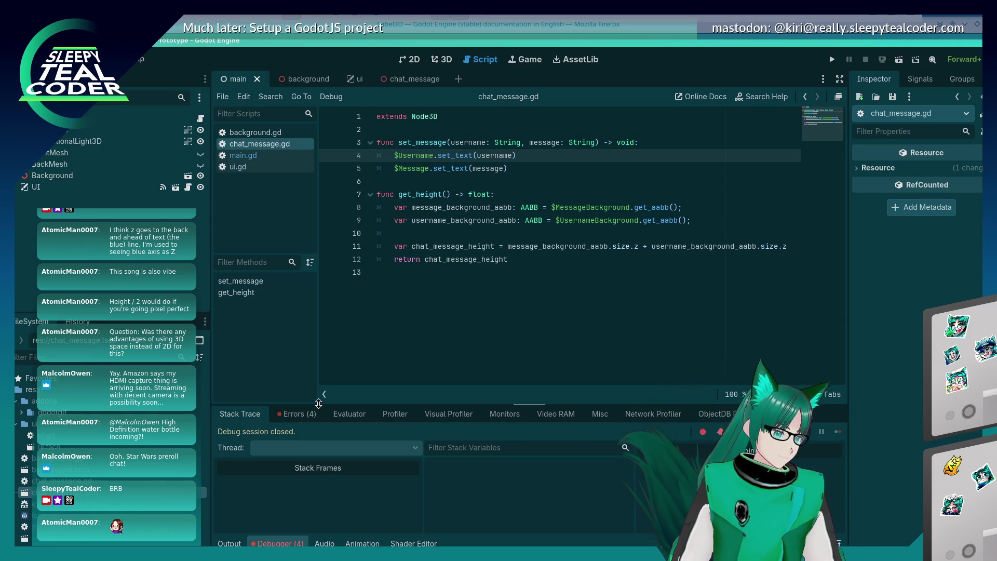
left_click(294, 415)
- Expand the first error: node "Username" not found relative to ChatMessage
double_click(330, 457)
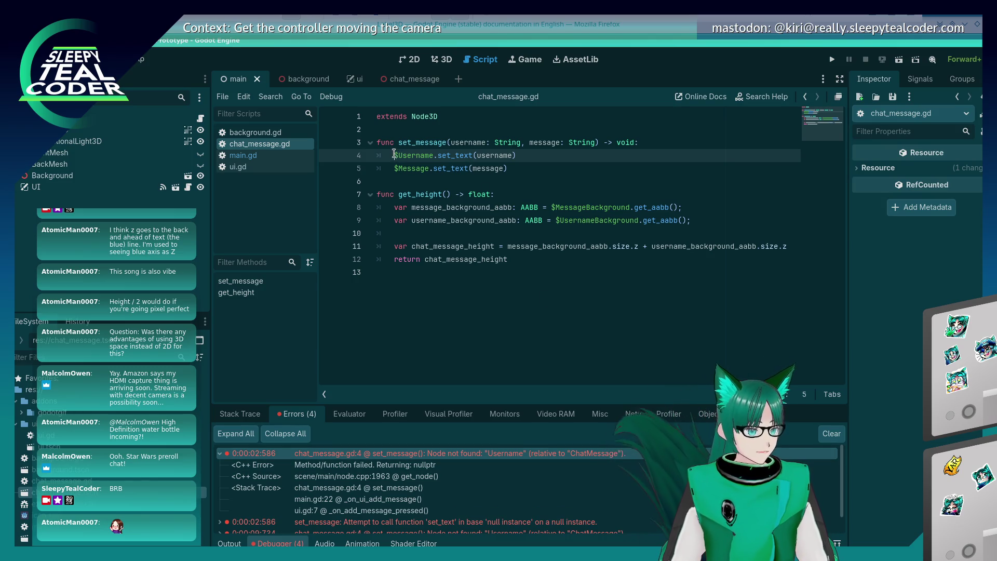
- Prefix line 4's Username reference with $ChatMessage
type("$ChatMessage.")
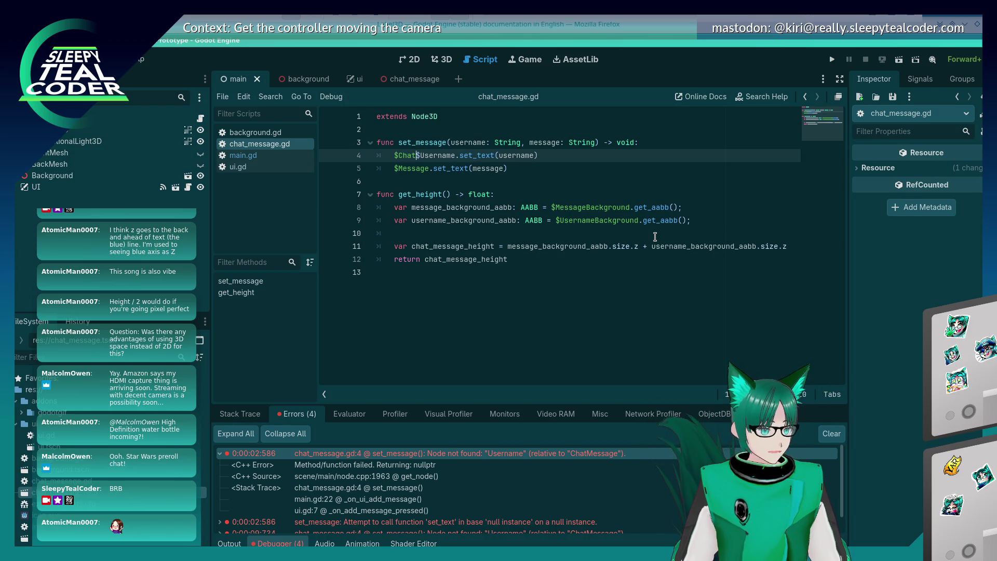
key("Escape")
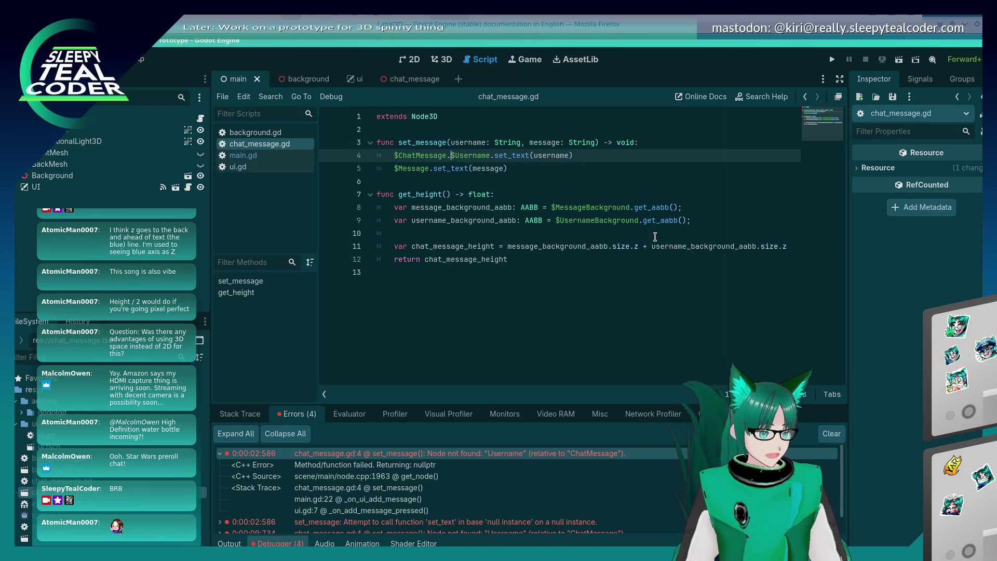
key("Down")
key("Home")
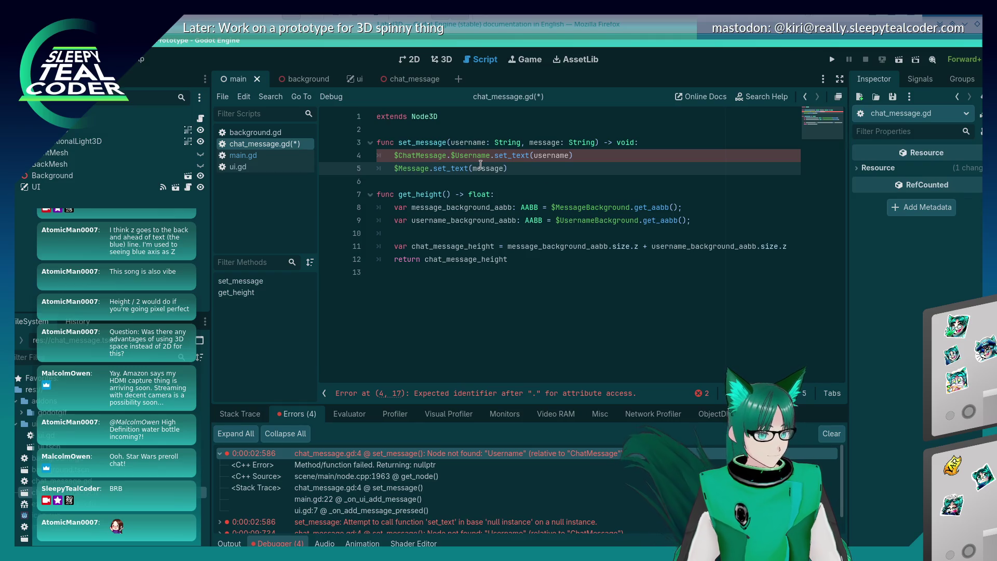
left_click(450, 156)
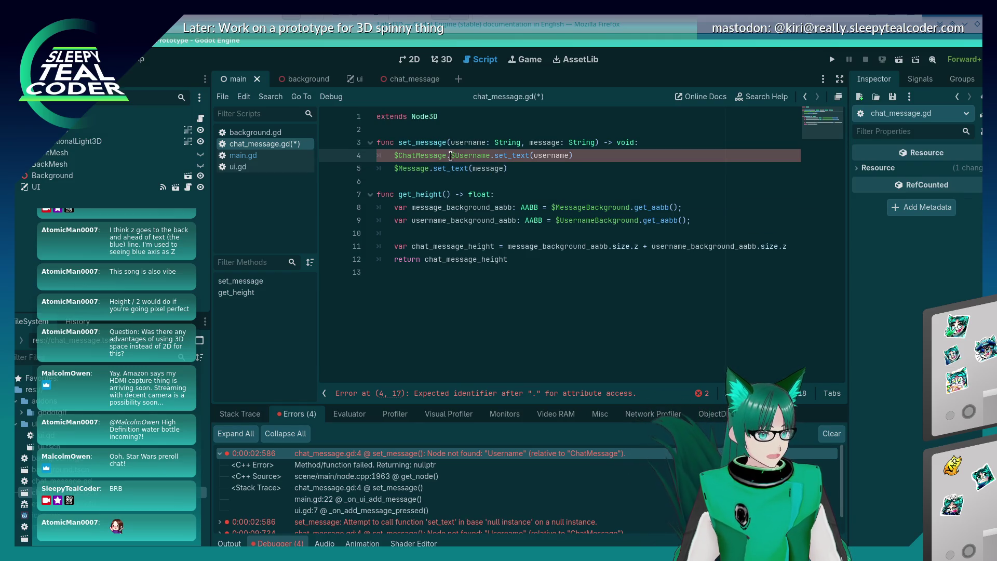
key("BackSpace")
type("-")
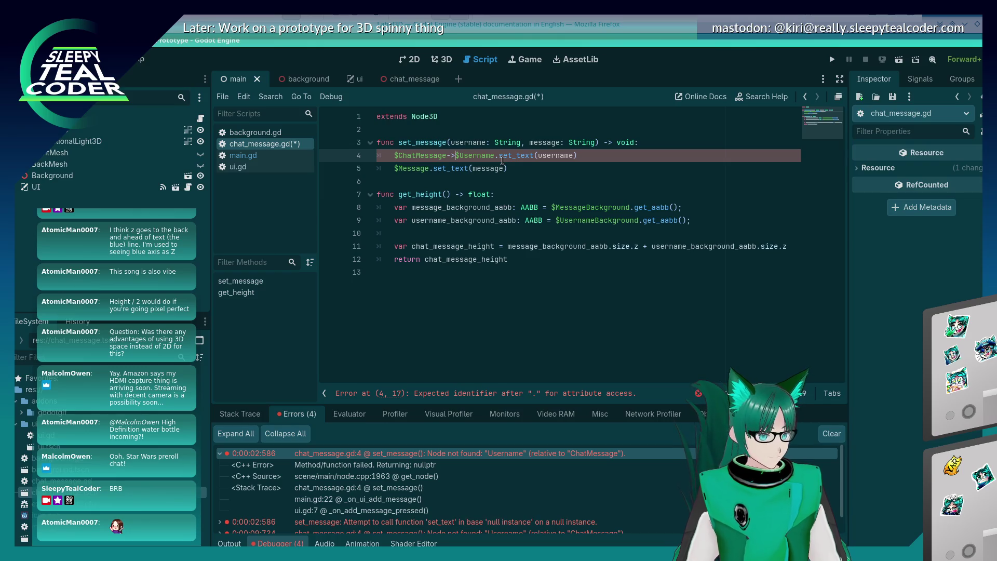
key("BackSpace")
- Make line 4 read $ChatMessage.get_node("Username").set_text(username)
type(".")
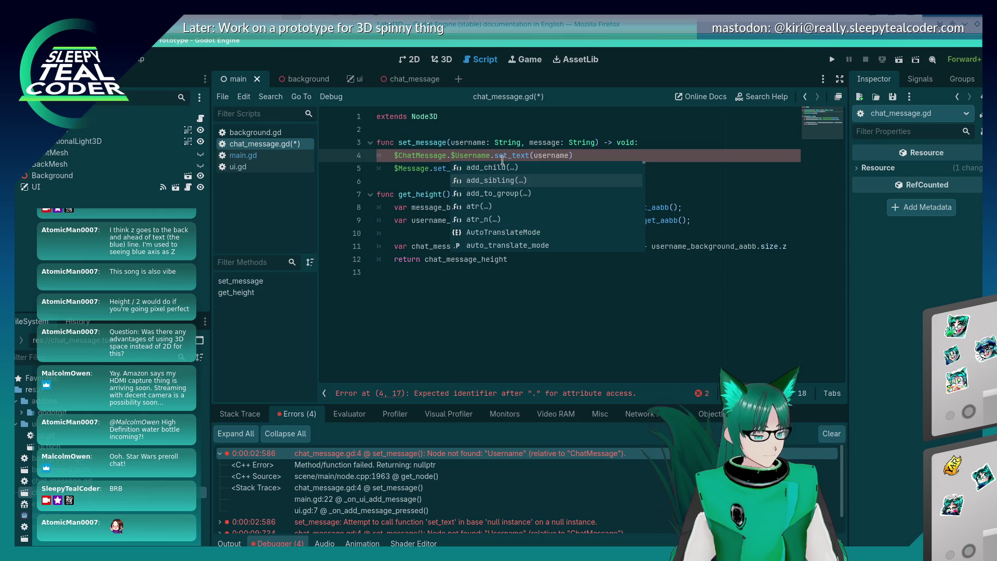
type("get_node")
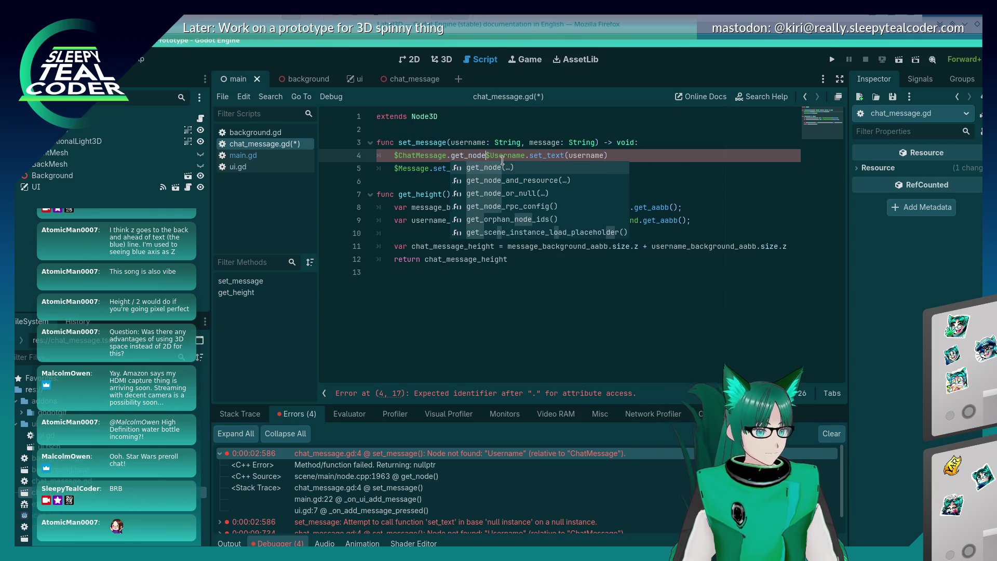
type("(\"")
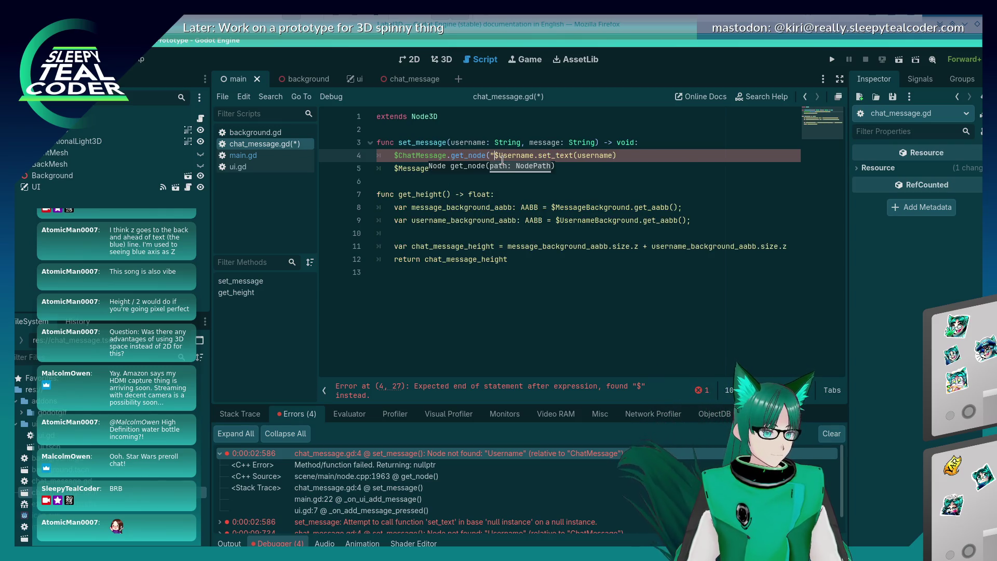
key("Delete")
key("ctrl+Right")
type("\"")
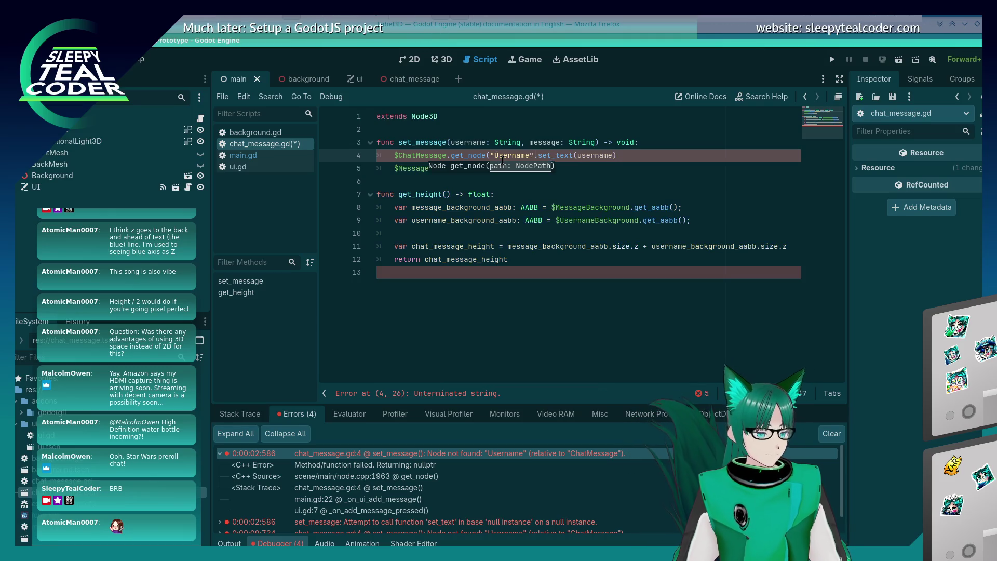
type(")")
key("Down")
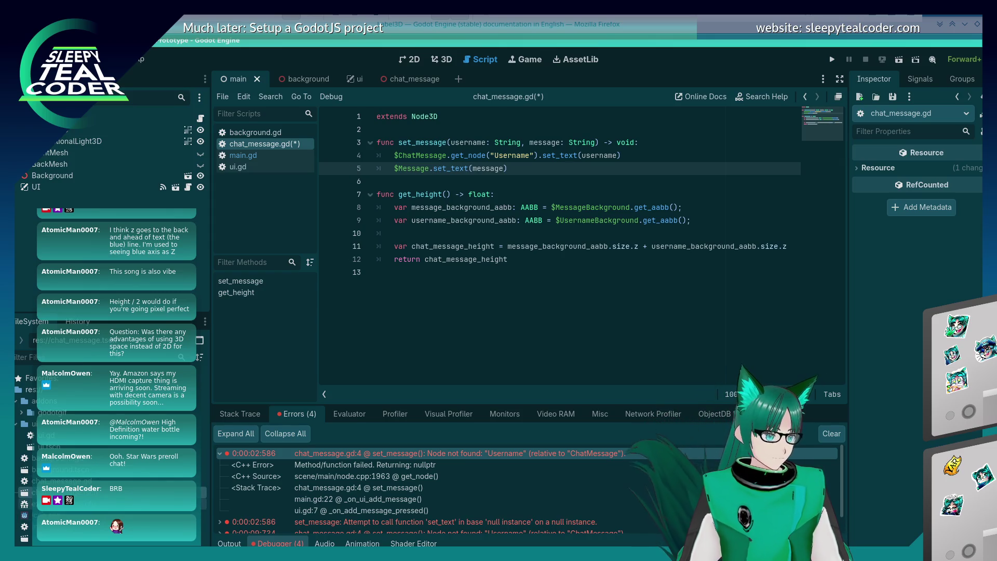
double_click(31, 492)
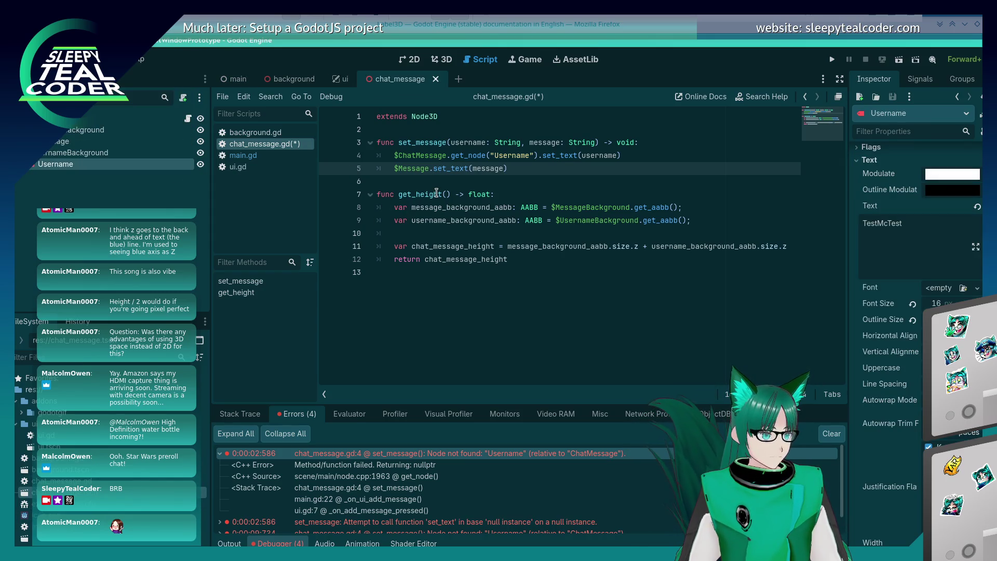
- Replace line 4's get_node call with the path $UsernameBackground.$Username
left_click(451, 156)
mouse_move(472, 171)
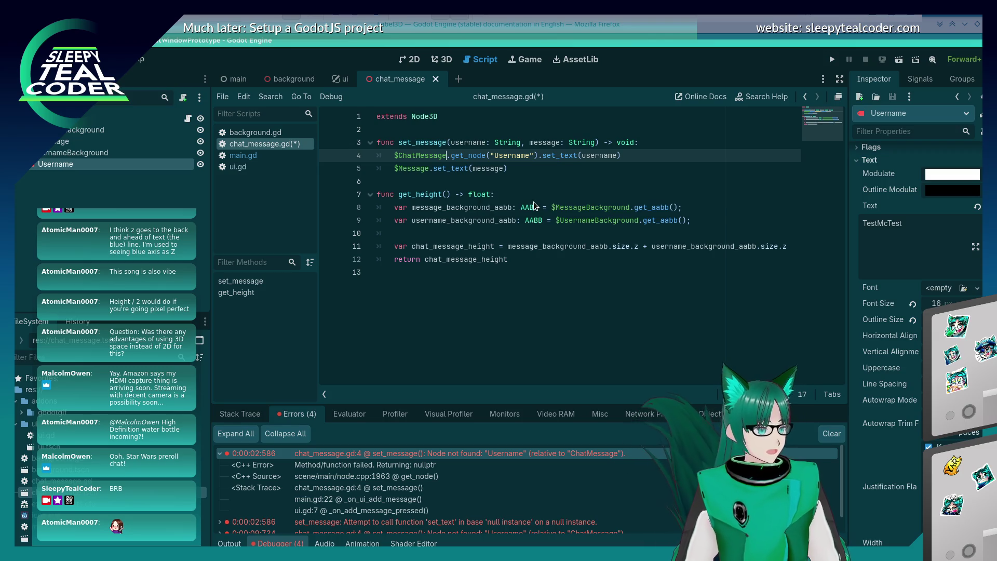
key("BackSpace")
key("BackSpace")
key("BackSpace")
key("BackSpace")
key("BackSpace")
key("BackSpace")
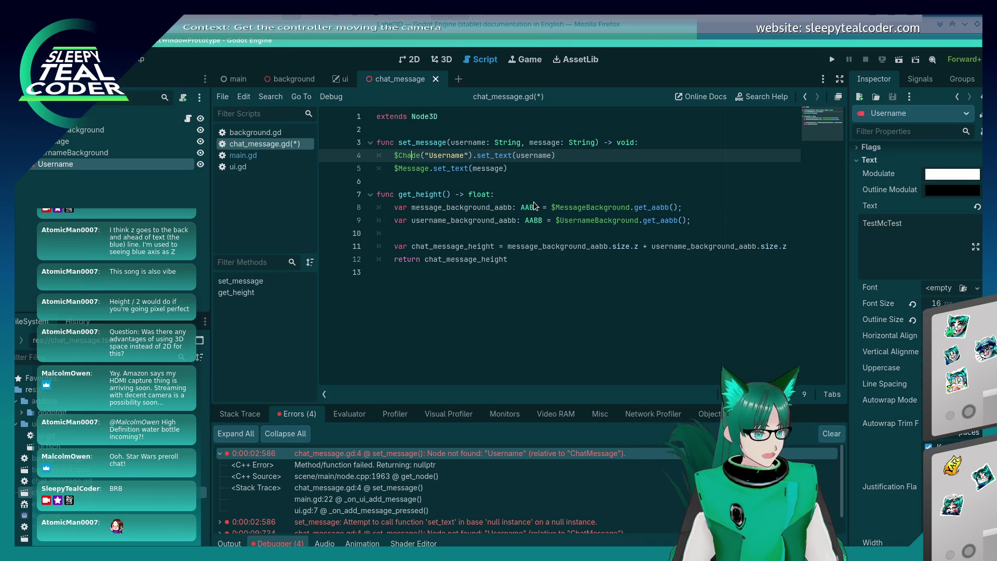
key("Delete")
key("Delete")
key("Delete")
type("MessageBackg")
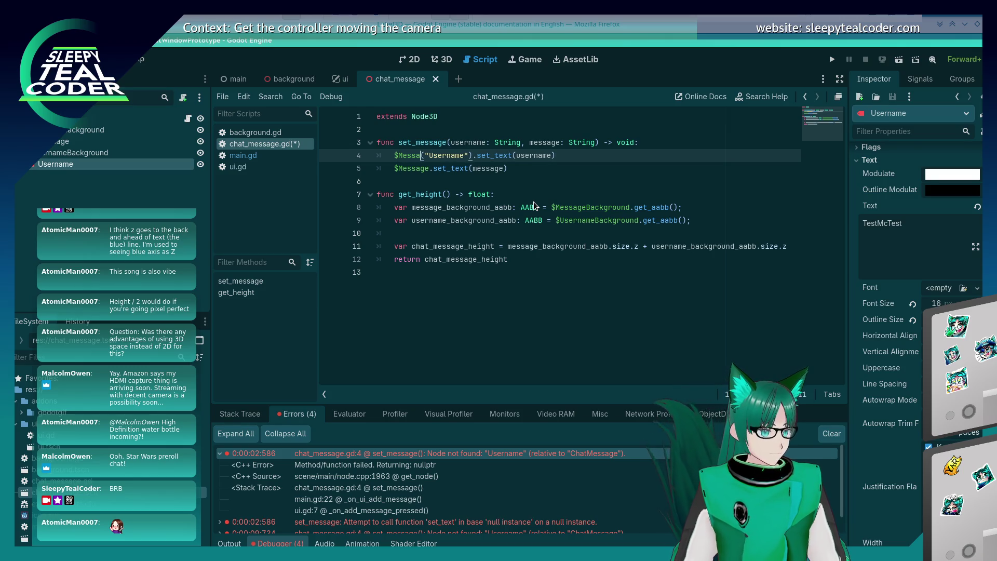
key("BackSpace")
key("BackSpace")
key("BackSpace")
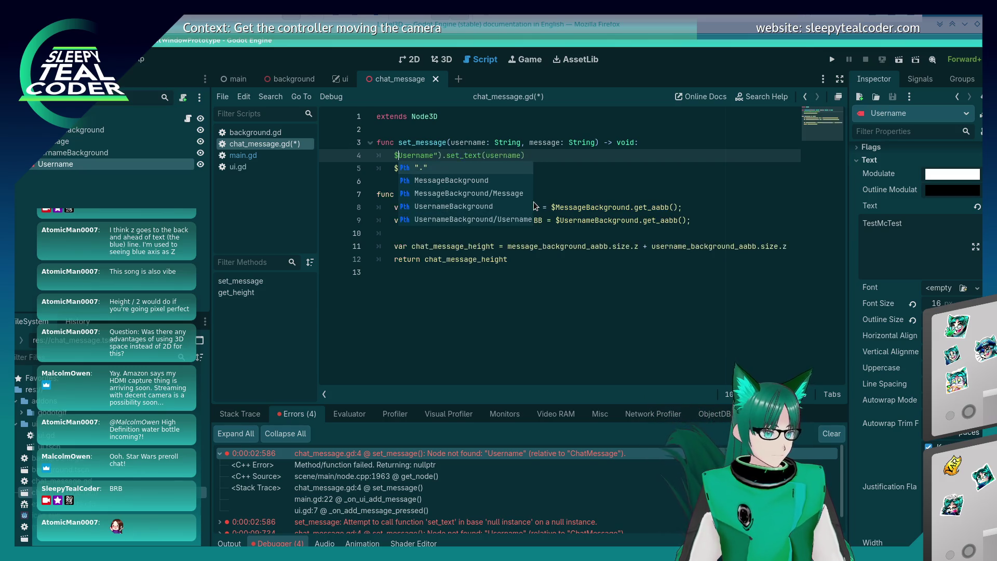
key("Delete")
key("Delete")
key("Delete")
type("UsernameBackground.")
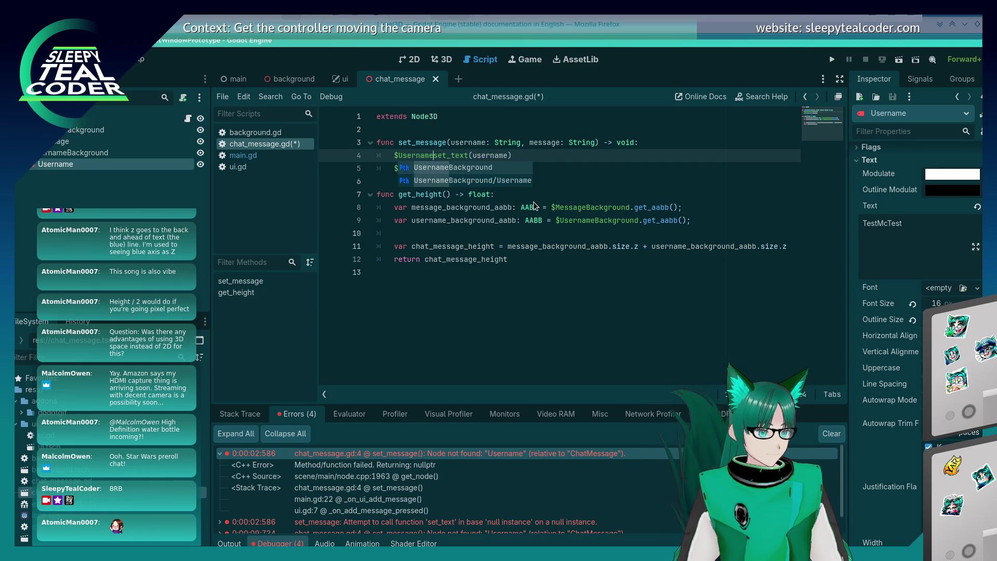
type("$Username.")
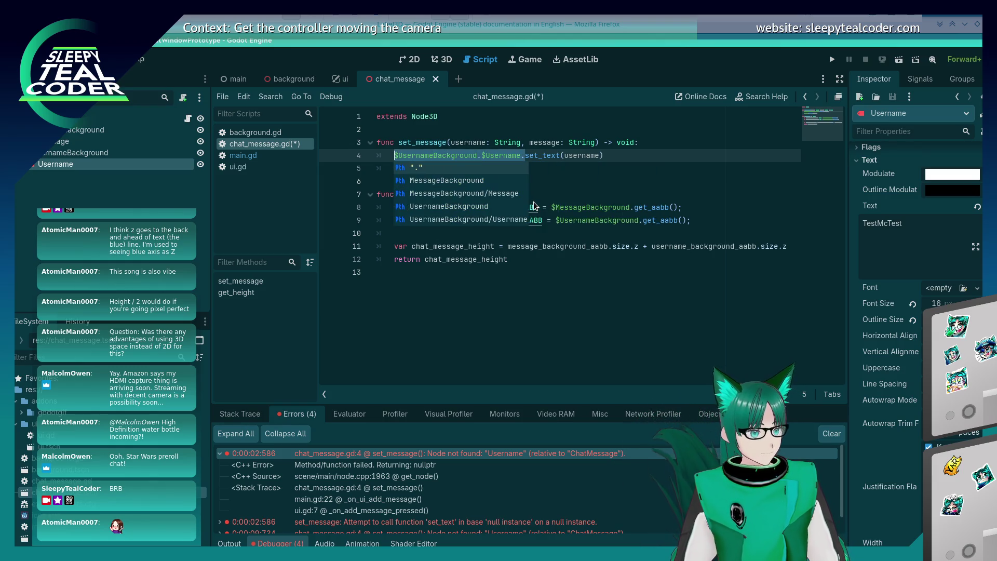
key("Escape")
- Paste the path onto line 5 and change it to $MessageBackground.$Message
key("Down")
key("Home")
key("Delete")
key("Delete")
key("Delete")
key("Delete")
key("Delete")
key("Delete")
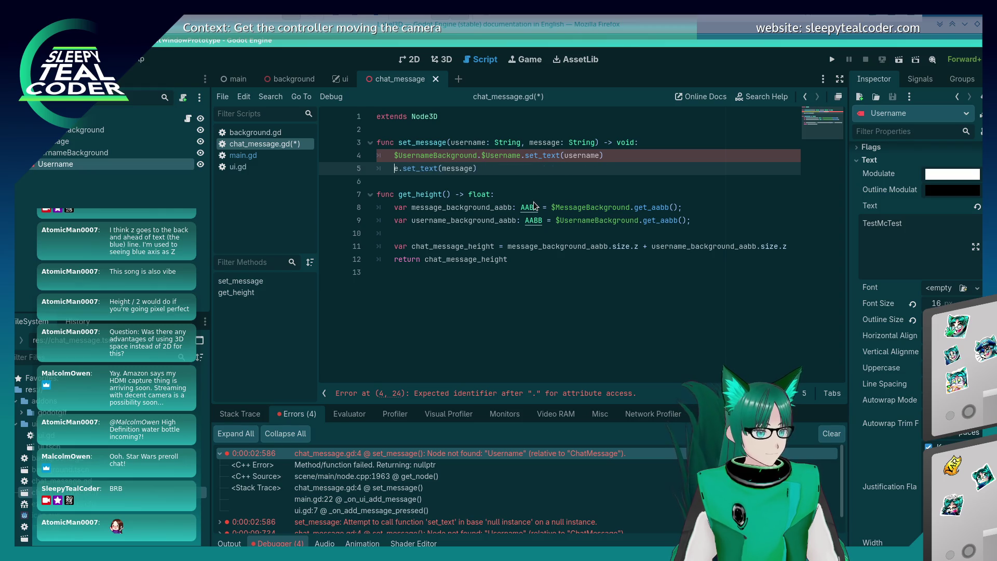
type("$UsernameBackground.$Username.")
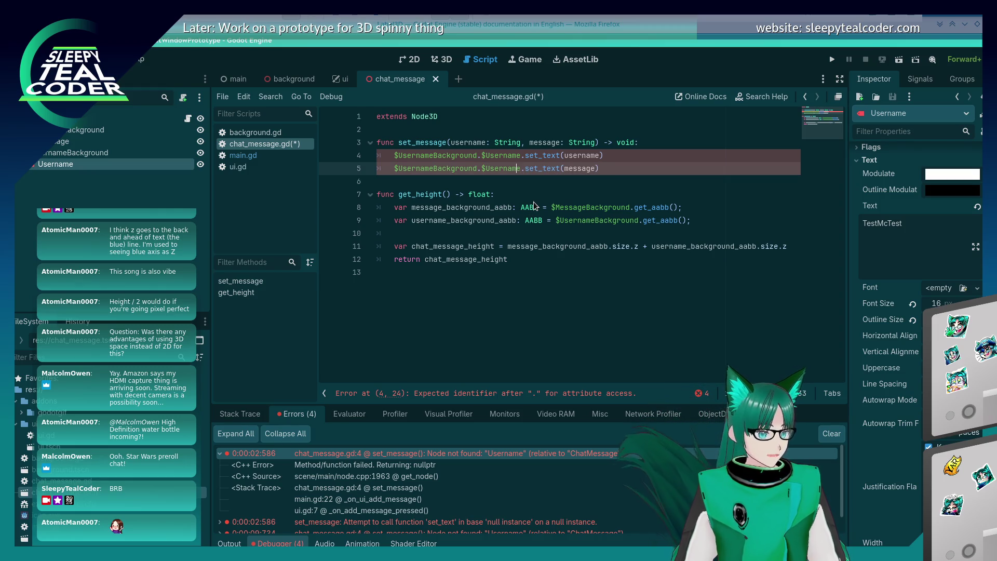
key("BackSpace")
key("BackSpace")
key("BackSpace")
key("BackSpace")
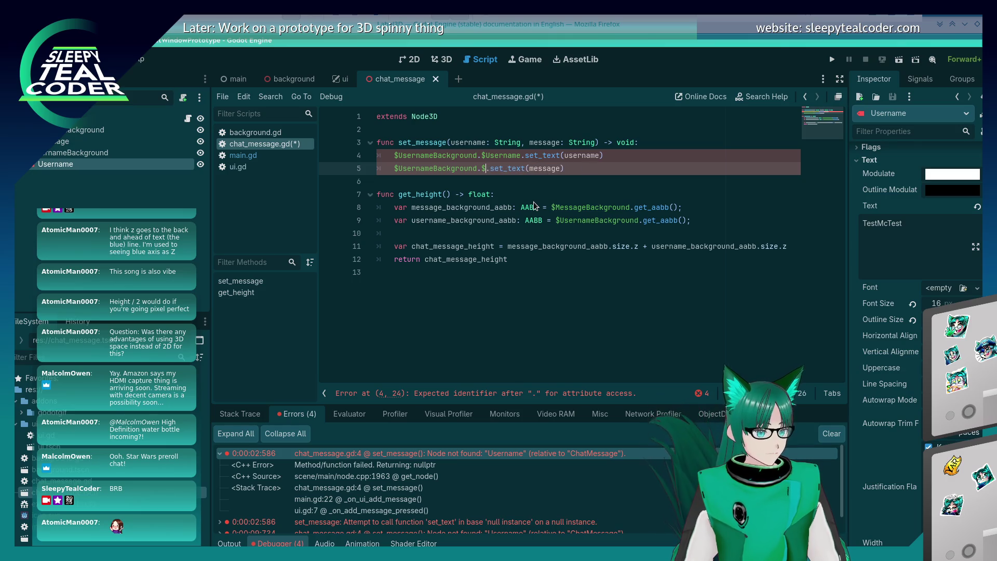
type("Message")
key("Home")
key("Right")
key("Right")
key("ctrl+space")
key("Delete")
key("Delete")
key("Delete")
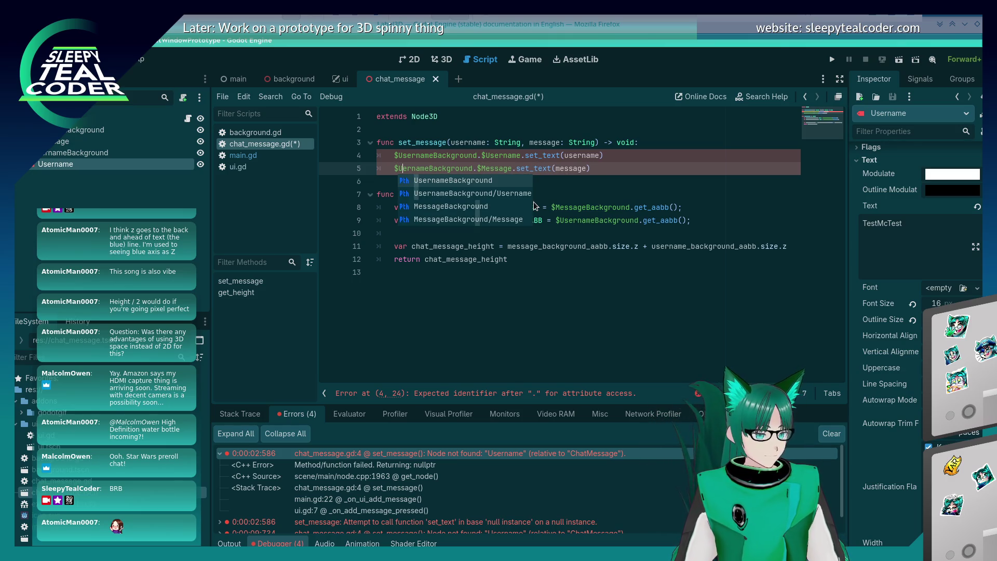
key("BackSpace")
type("Message")
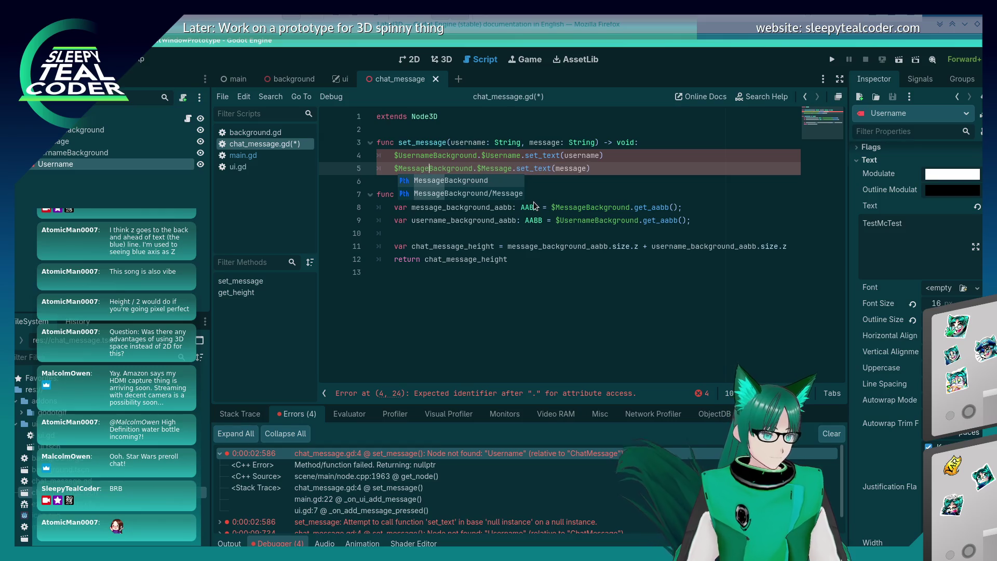
- Save chat_message.gd and return to the UsernameBackground path on line 4
key("ctrl+s")
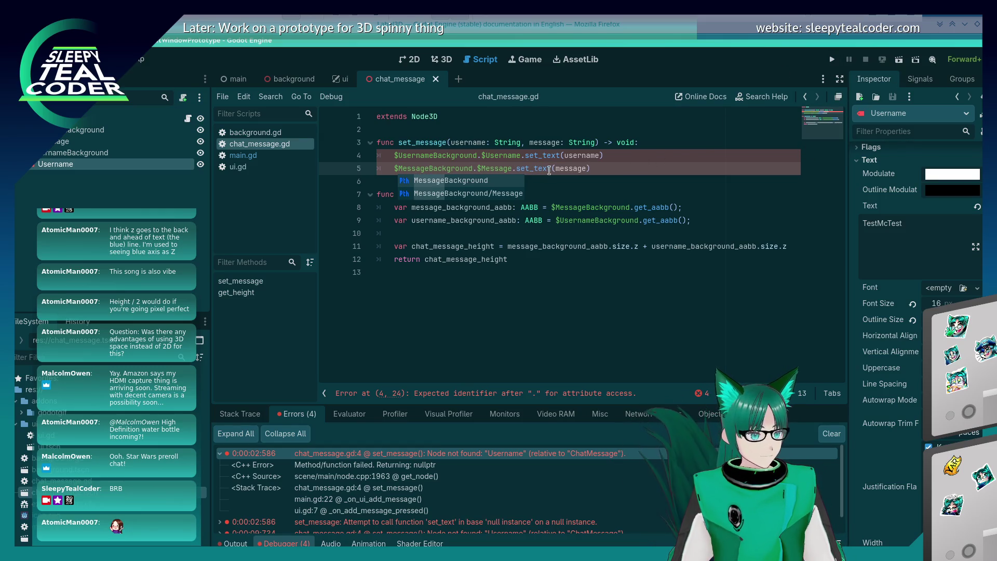
left_click(549, 171)
left_click(453, 157)
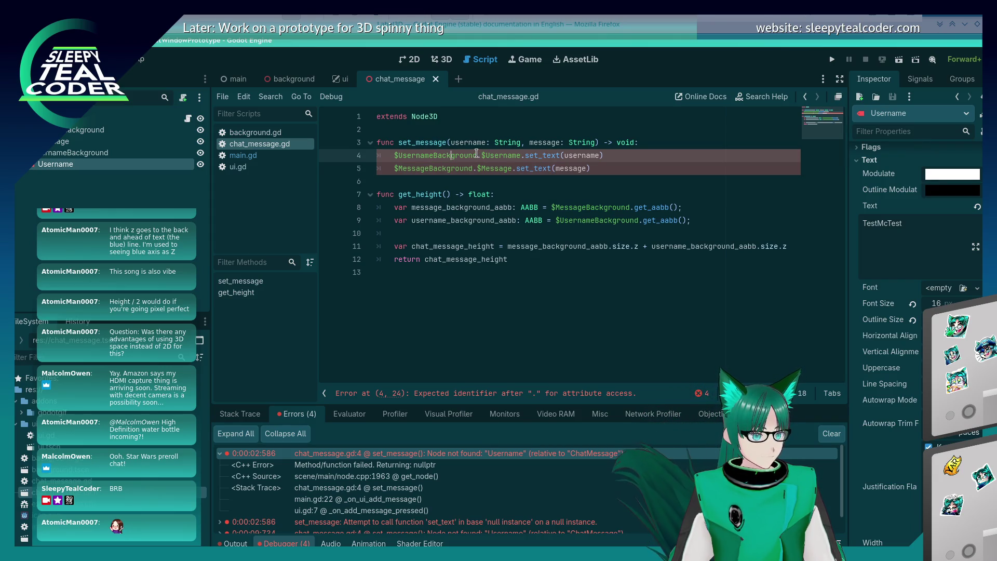
left_click(476, 154)
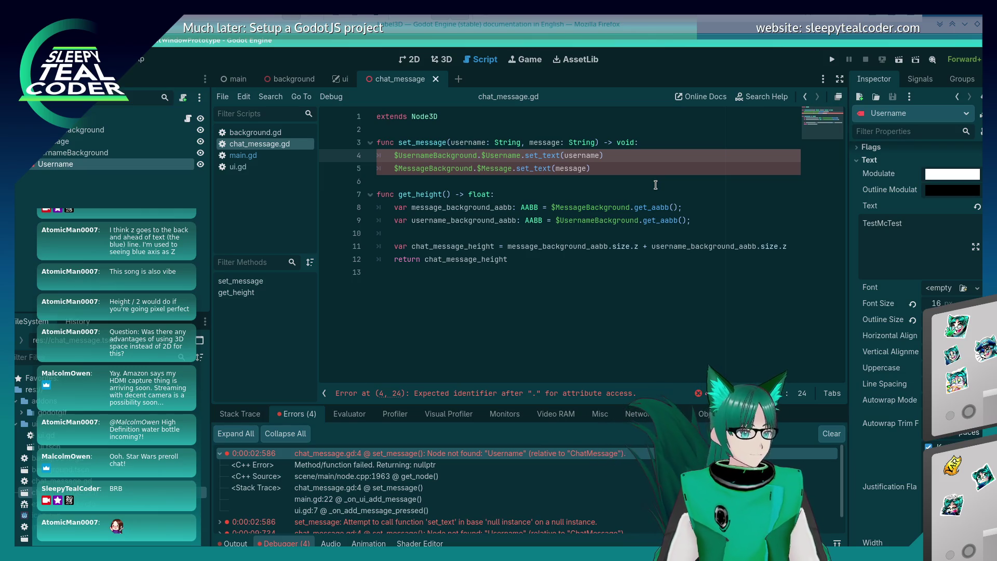
- Strip the UsernameBackground and MessageBackground prefixes from lines 4 and 5, then save the script
key("Delete")
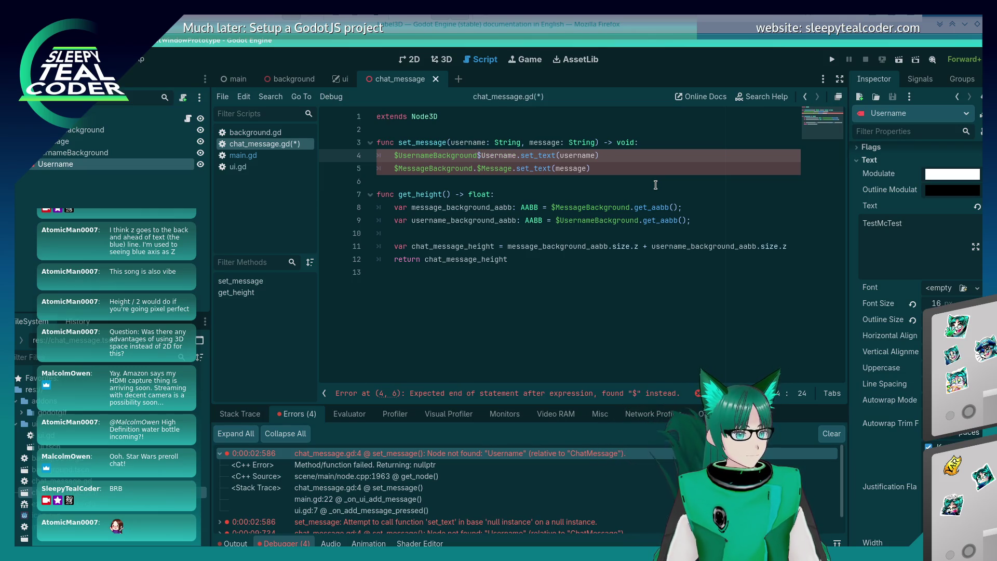
key("shift+Home")
key("BackSpace")
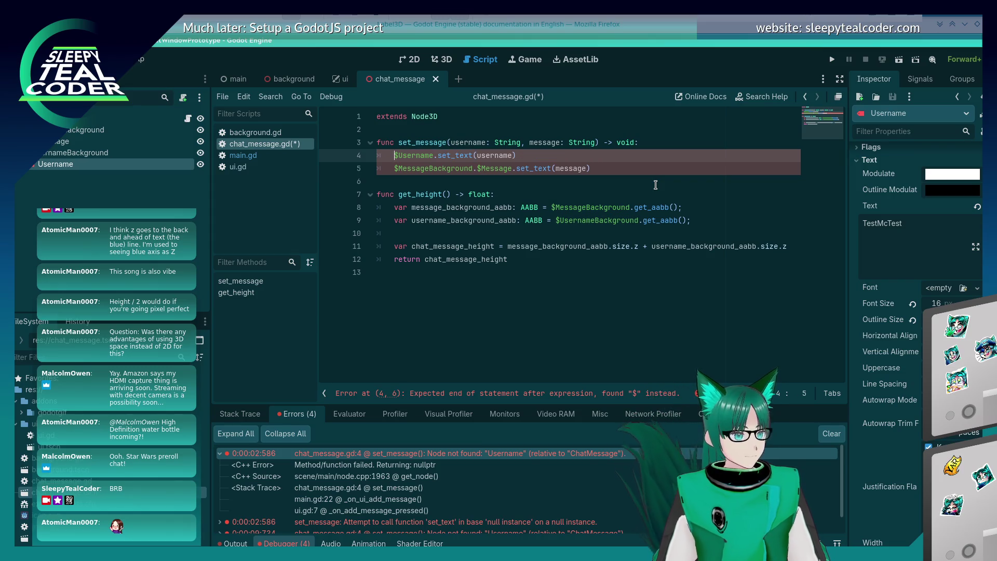
key("Down")
key("Delete")
key("Delete")
key("Delete")
key("Delete")
key("Delete")
key("Delete")
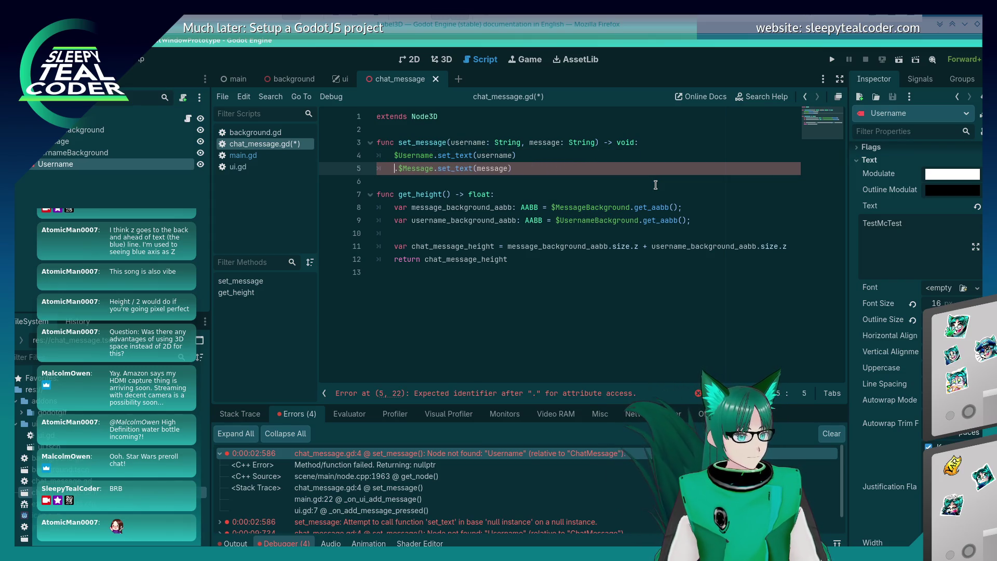
key("Up")
key("ctrl+s")
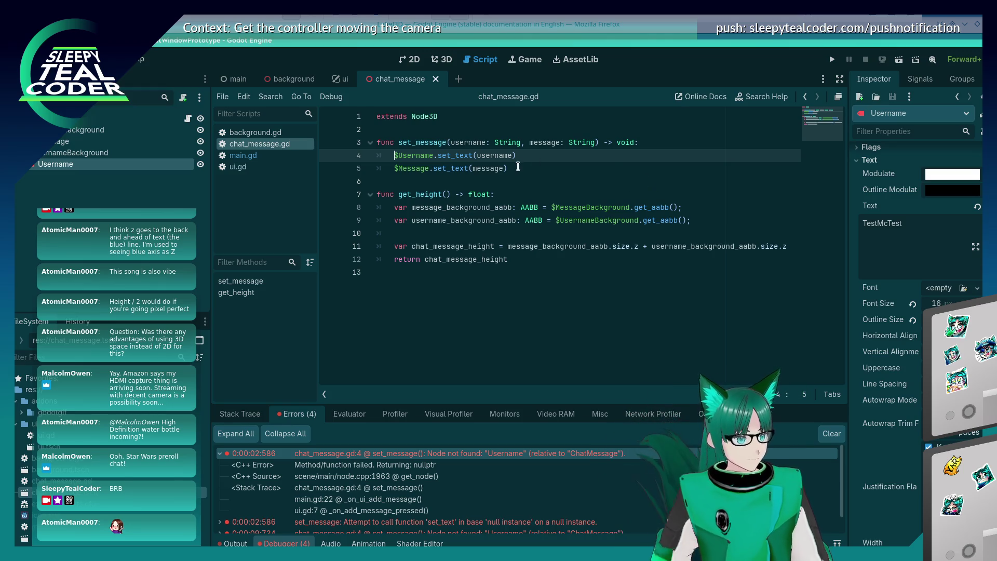
- Inspect the ChatMessage root and Username nodes in the Scene dock, then return to the script
left_click(101, 121)
left_click(98, 163)
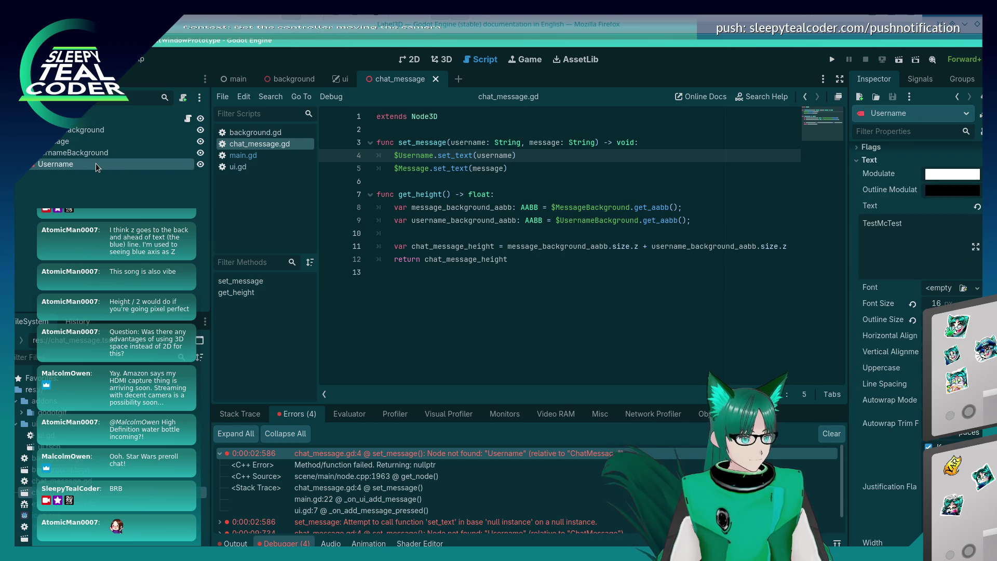
left_click(449, 126)
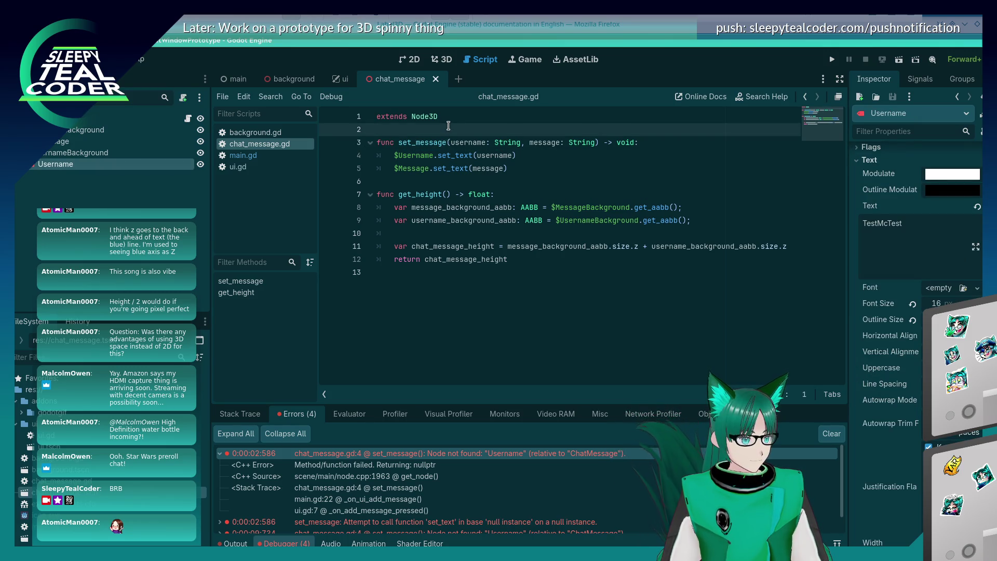
key("Return")
type("ext")
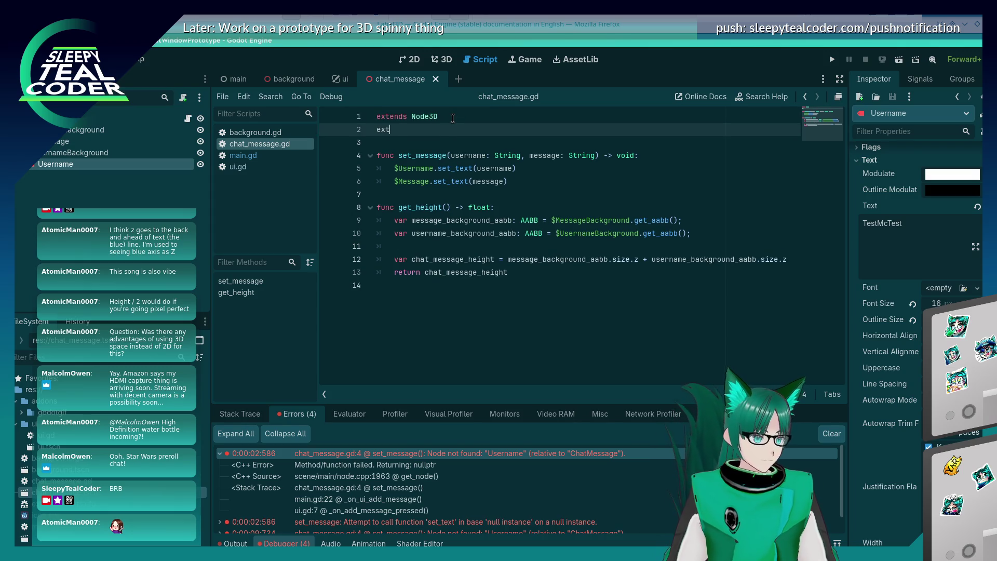
type("ends Label3D")
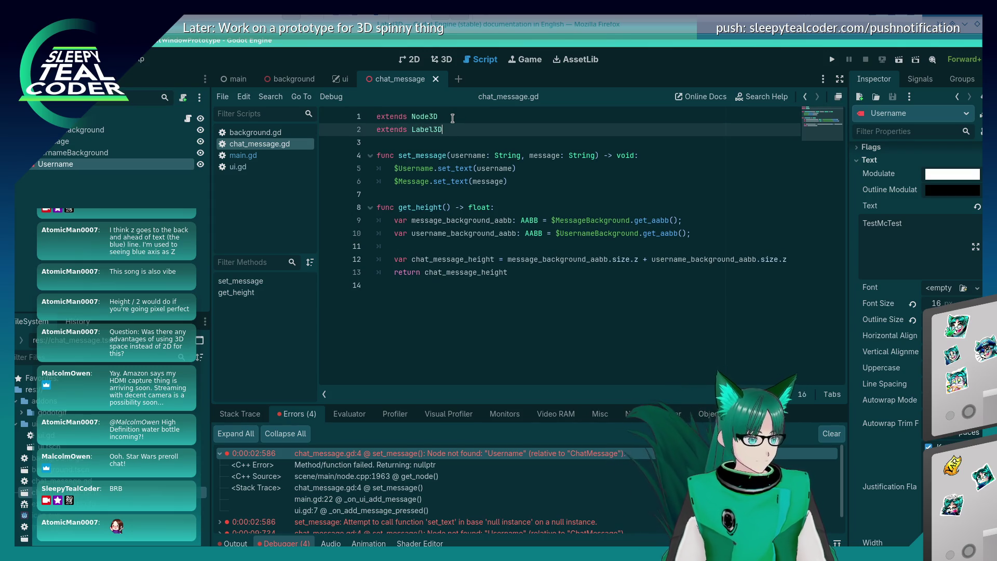
key("Down")
key("ctrl+s")
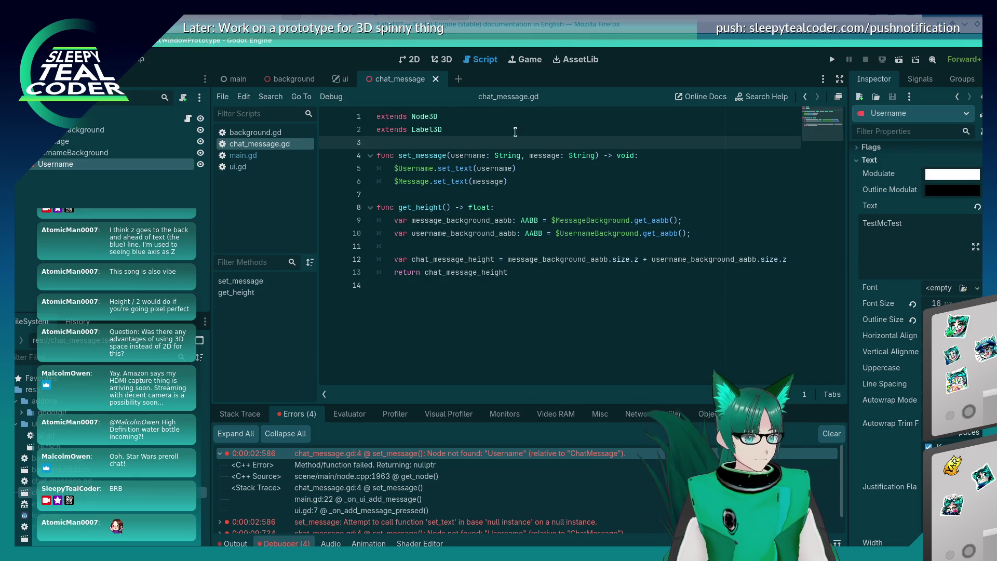
left_click(447, 131)
key("ctrl+BackSpace")
key("ctrl+BackSpace")
key("ctrl+BackSpace")
type(", Label3D")
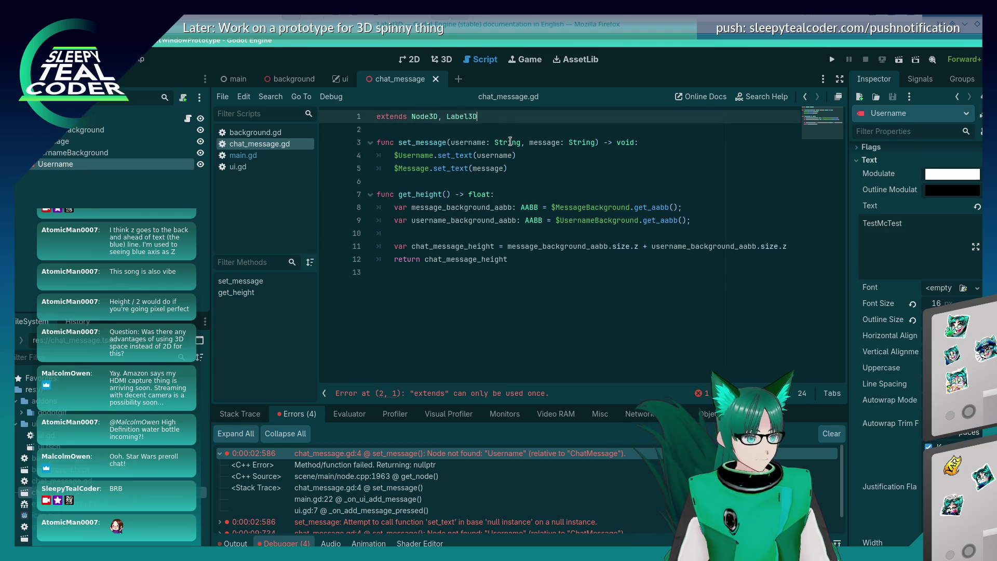
key("Down")
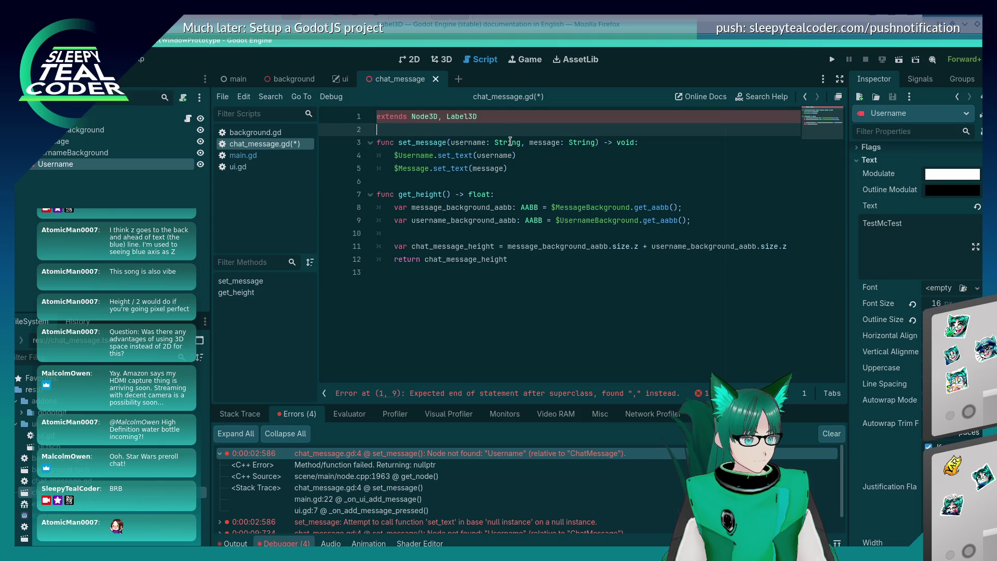
key("Up")
key("BackSpace")
key("ctrl+BackSpace")
key("ctrl+BackSpace")
key("ctrl+s")
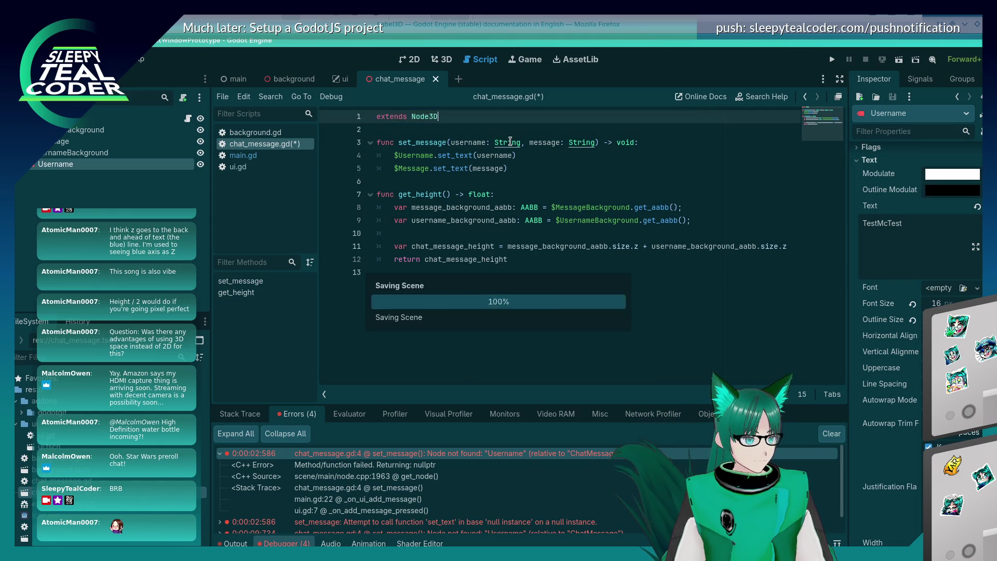
key("Down")
key("Down")
key("Down")
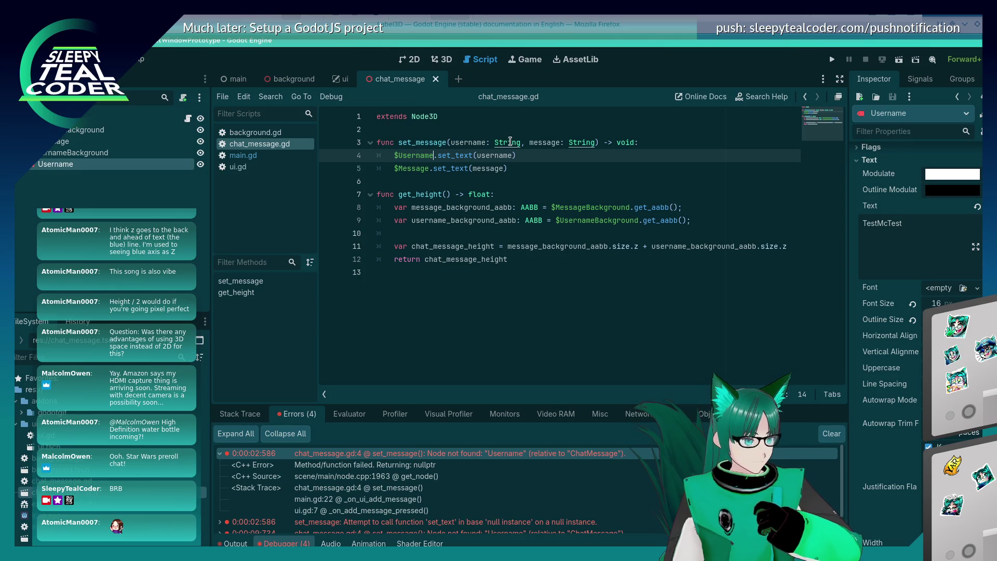
- Add a line declaring var username: Label3D = get_node("Username") at the top of set_message
key("Up")
key("End")
key("Return")
type("v")
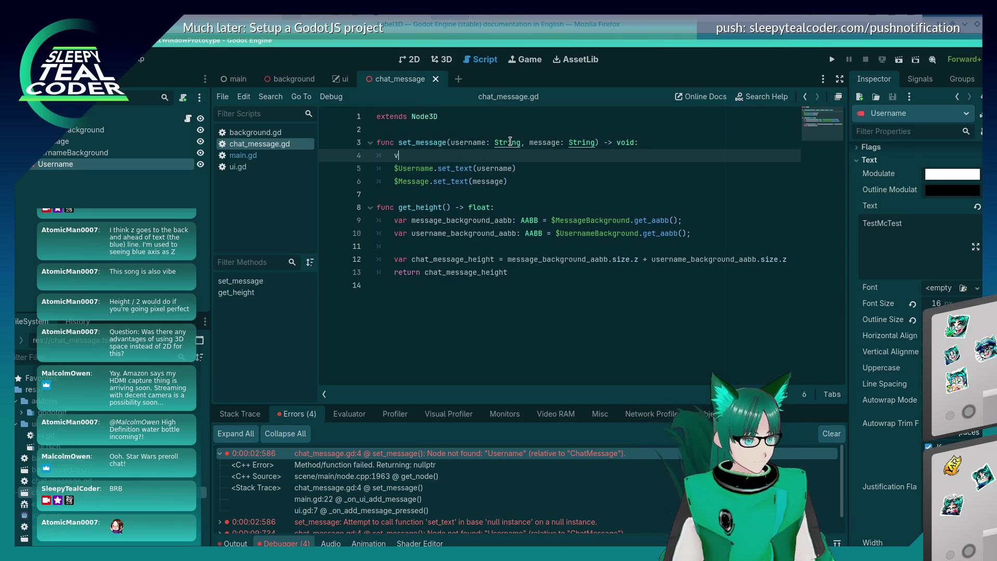
type("ar username:")
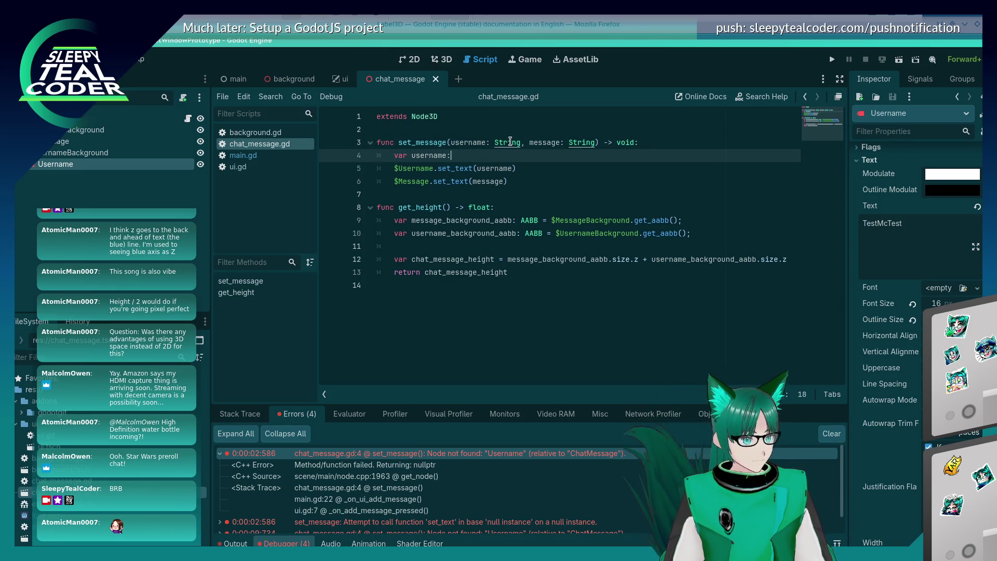
type(" Label3")
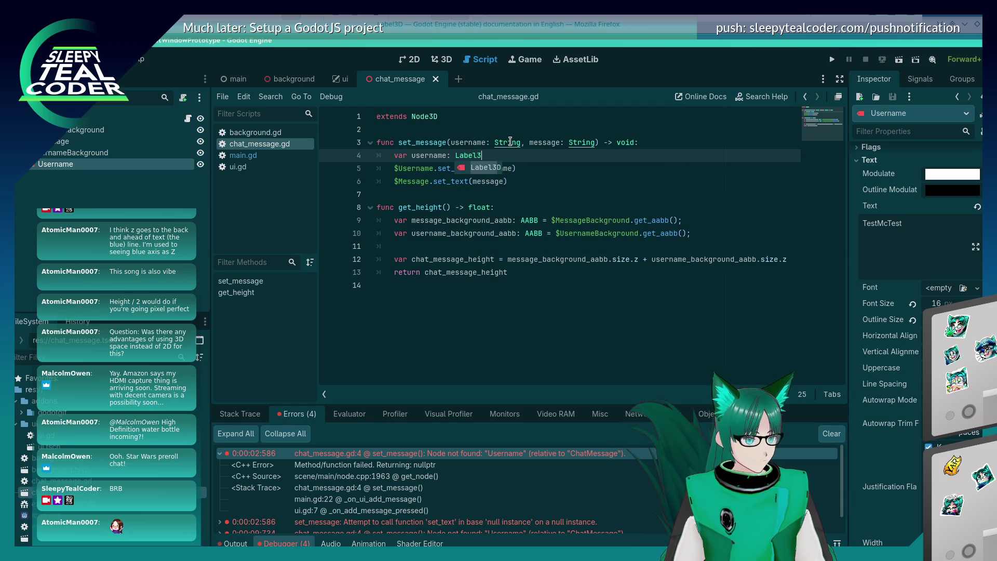
type("D = $")
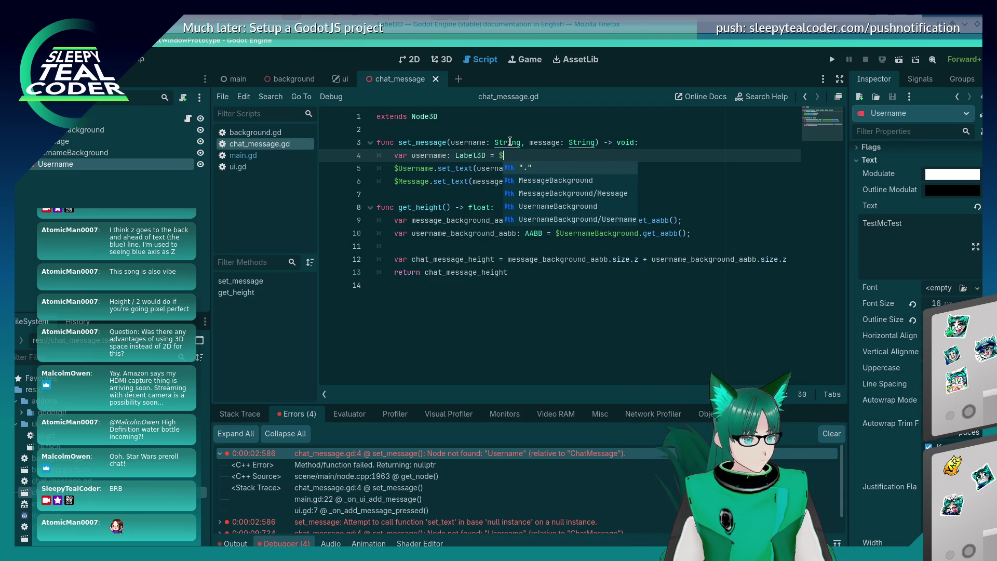
key("BackSpace")
type("get_node")
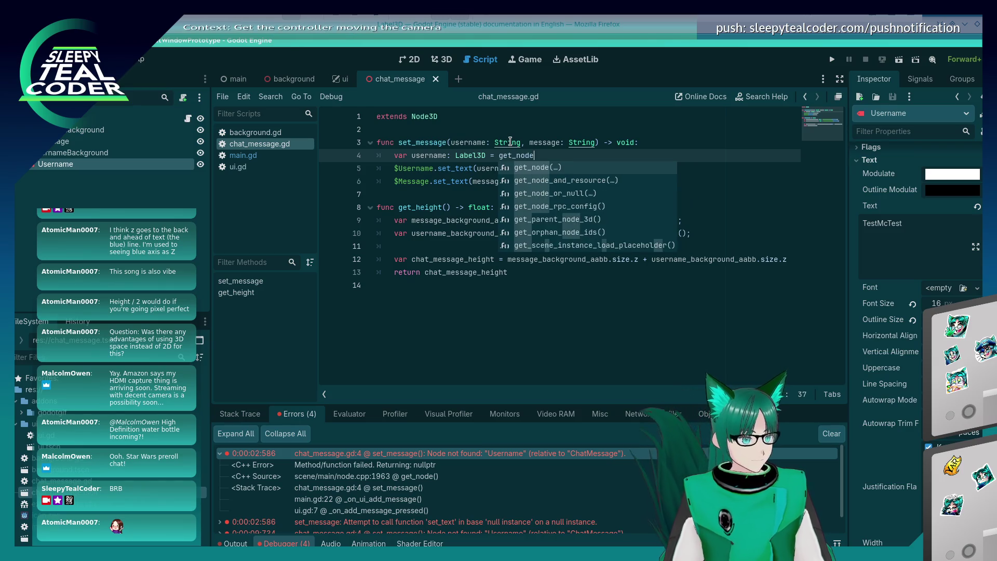
type("(\"Username")
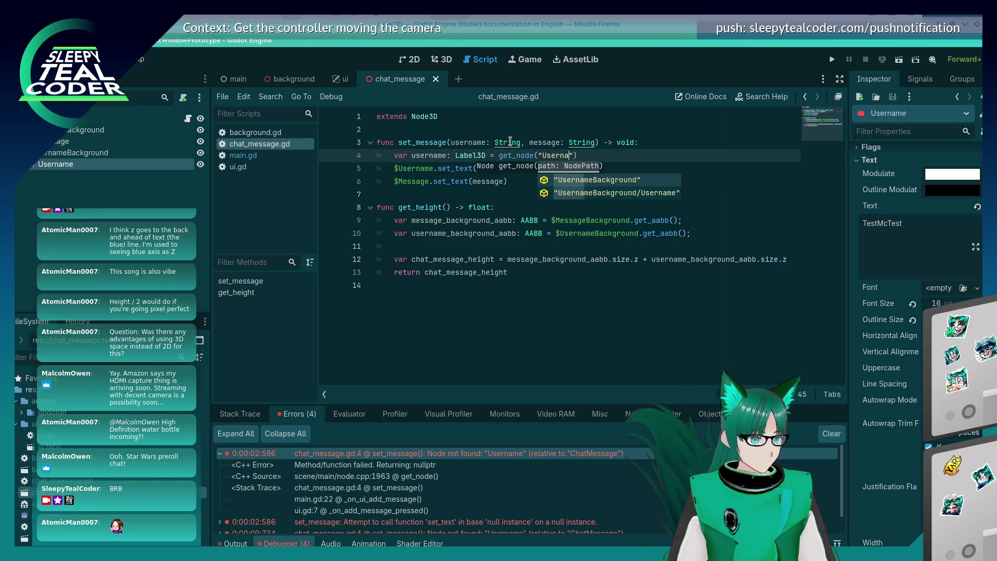
type("\")")
- Change the $Username call on line 5 to username.set_text
key("Down")
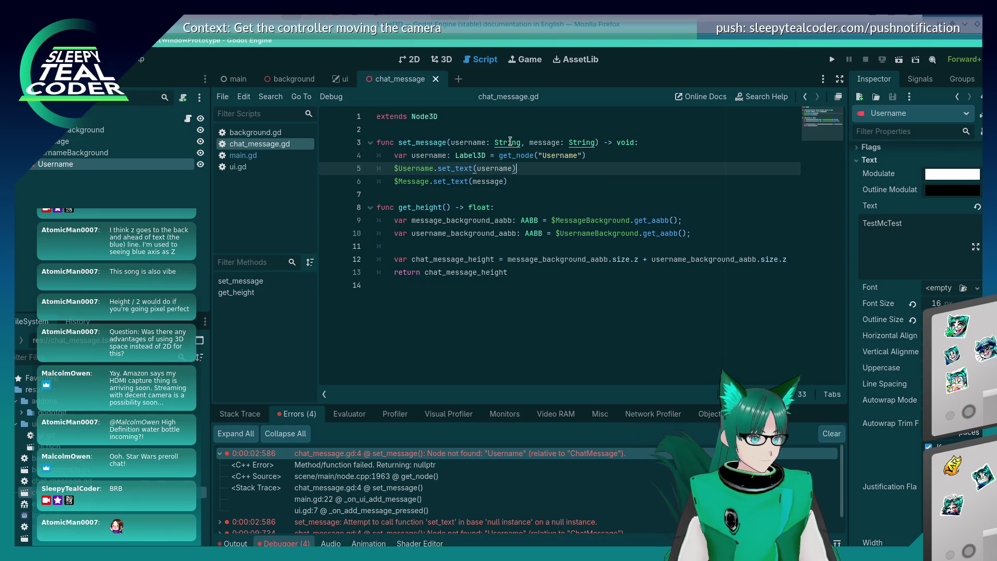
key("Home")
key("Delete")
key("Delete")
key("Delete")
type("username.s")
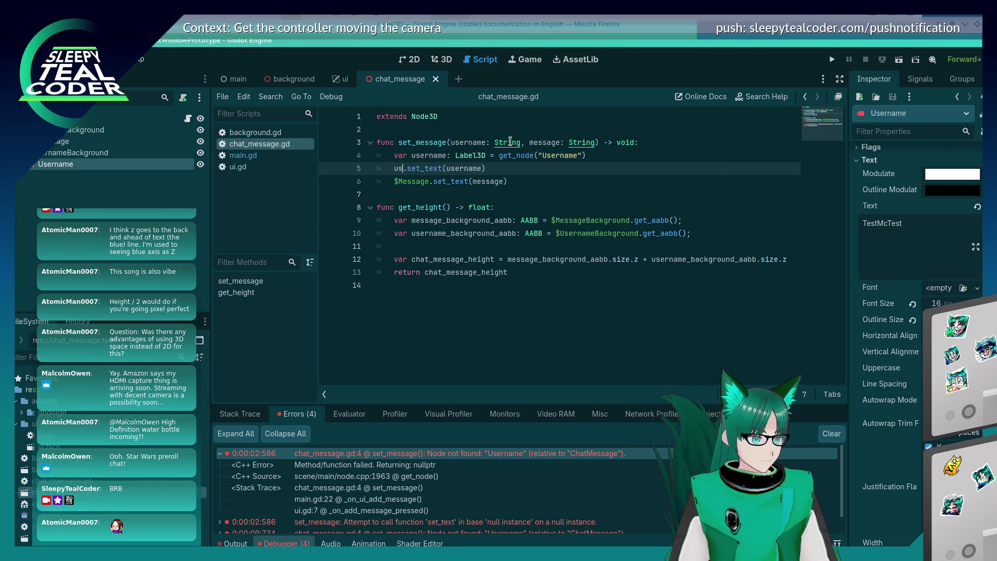
type("et_tex")
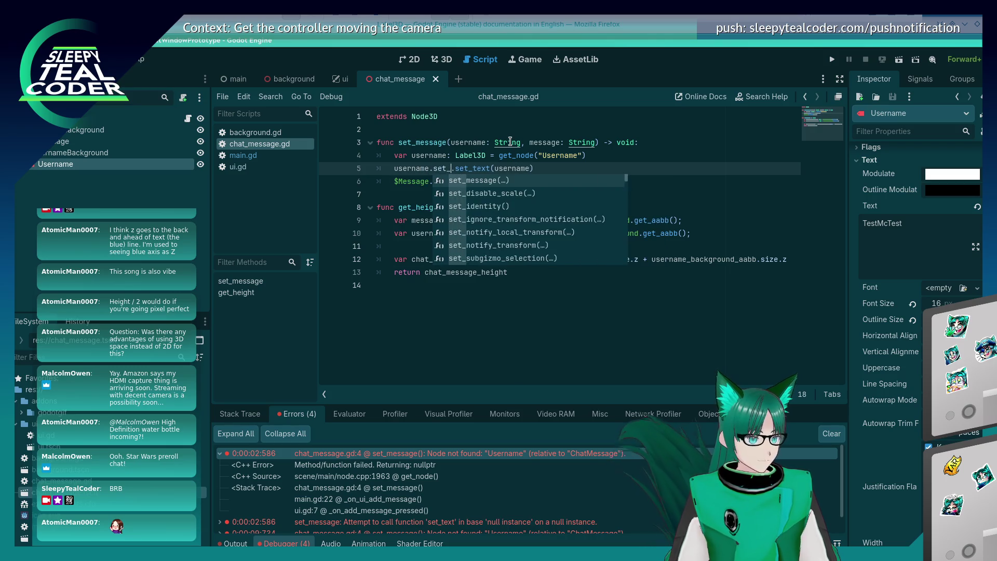
key("BackSpace")
key("BackSpace")
key("BackSpace")
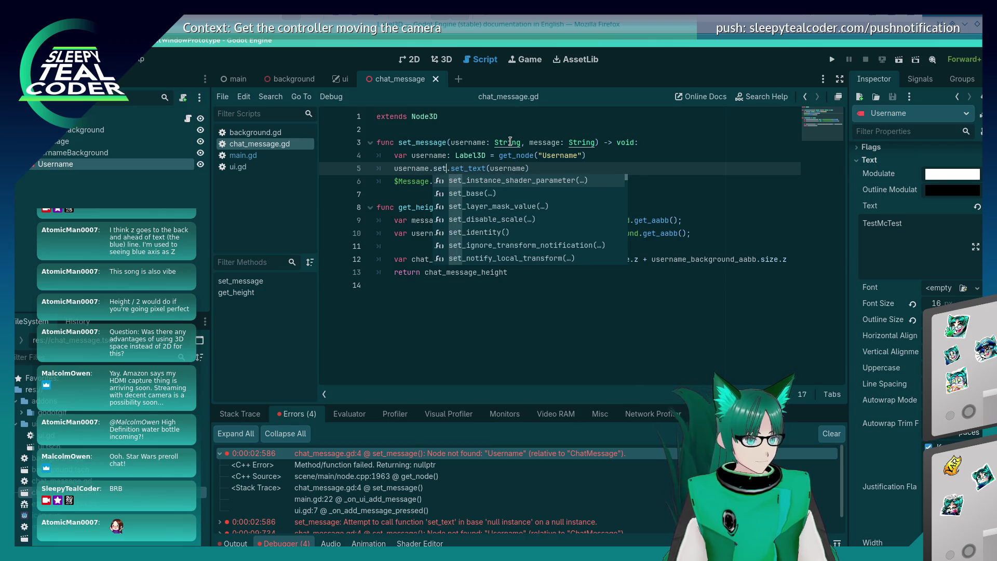
key("Escape")
key("BackSpace")
type("et_me")
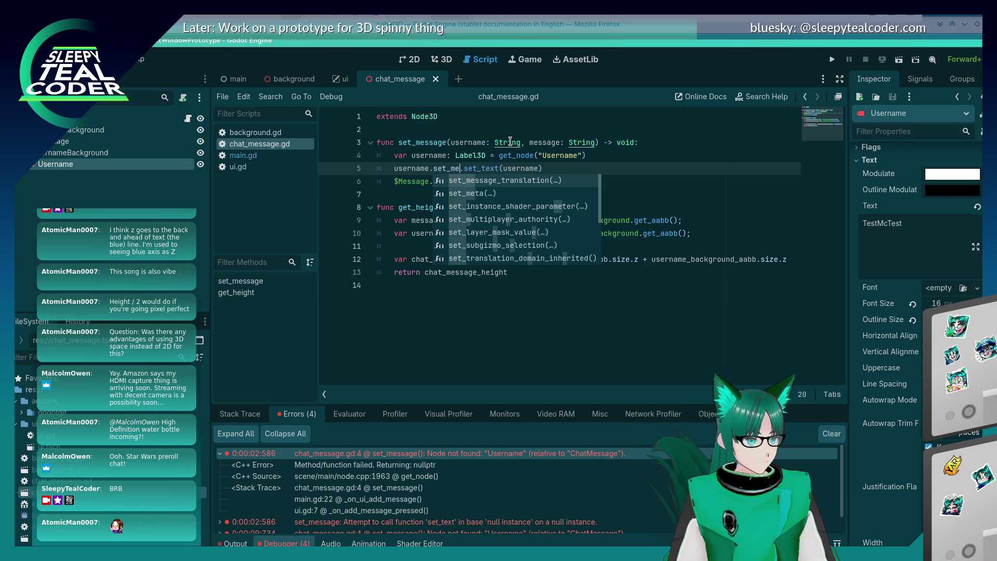
key("BackSpace")
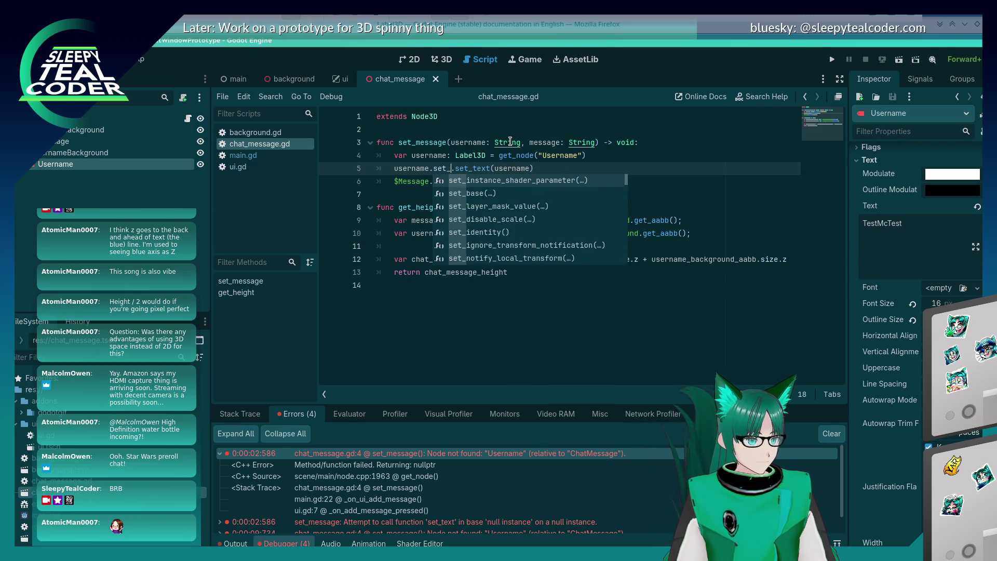
type("tex")
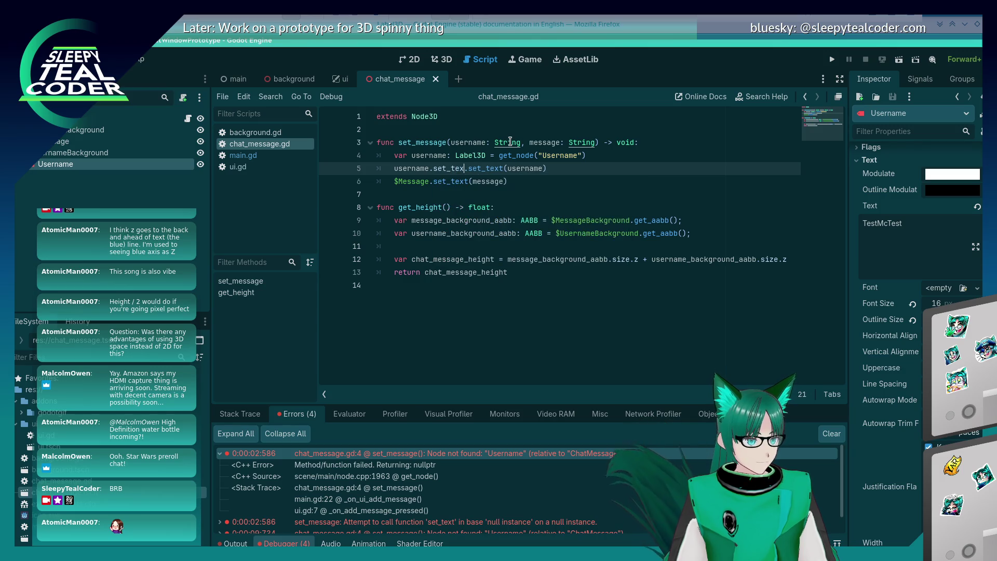
key("BackSpace")
key("BackSpace")
key("BackSpace")
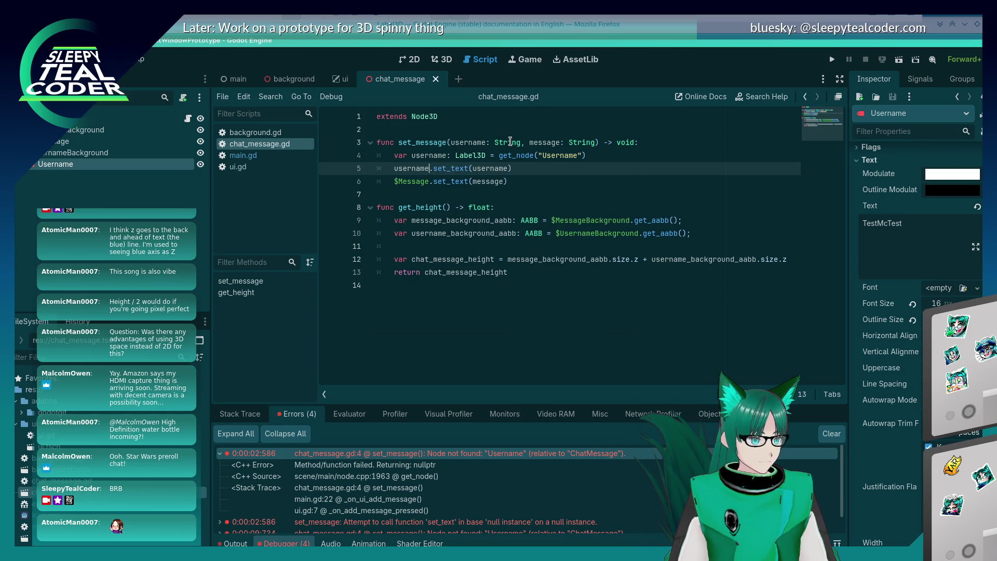
- Comment out the $Message.set_text line with #
key("Down")
key("Home")
type("#")
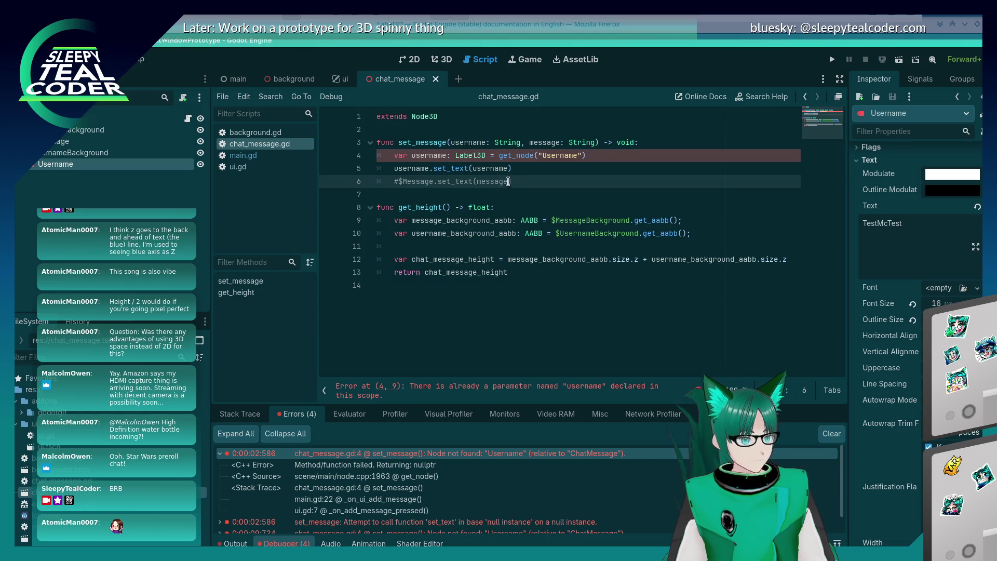
key("Down")
- Rename the variable to username_label on lines 4 and 5 and save the script
mouse_move(521, 157)
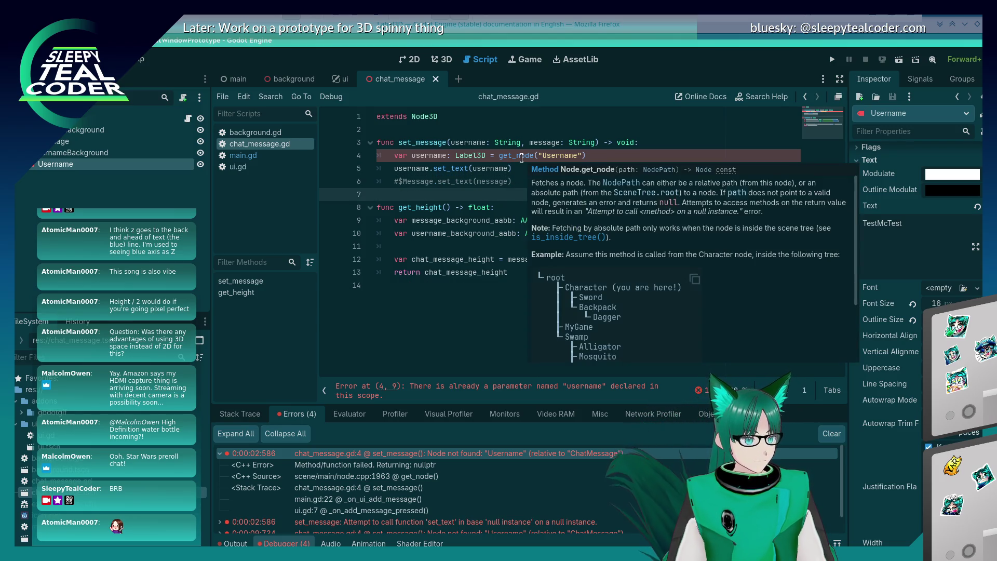
left_click(522, 158)
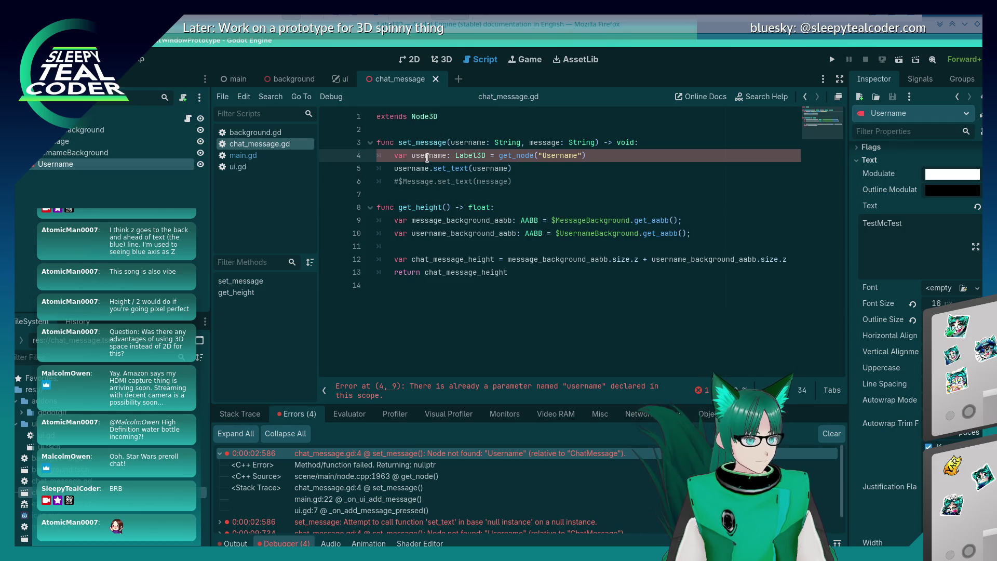
left_click(447, 157)
type("_label")
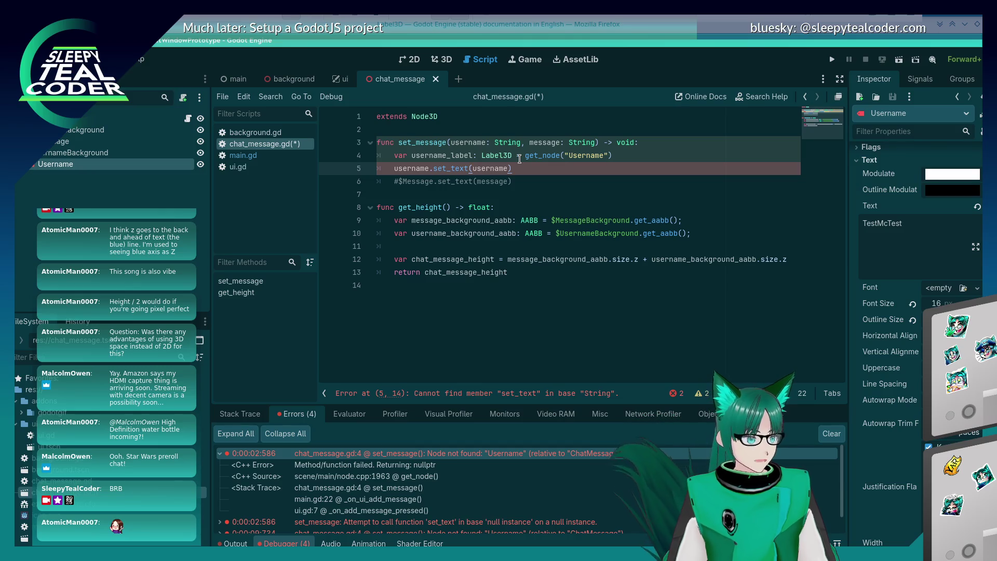
key("Left")
key("Left")
key("Left")
type("_albel")
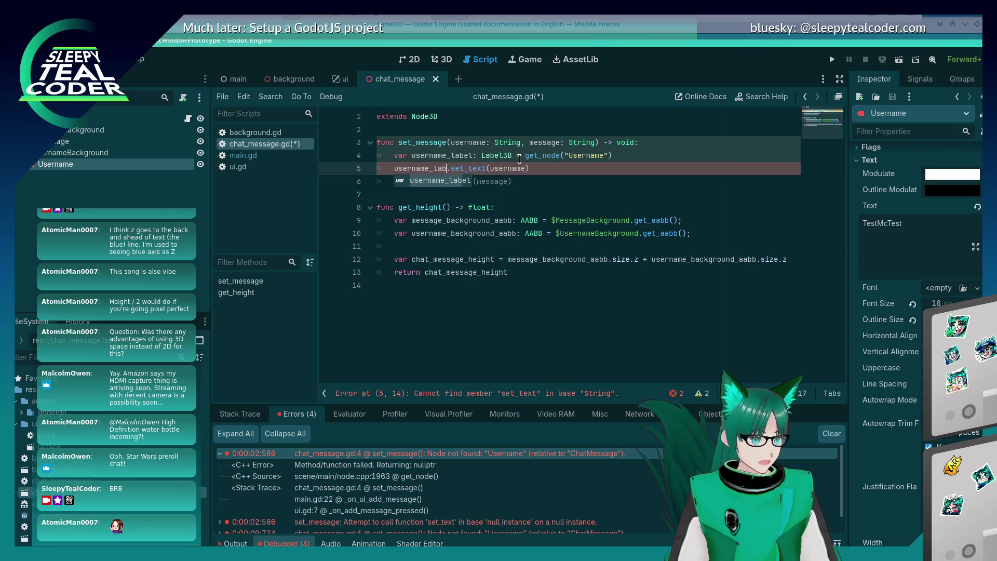
key("ctrl+s")
left_click(550, 181)
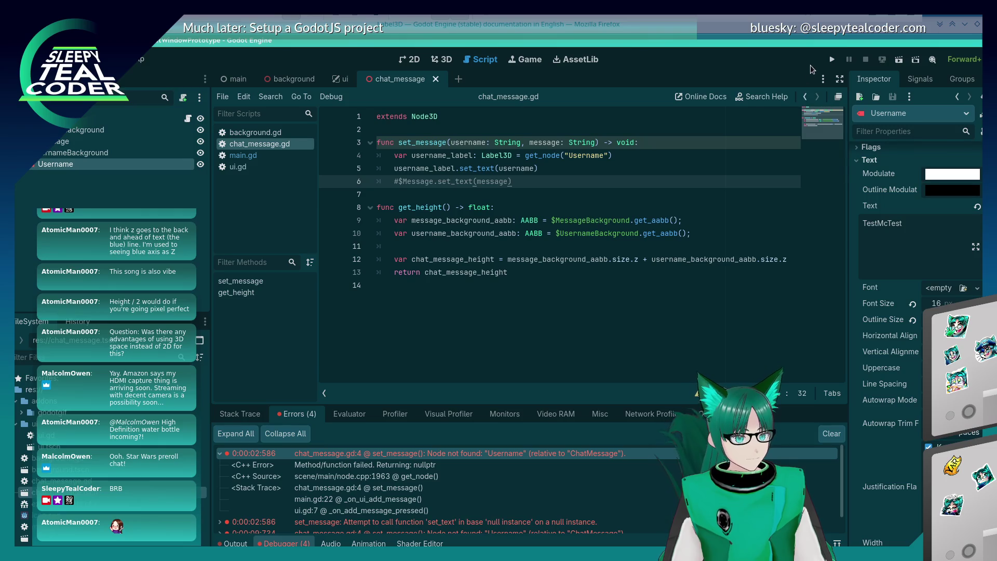
- Run the project and add a chat message to trigger the null-label error in set_message
left_click(833, 59)
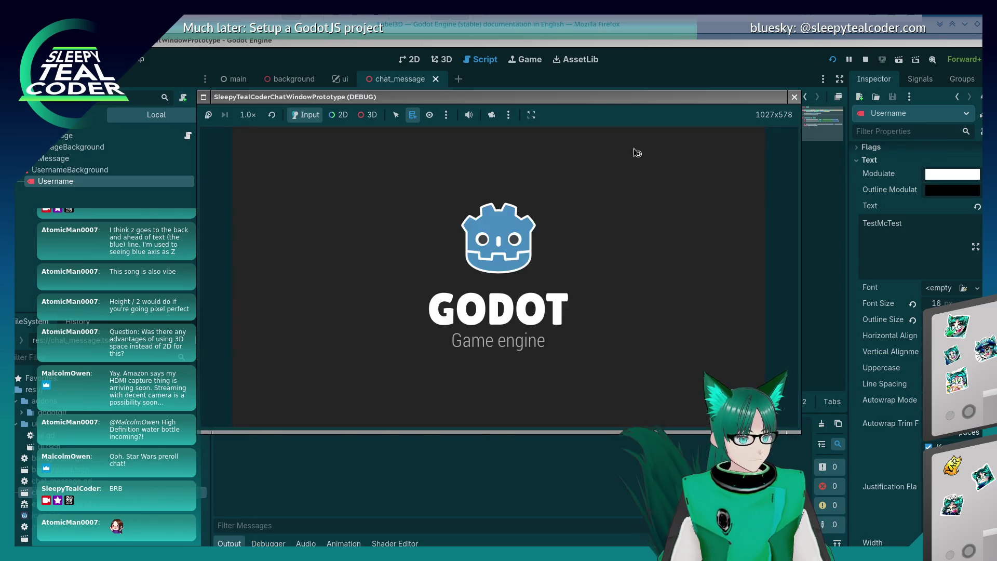
left_click(606, 153)
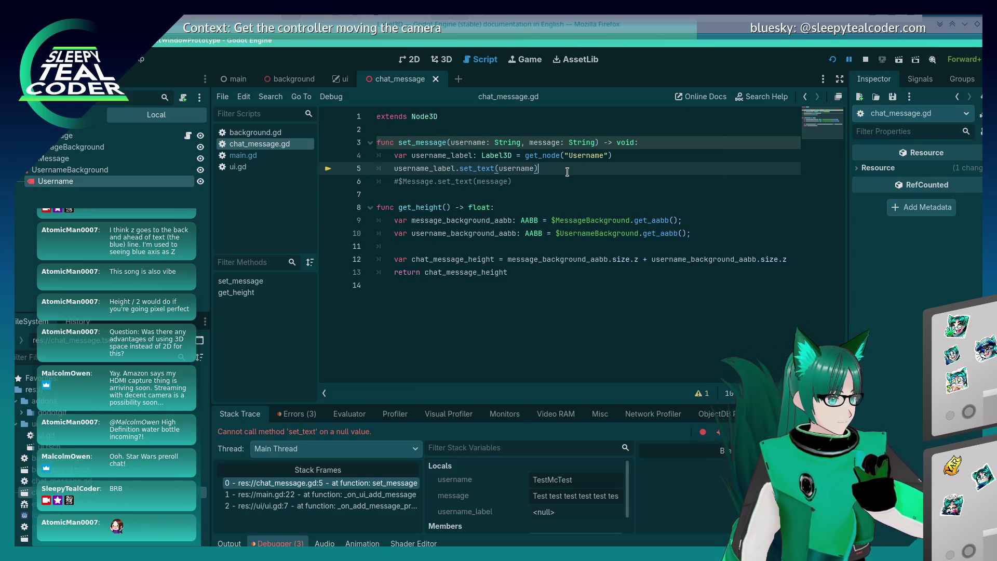
- Delete the username_label lines 4–5 from set_message, then view main.gd and background.gd
left_click_drag(567, 172, 344, 150)
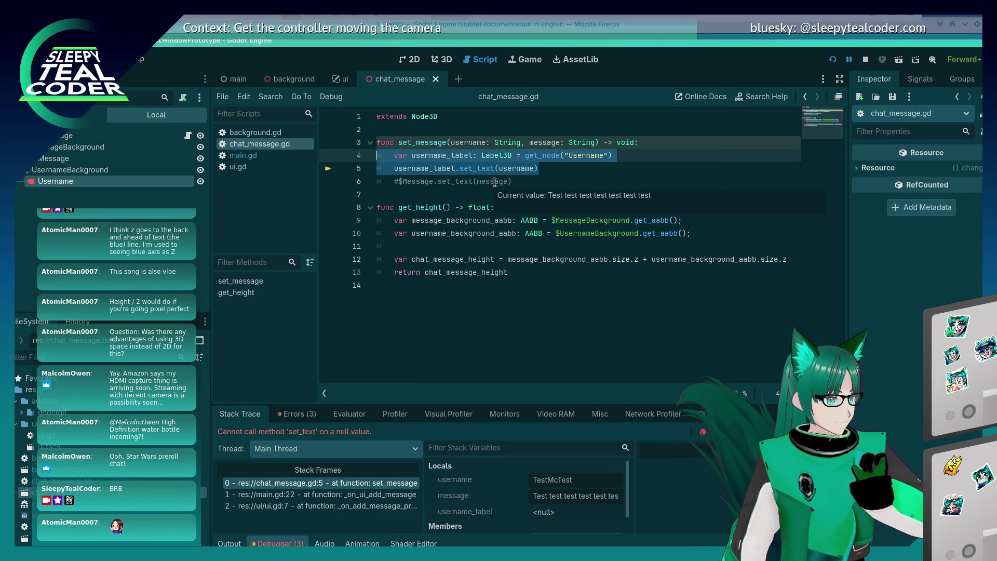
key("BackSpace")
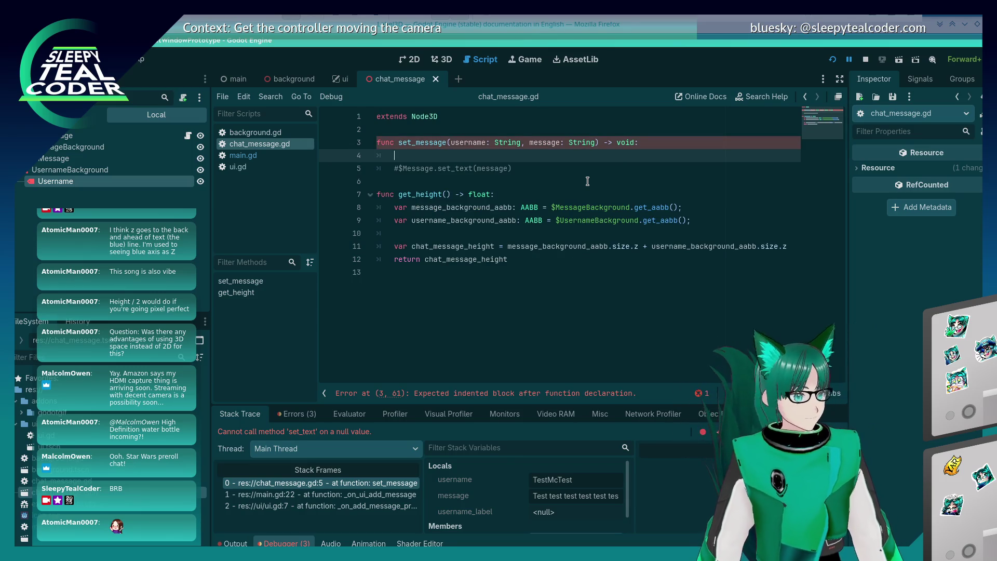
left_click(243, 156)
left_click(255, 133)
left_click(249, 156)
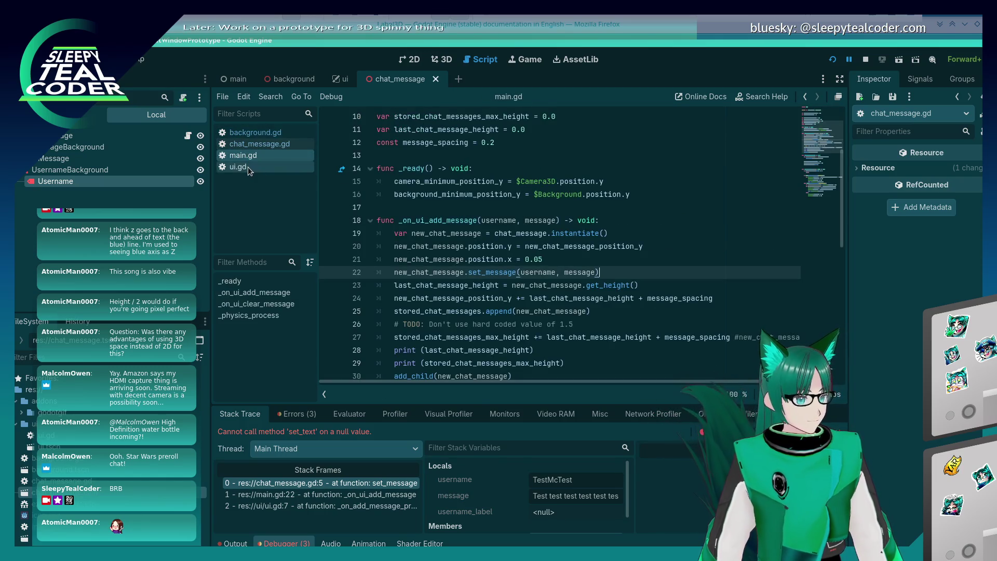
scroll(520, 233, "down", 1)
scroll(520, 233, "up", 6)
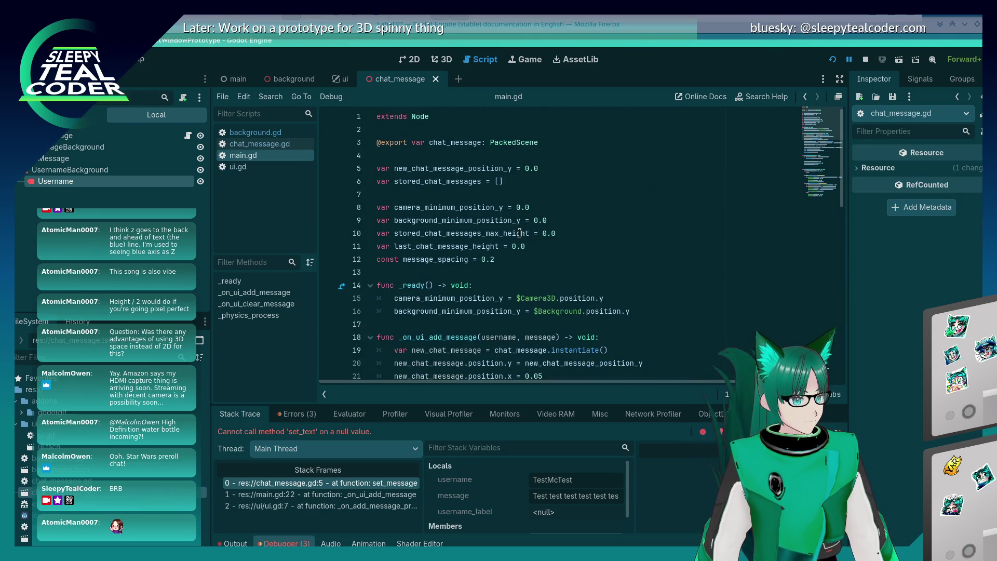
scroll(520, 233, "down", 6)
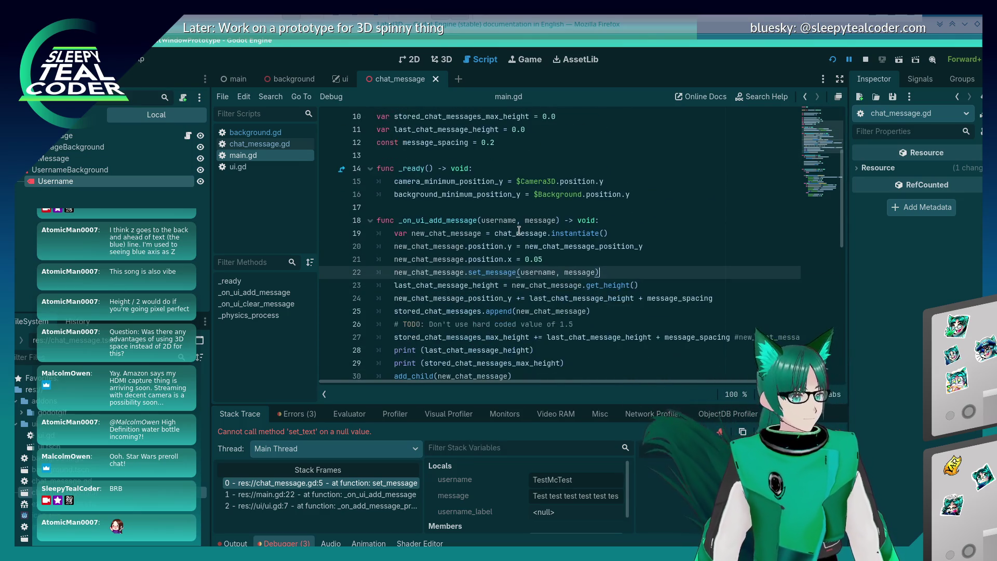
scroll(518, 221, "down", 5)
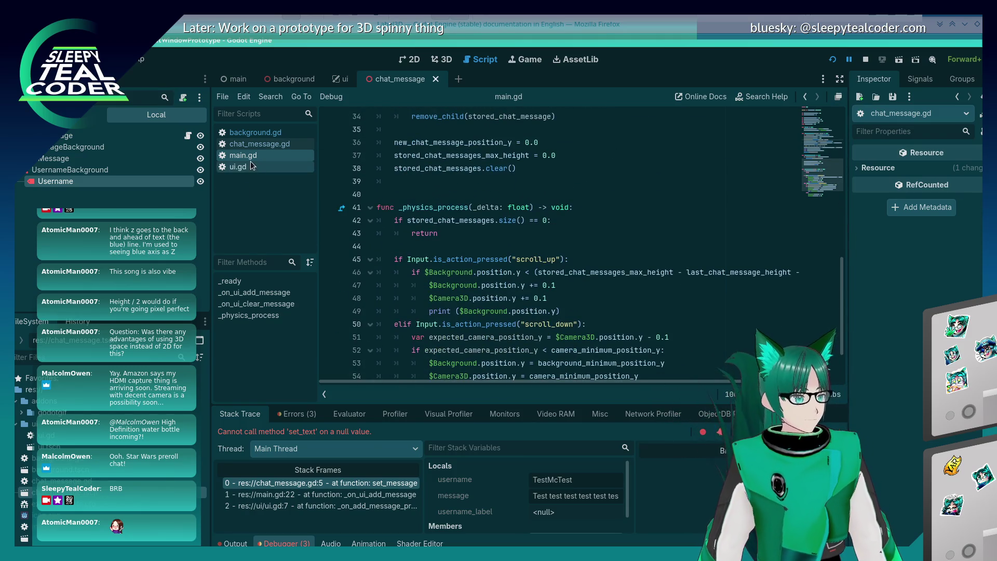
scroll(663, 280, "down", 2)
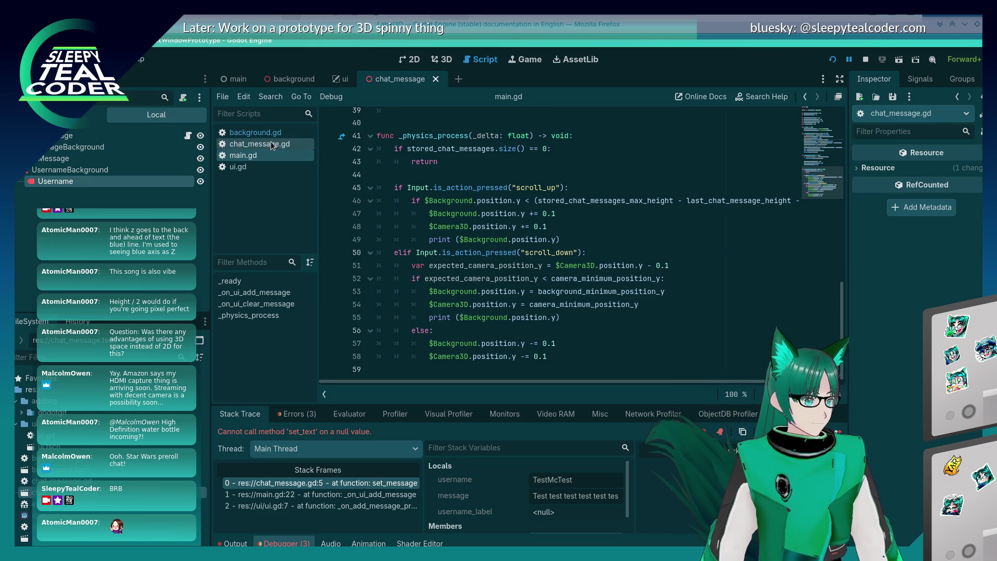
left_click(270, 143)
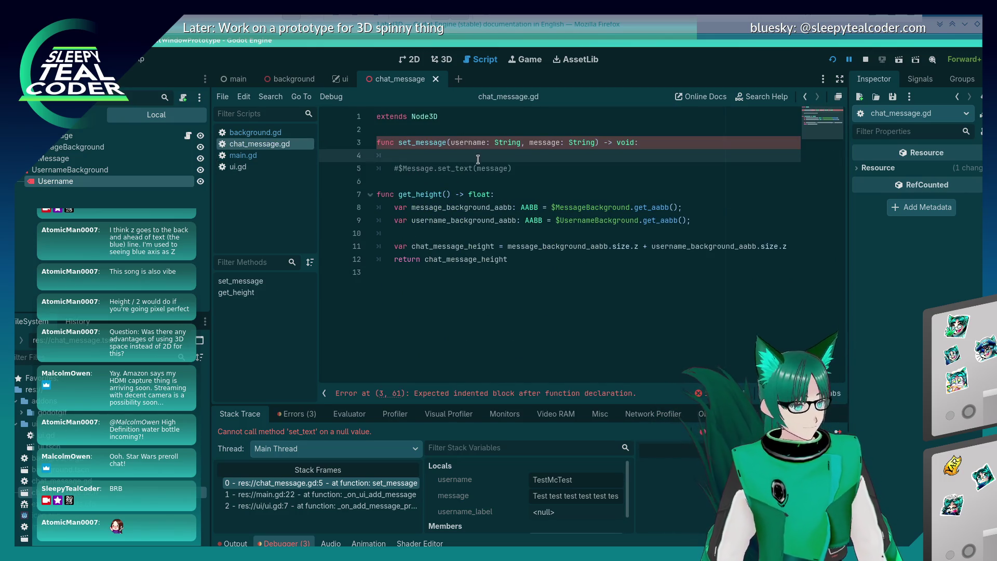
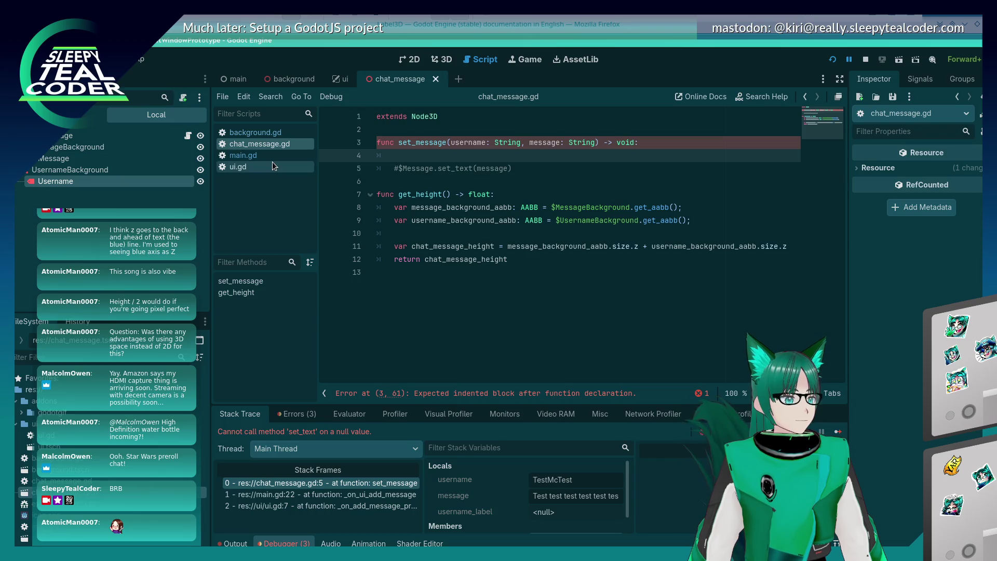
- Move between the main and chat_message scenes and open chat_message.gd at set_message
left_click(442, 59)
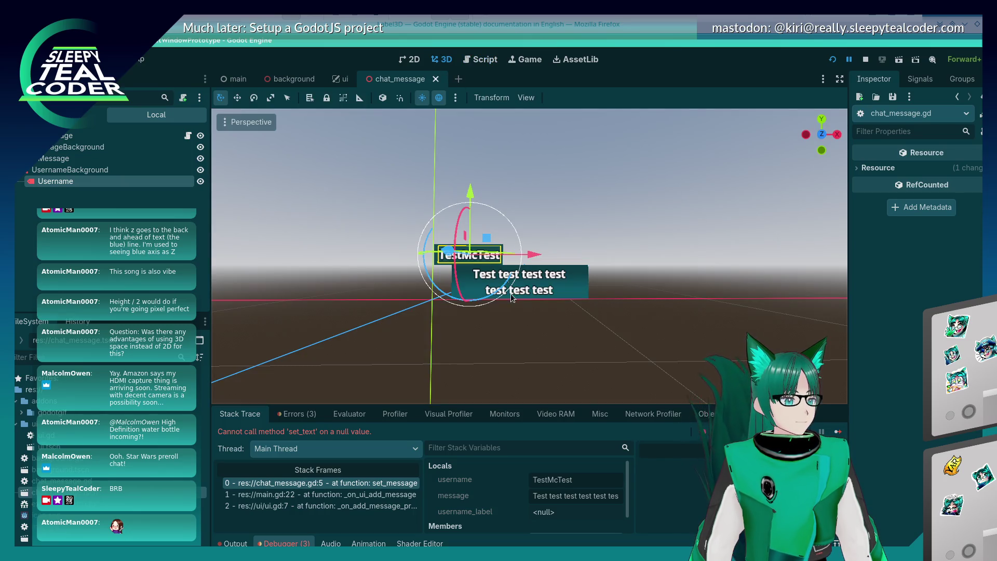
left_click(520, 334)
left_click(244, 79)
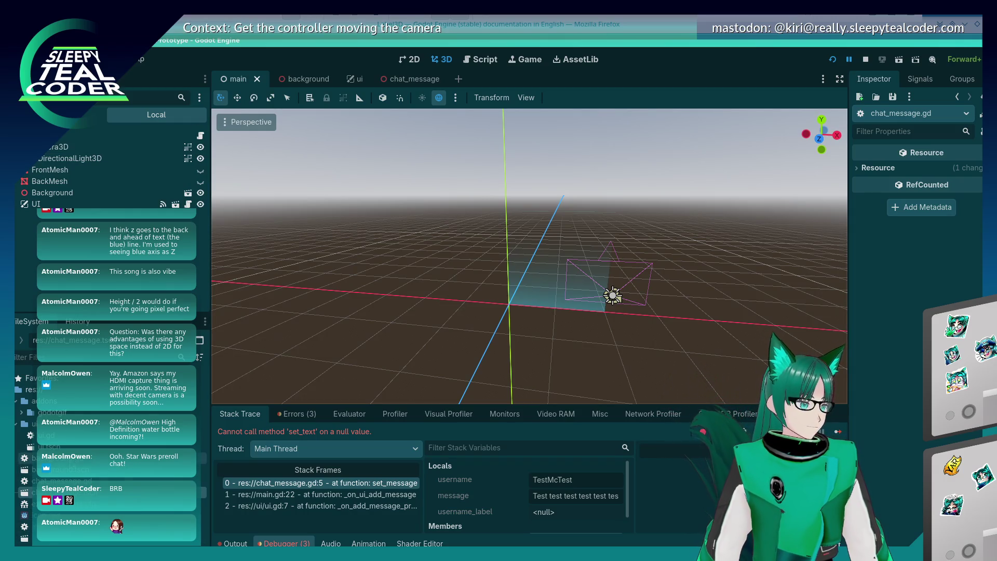
left_click(483, 59)
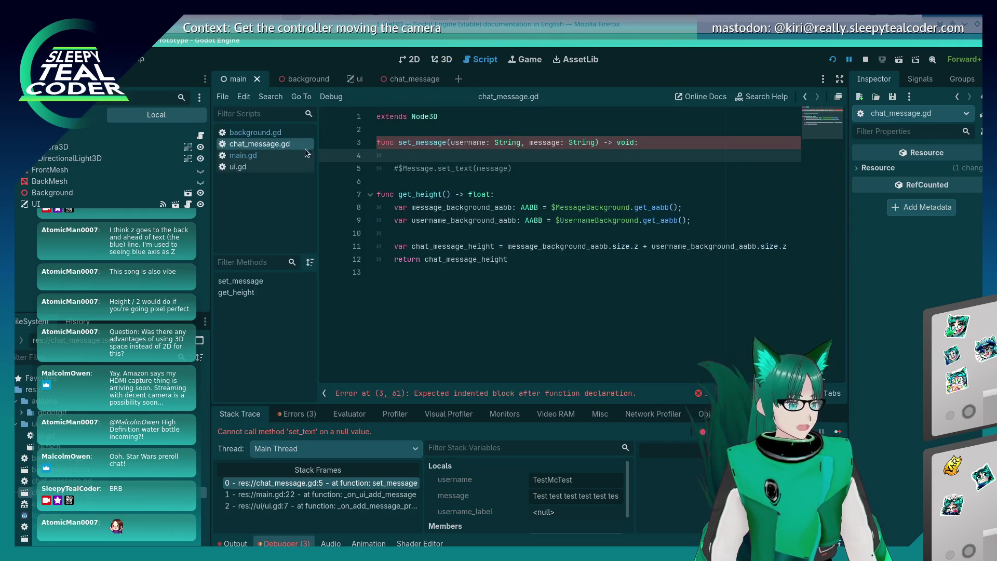
left_click(272, 155)
scroll(505, 240, "up", 10)
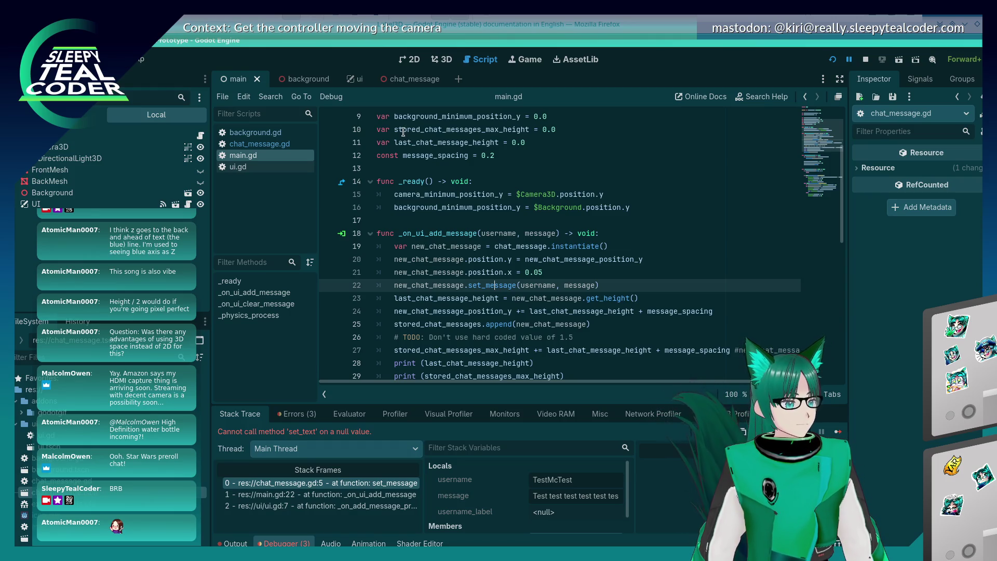
left_click(410, 79)
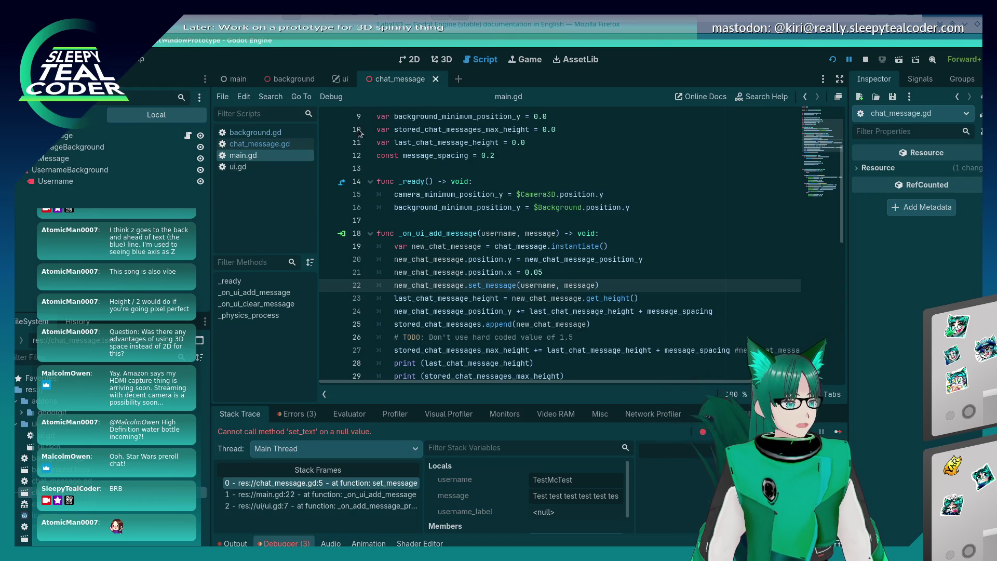
left_click(242, 146)
left_click(486, 182)
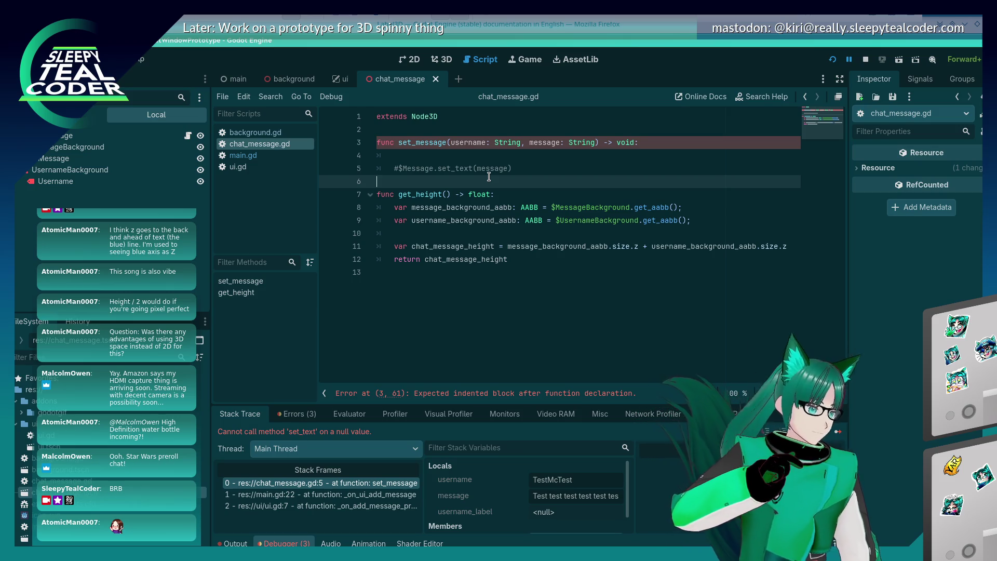
left_click(450, 156)
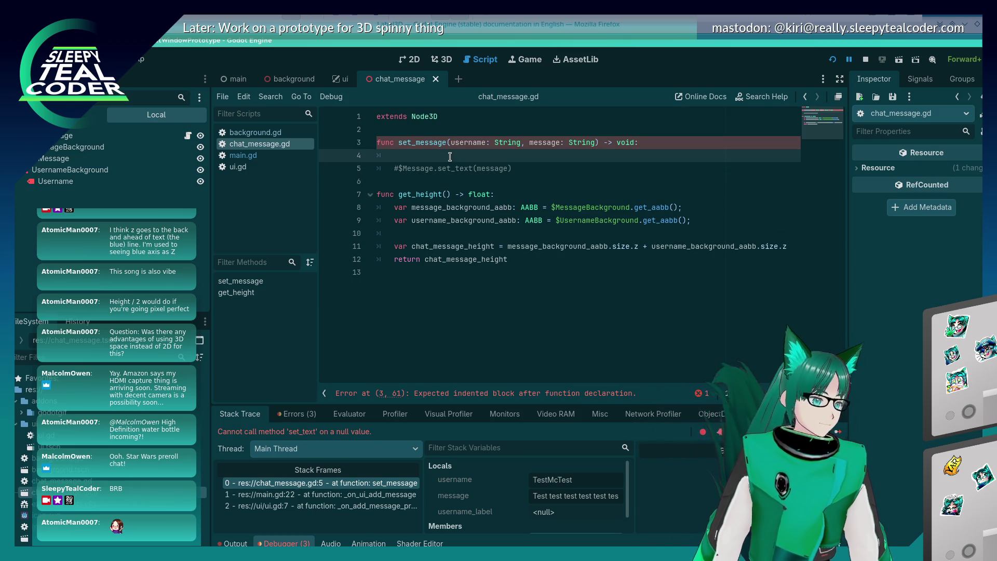
- Make set_message call $MessageBackground/Message.set_text("Test") on line 4 and save
type("$Mess")
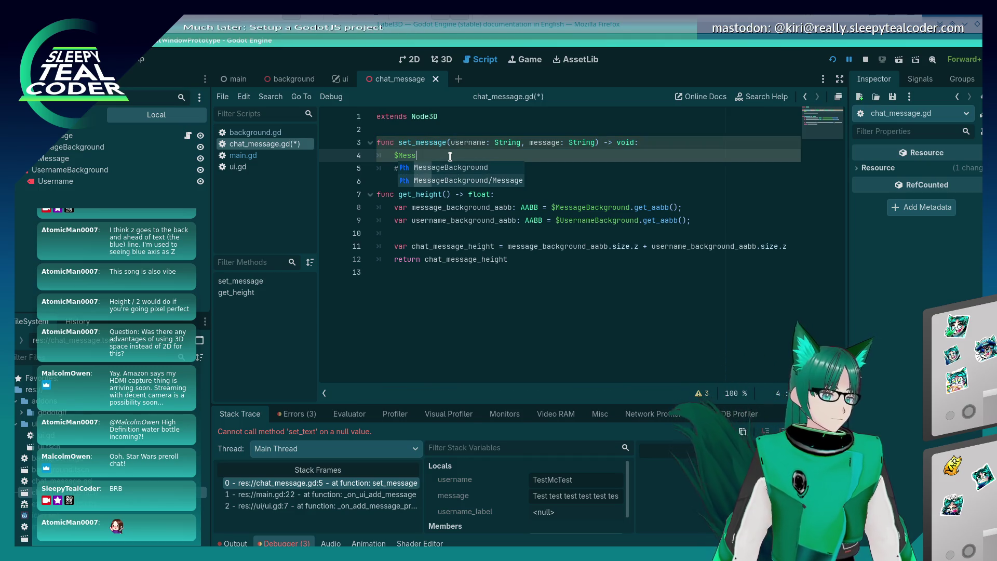
key("Down")
key("Return")
type(".set")
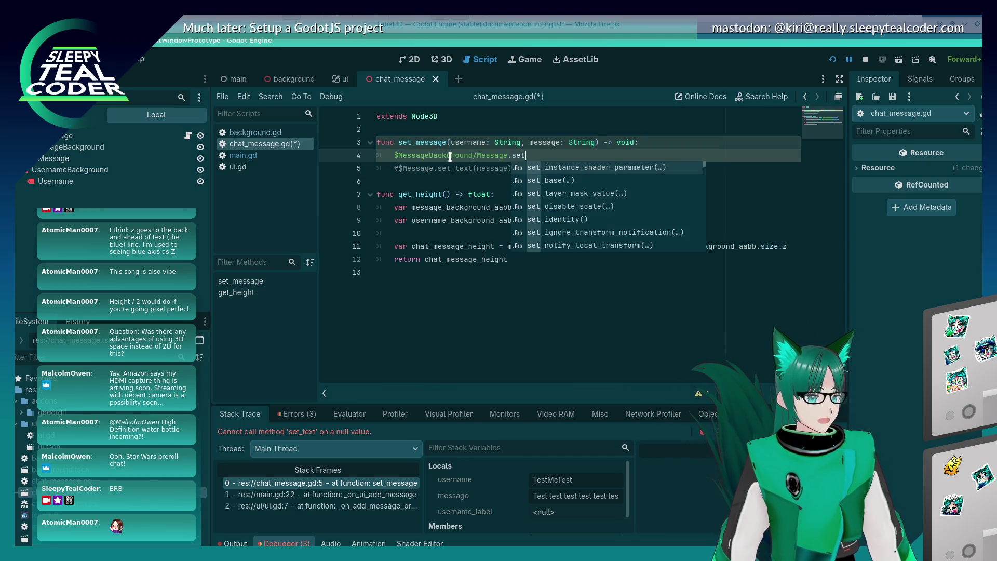
type("_text(\"Test\")")
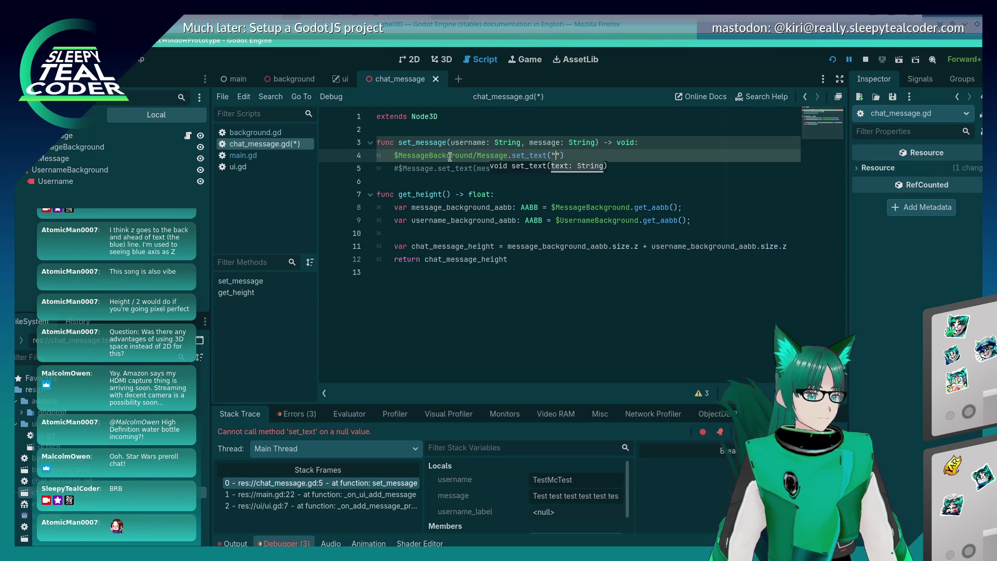
key("ctrl+s")
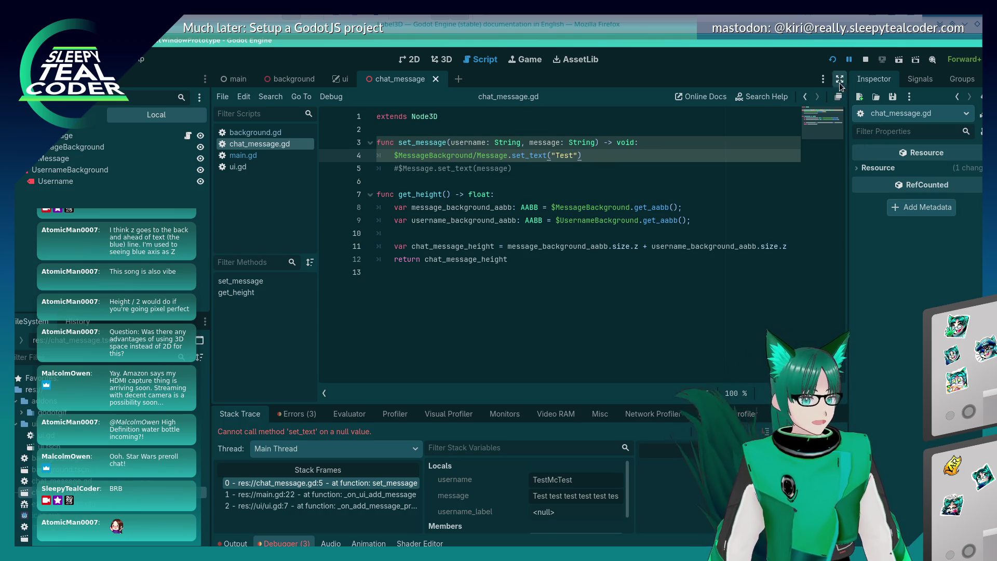
- Run the game, add three TestMcTest messages reading Test, then close the game window
left_click(833, 59)
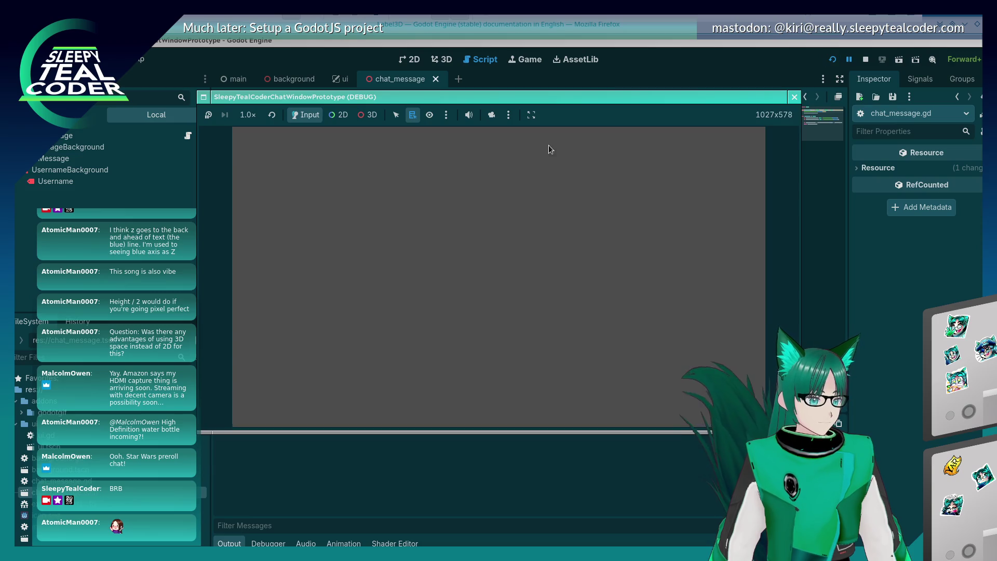
left_click(607, 155)
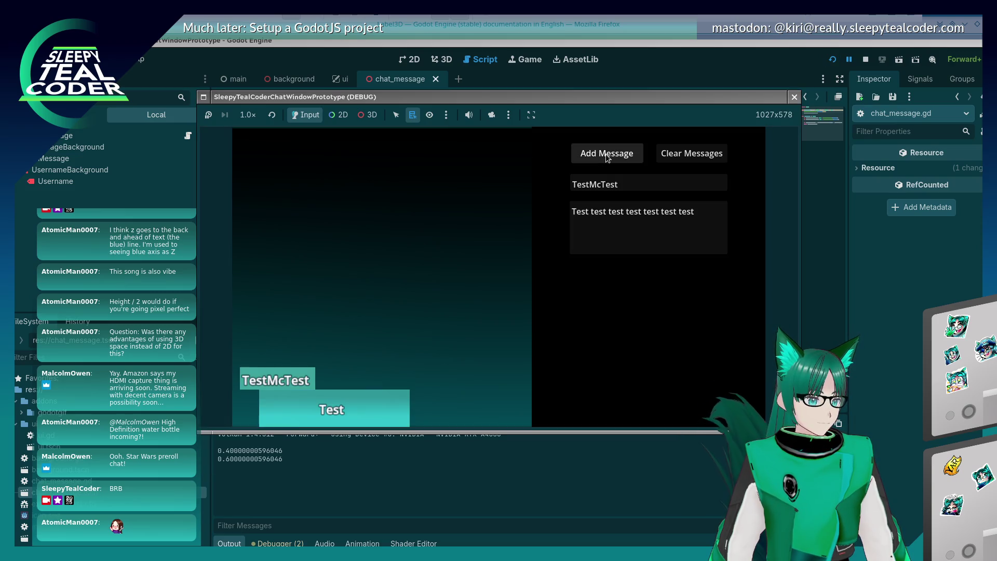
left_click(607, 156)
left_click(607, 156)
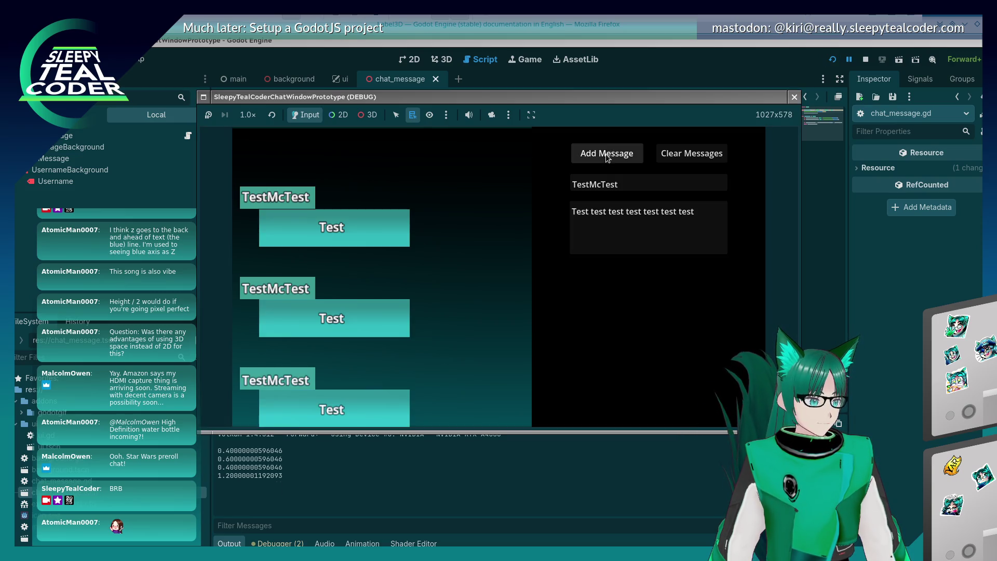
left_click(794, 97)
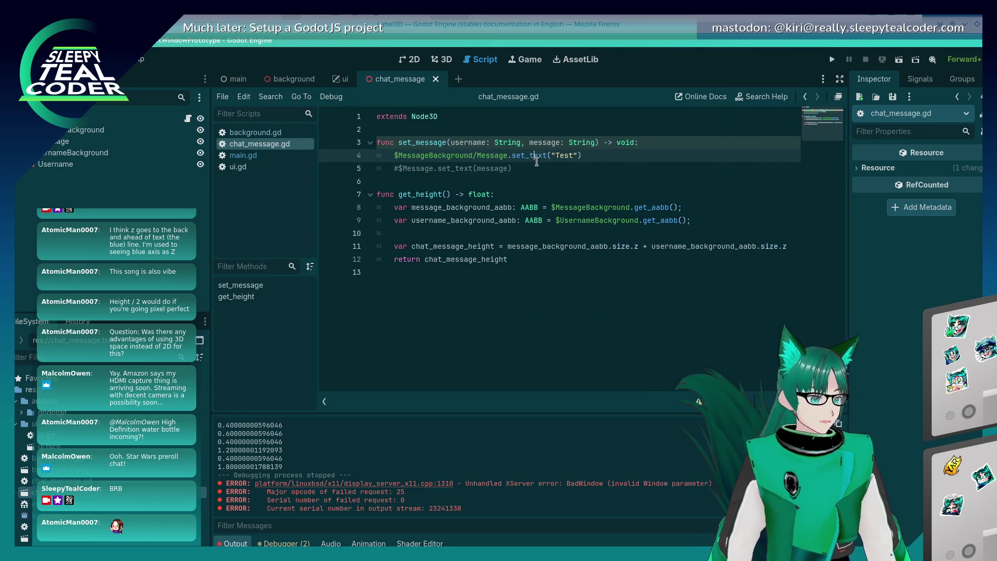
- Change the set_text argument from "Test" to message
left_click(509, 156)
key("End")
key("Left")
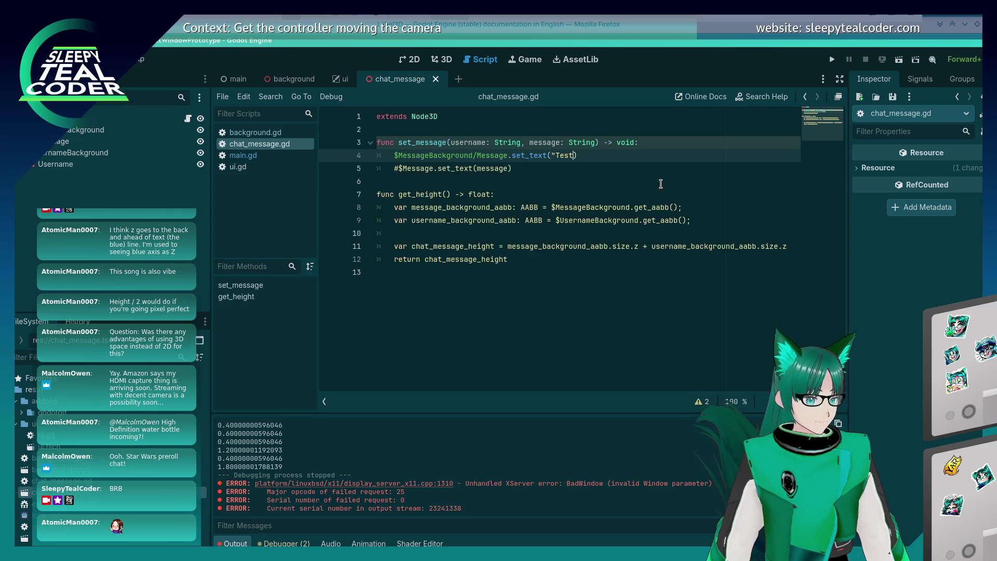
key("BackSpace")
key("BackSpace")
key("BackSpace")
type("message")
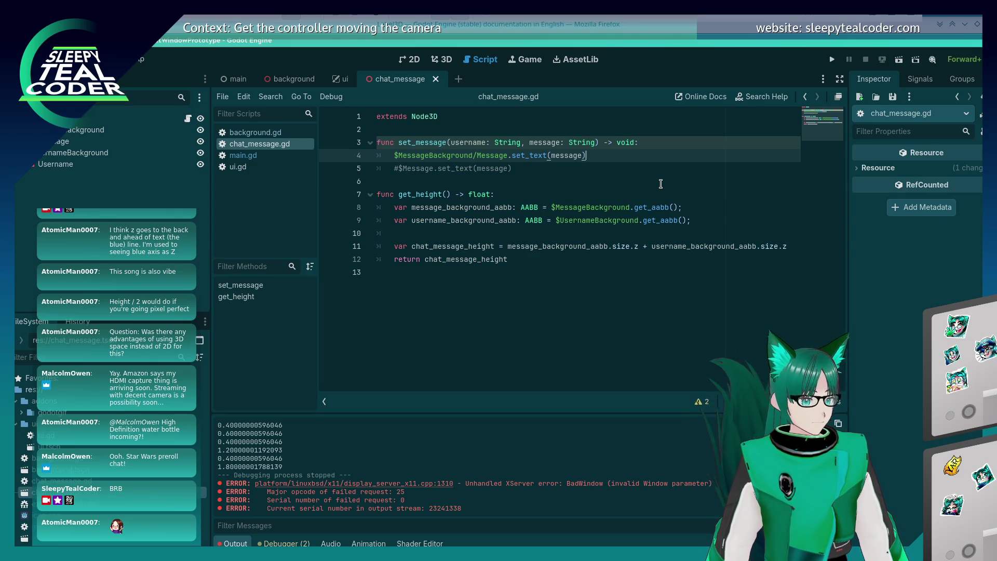
- Add a line above calling $UsernameBackground/Username.set_text(username) and save
key("ctrl+shift+Return")
type("$MessageBackground/Message.set_text(message)")
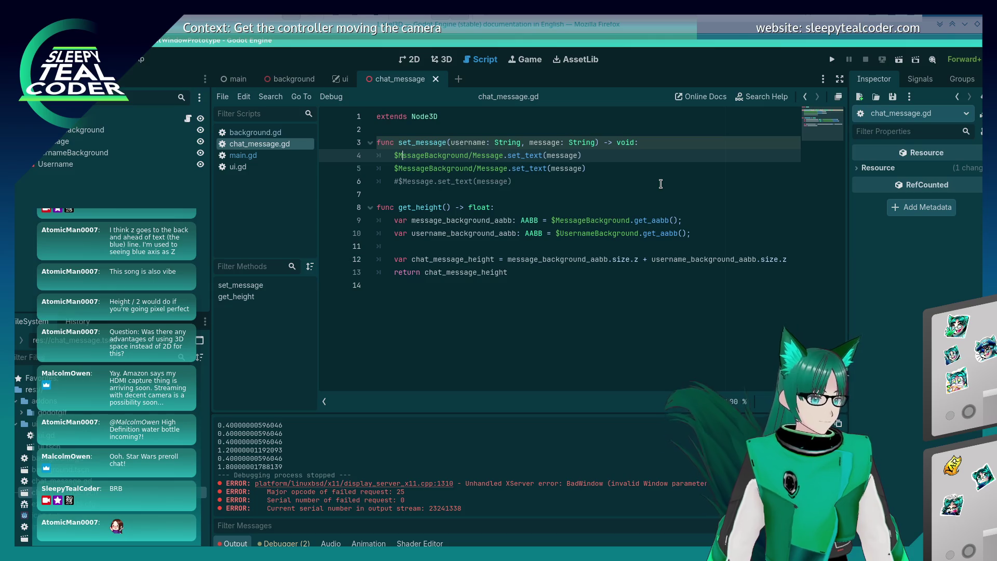
key("Delete")
key("Delete")
key("Delete")
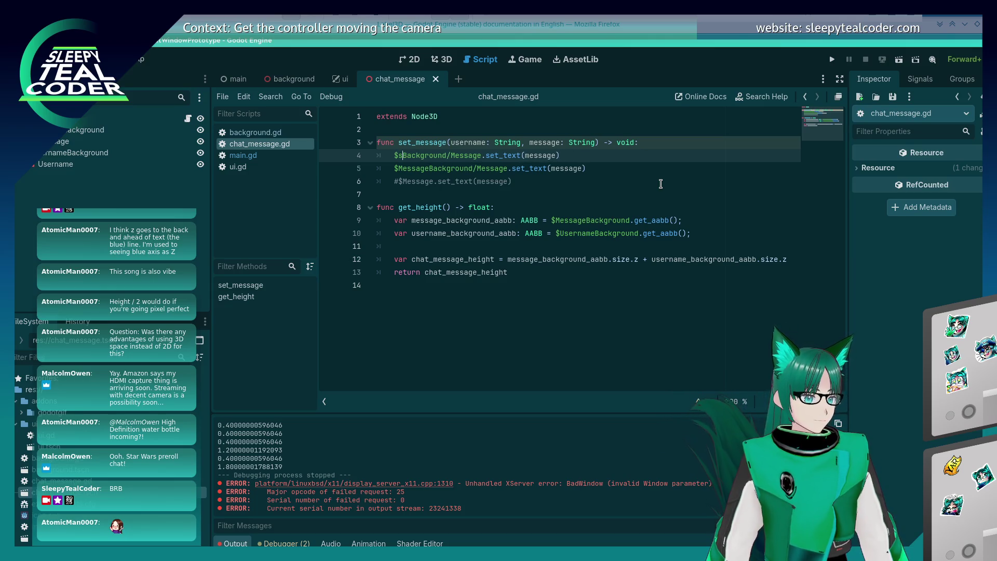
type("$Username")
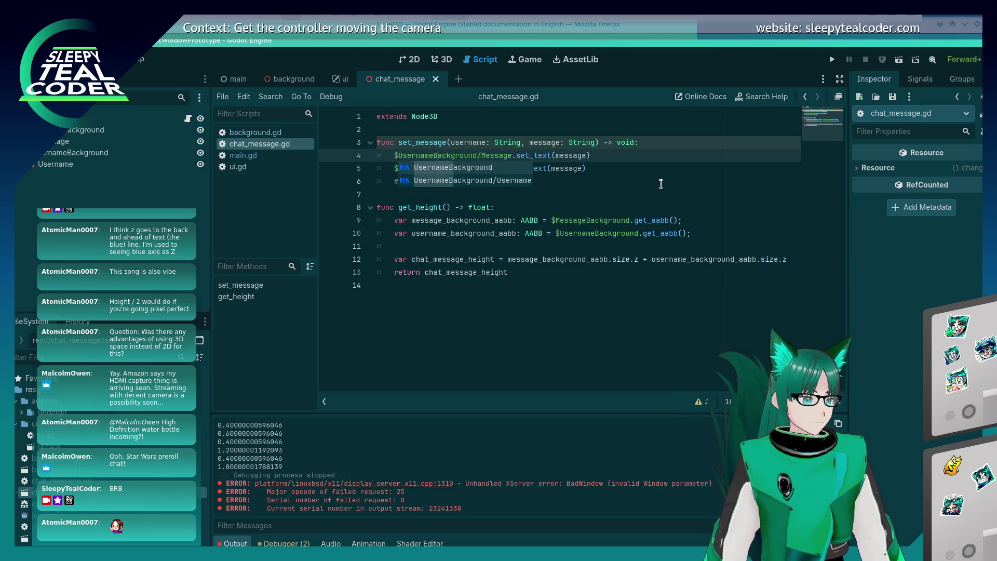
key("ctrl+Right")
key("ctrl+Right")
key("ctrl+Right")
key("BackSpace")
key("BackSpace")
key("BackSpace")
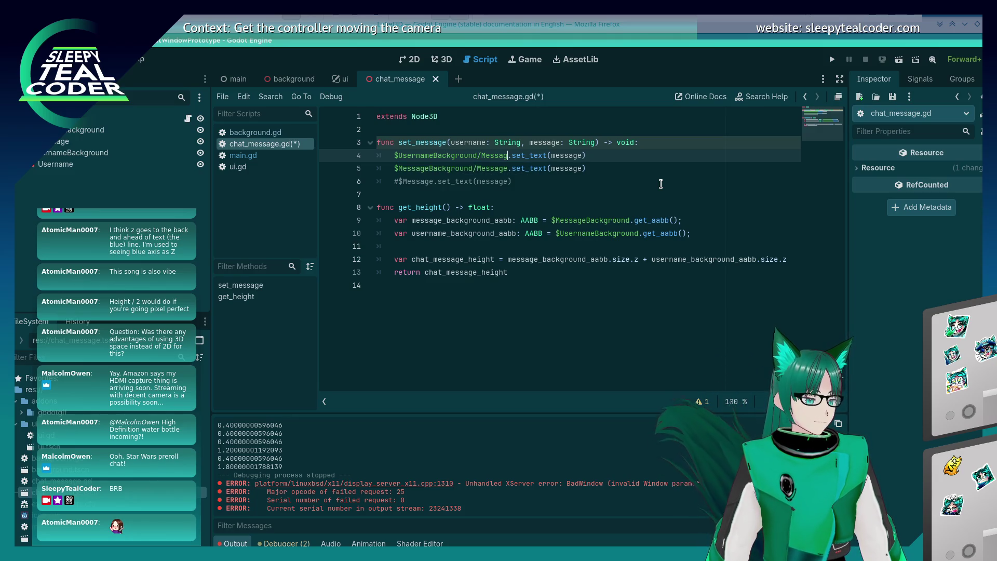
key("BackSpace")
key("BackSpace")
key("BackSpace")
type("Username")
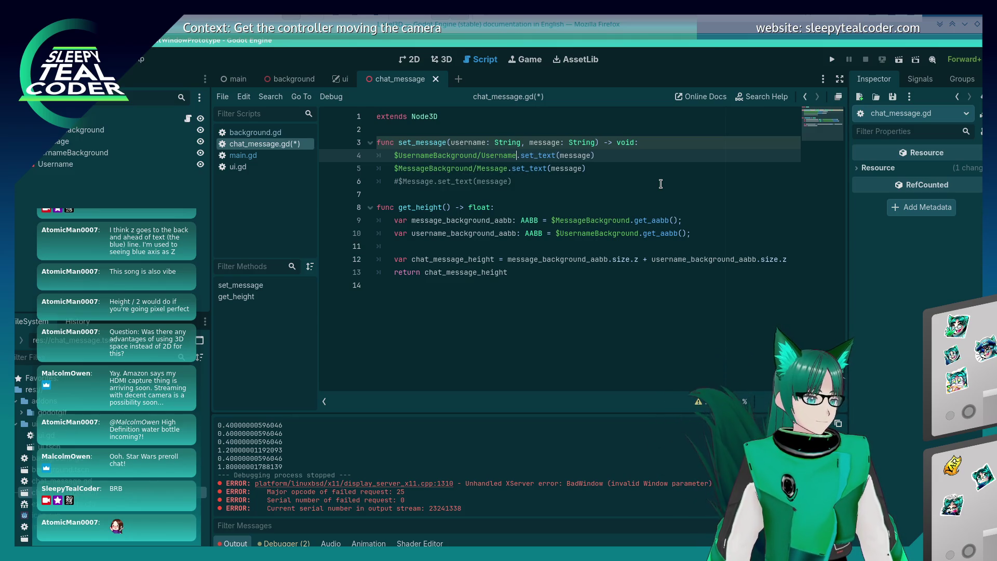
key("ctrl+s")
double_click(465, 143)
key("ctrl+c")
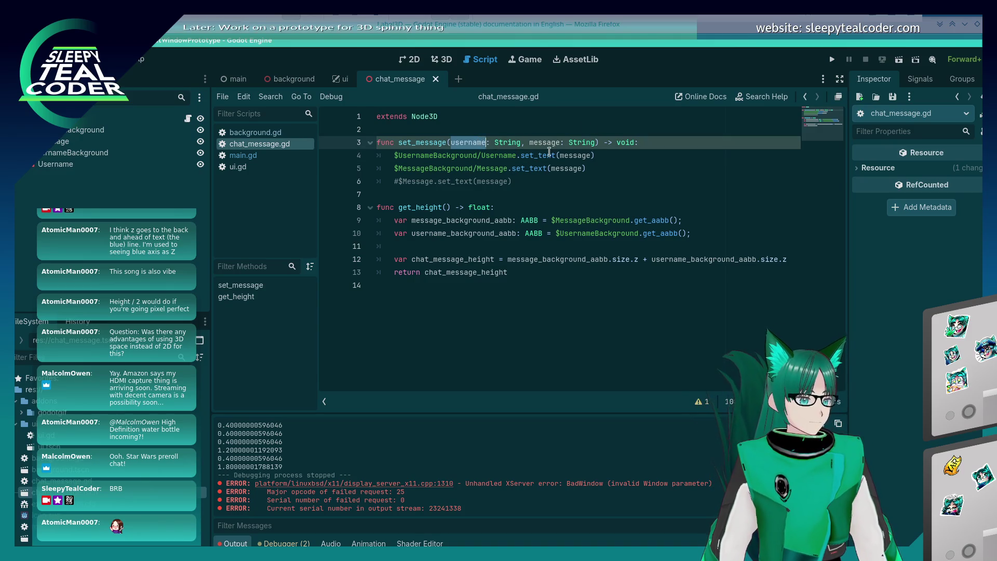
double_click(568, 155)
key("ctrl+v")
- Delete the commented-out old line, save the script and run the project
left_click(563, 182)
triple_click(564, 182)
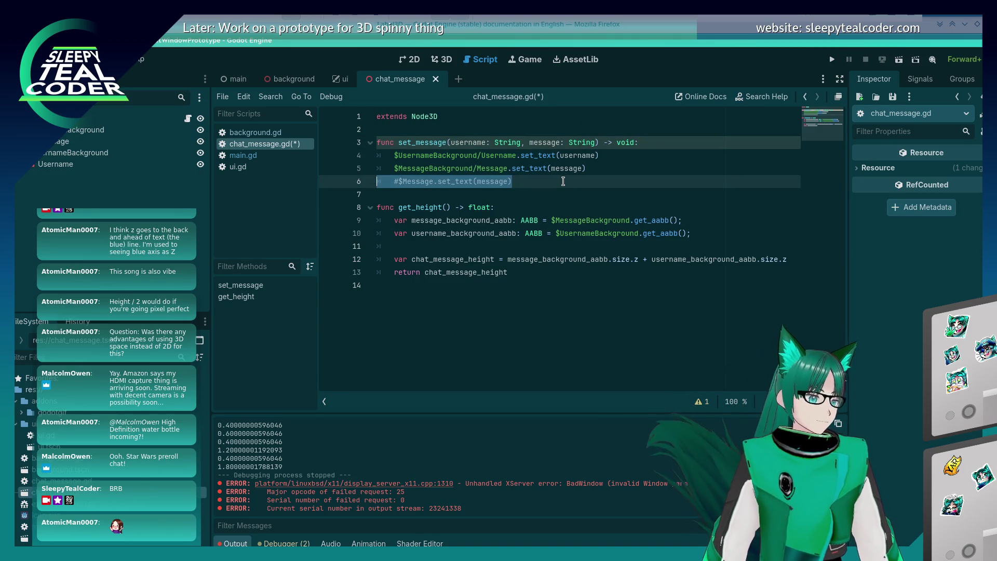
key("BackSpace")
key("BackSpace")
key("ctrl+s")
left_click(833, 59)
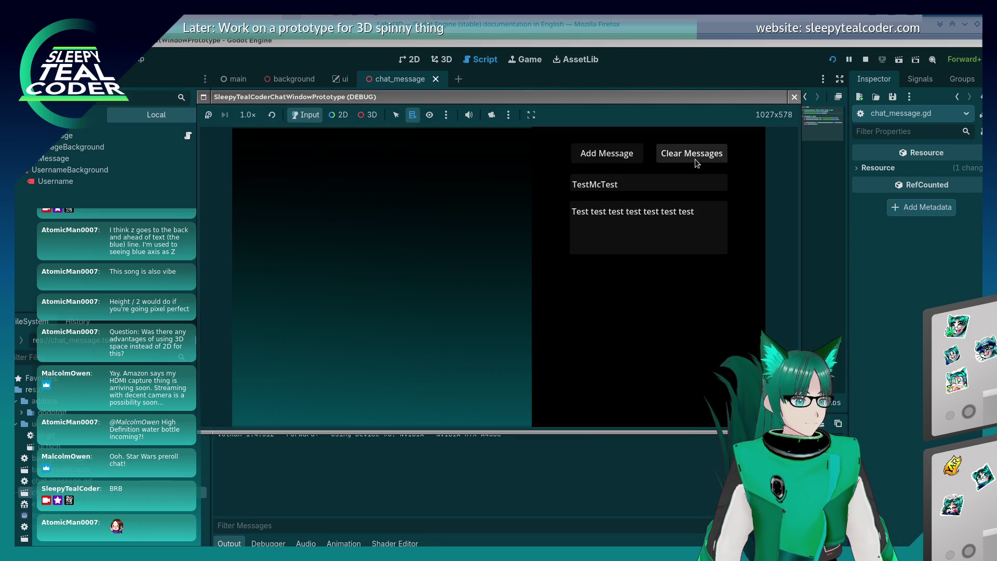
- Add three TestMcTest messages, then post a 'user one' message as User1
left_click(628, 157)
left_click(628, 157)
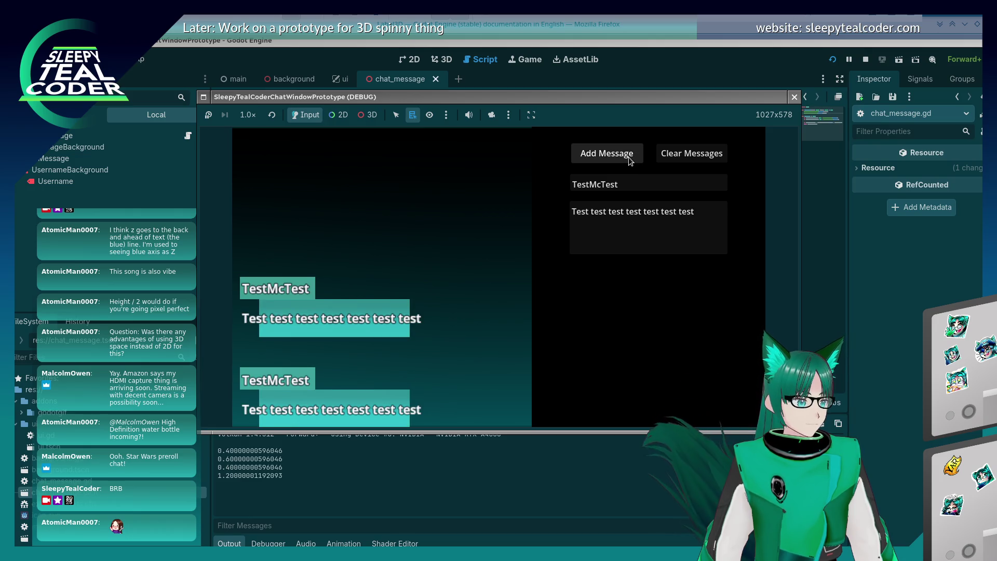
left_click(629, 157)
double_click(647, 185)
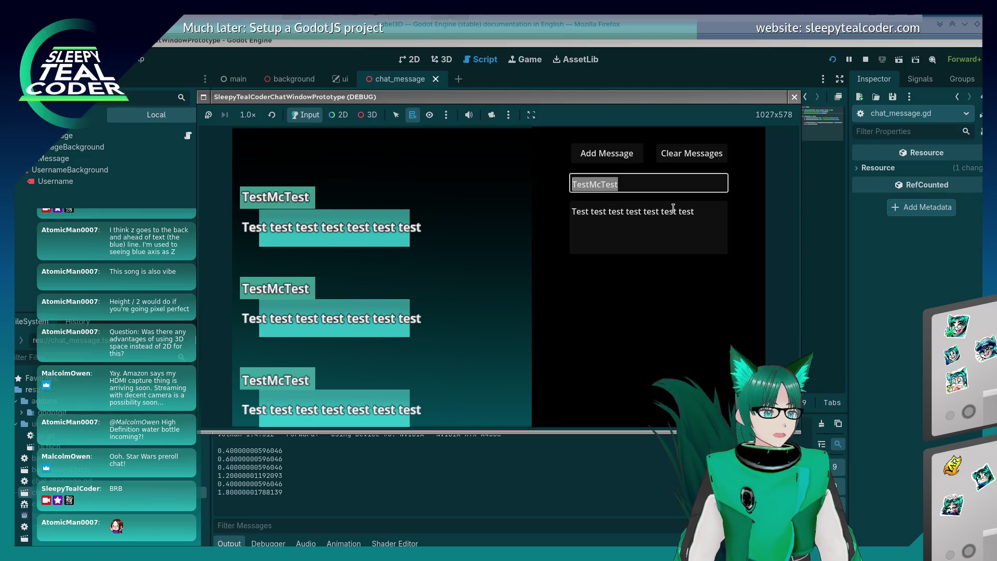
key("BackSpace")
type("User1")
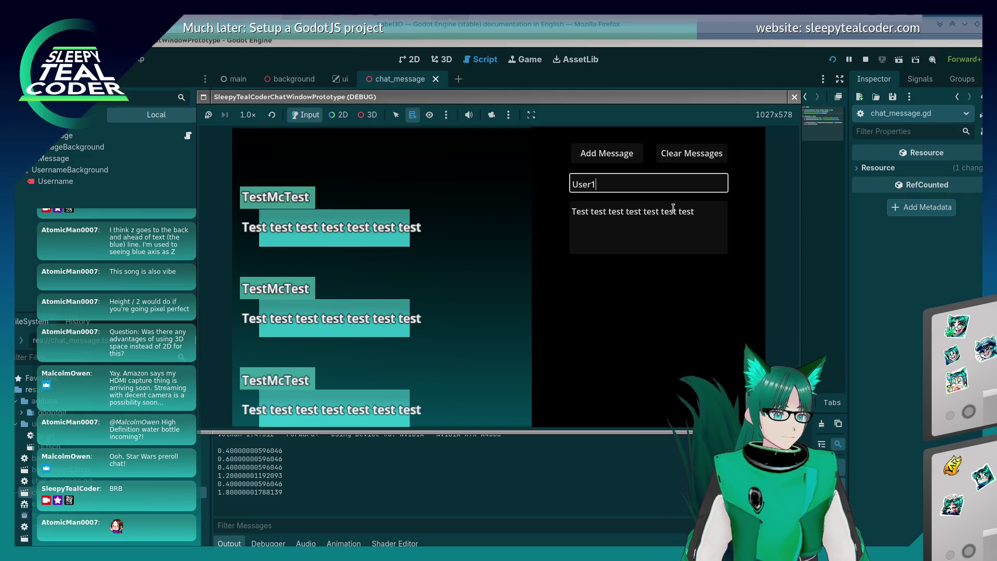
double_click(673, 212)
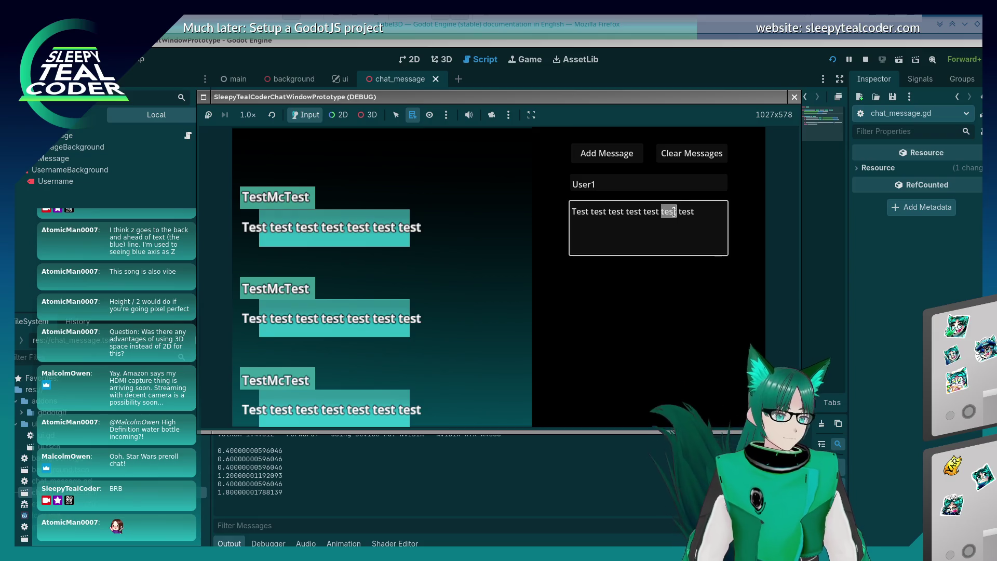
triple_click(655, 211)
key("BackSpace")
type("I am")
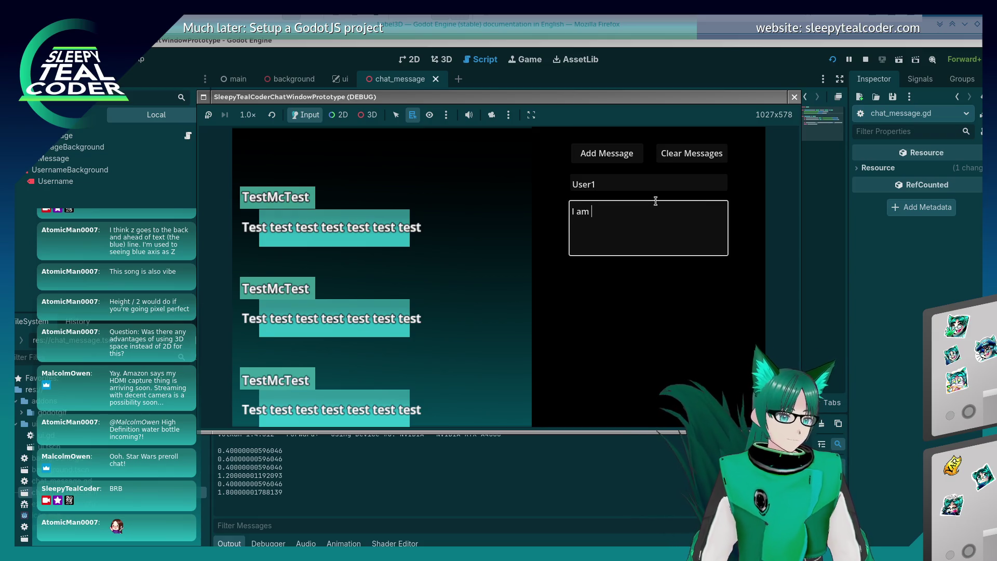
type("user one! User1")
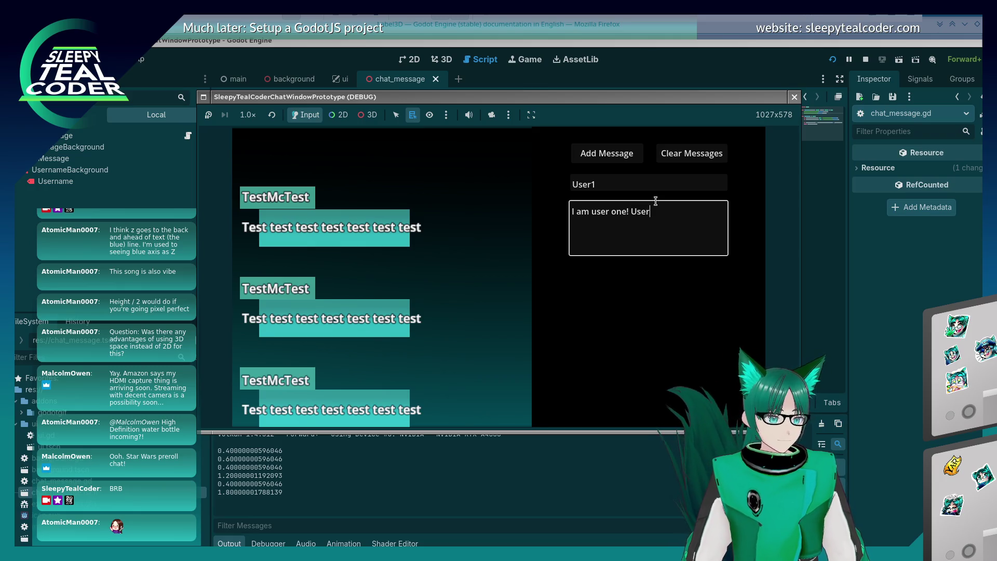
left_click(606, 153)
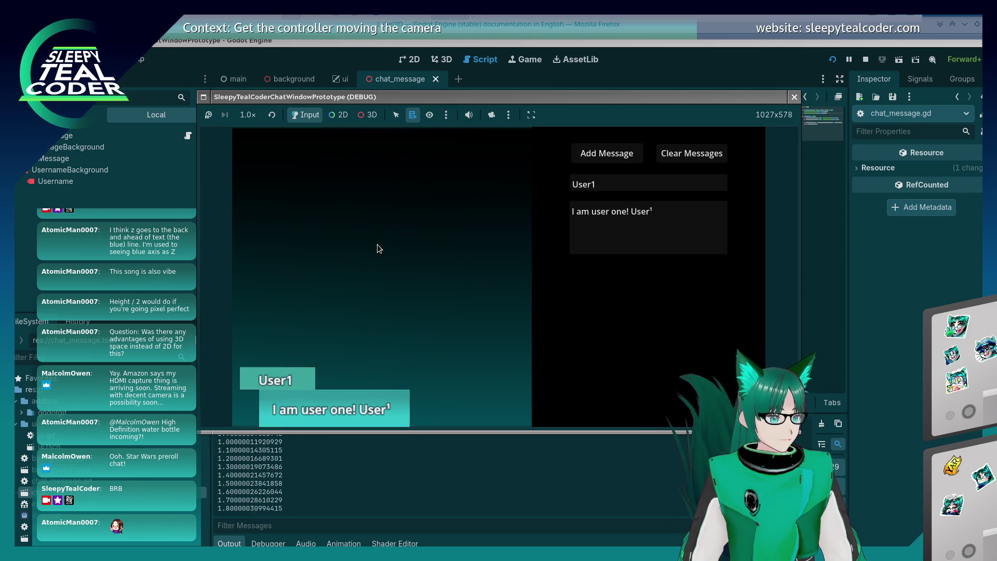
- Post a User2 message reading 'User² User² User²²²²²²²²² Aaaaaaaaaa'
left_click(621, 185)
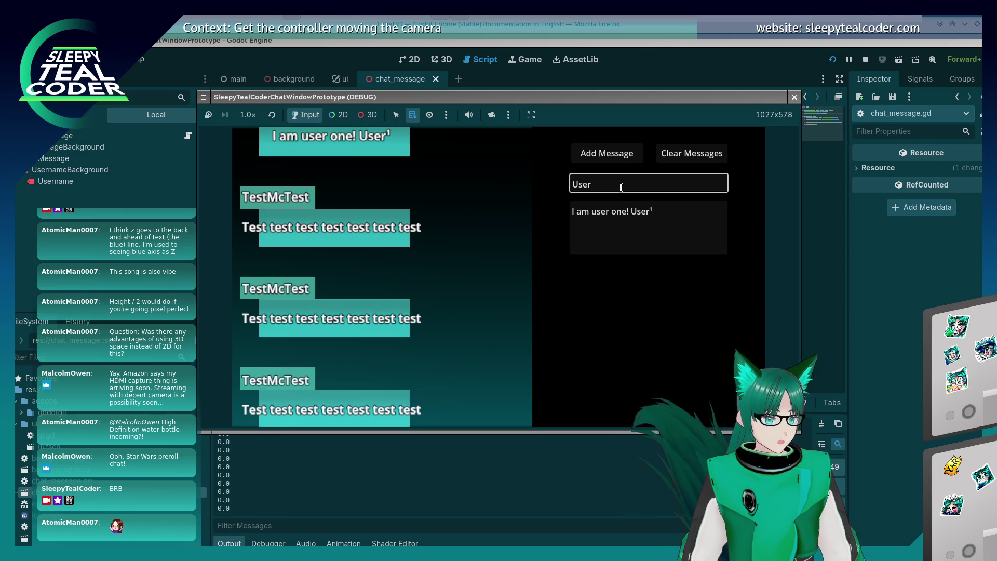
type("2")
left_click(717, 222)
key("ctrl+a")
type("User")
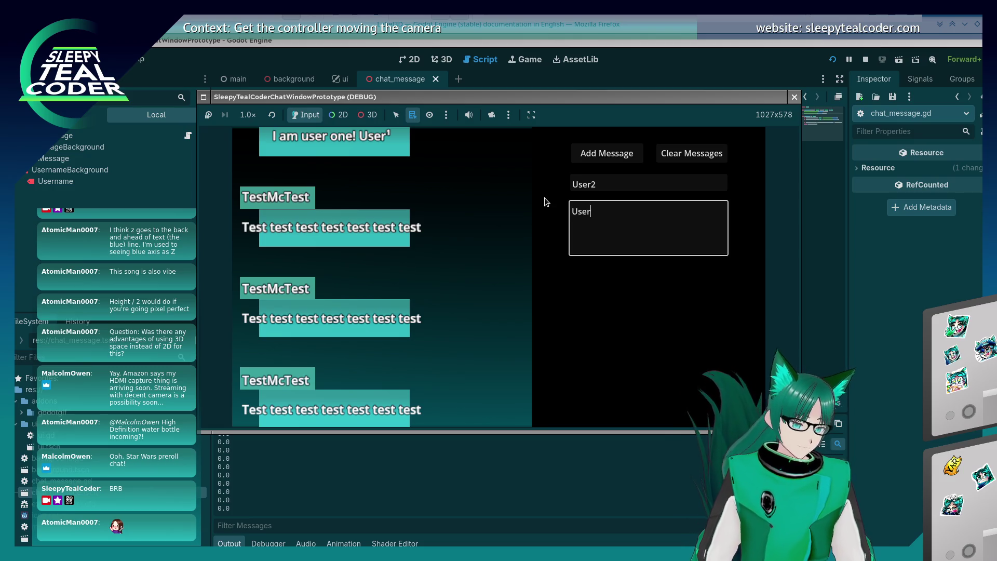
type("² User² User")
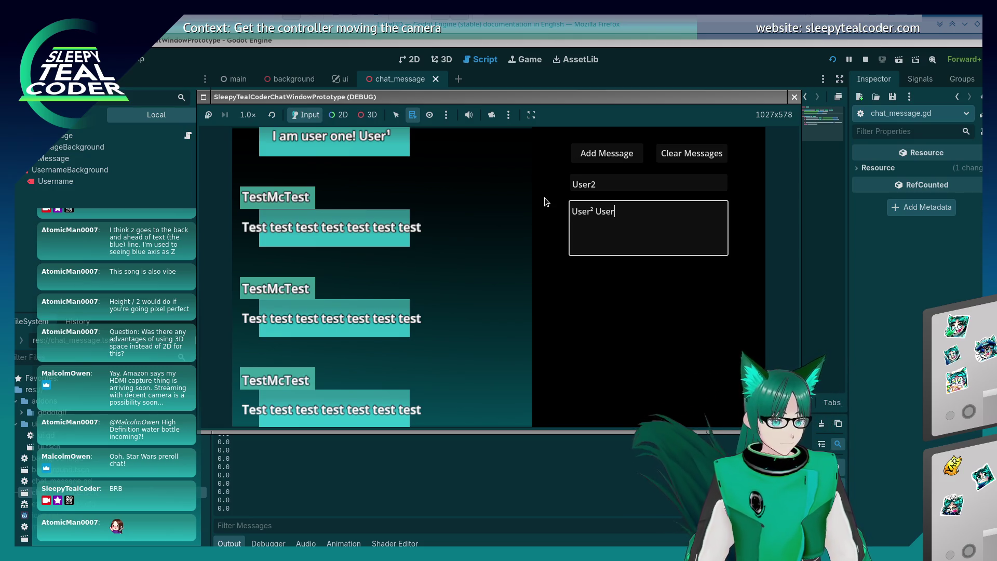
type("²²²²²²²")
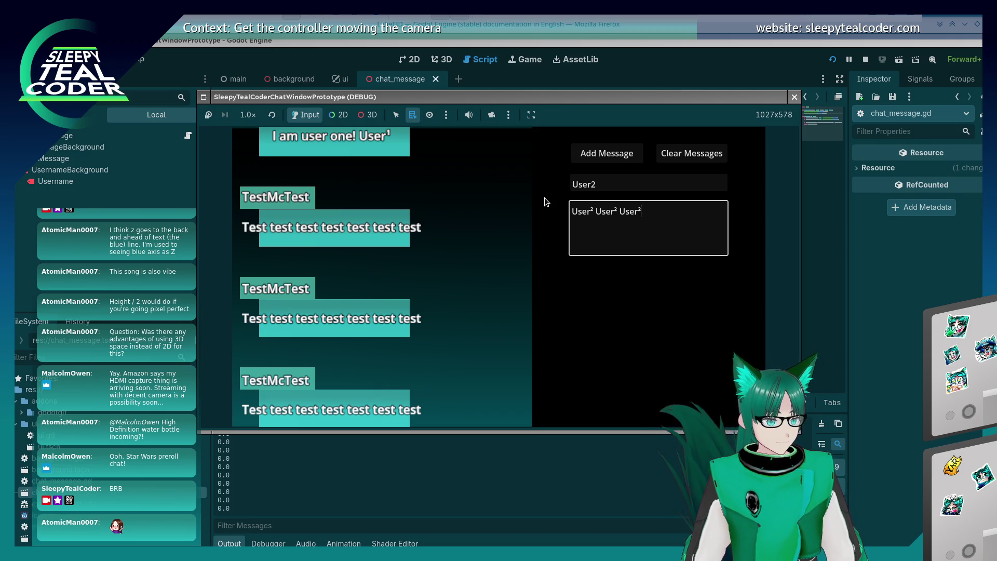
type("²²")
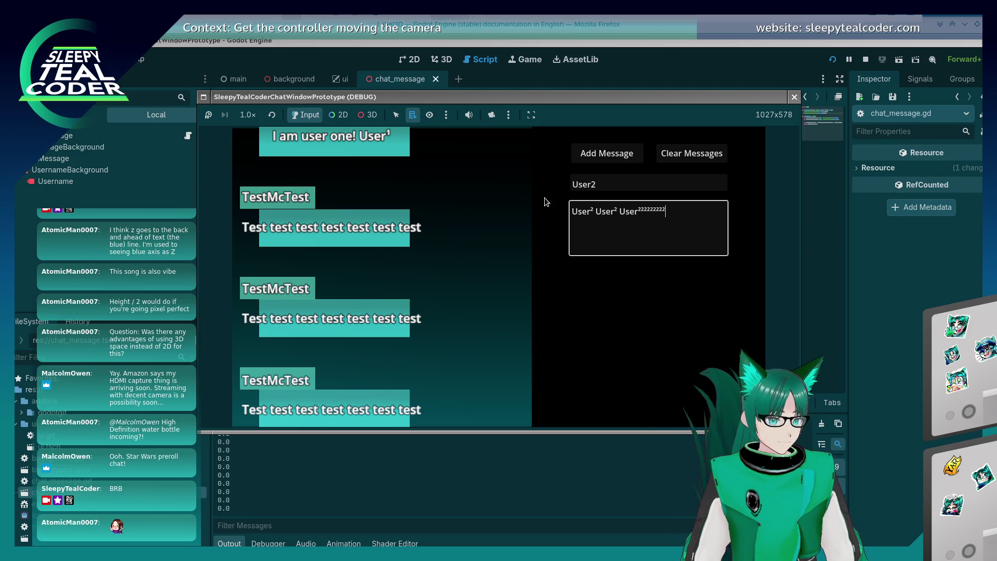
type(" Aaaaaaaaaaaa")
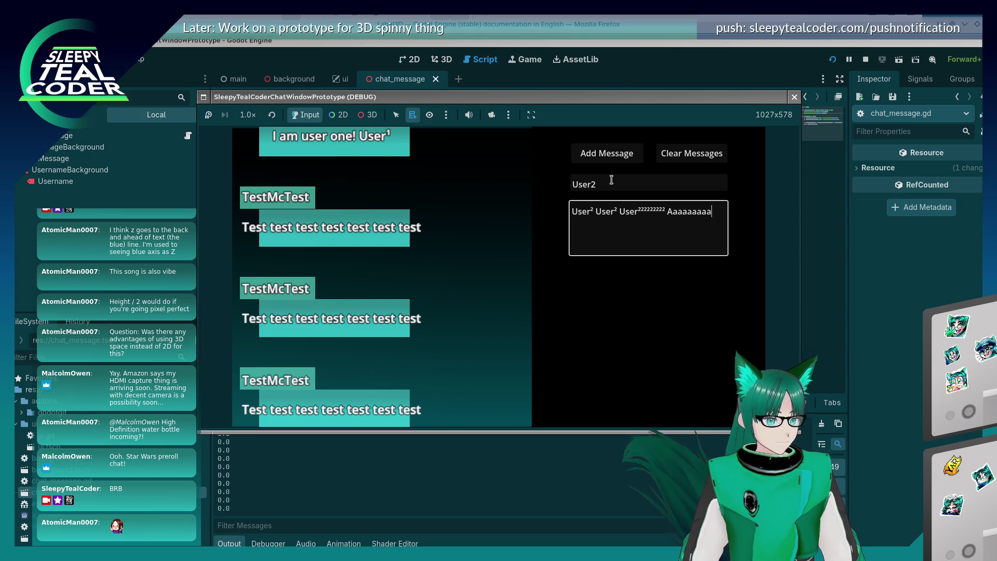
left_click(607, 153)
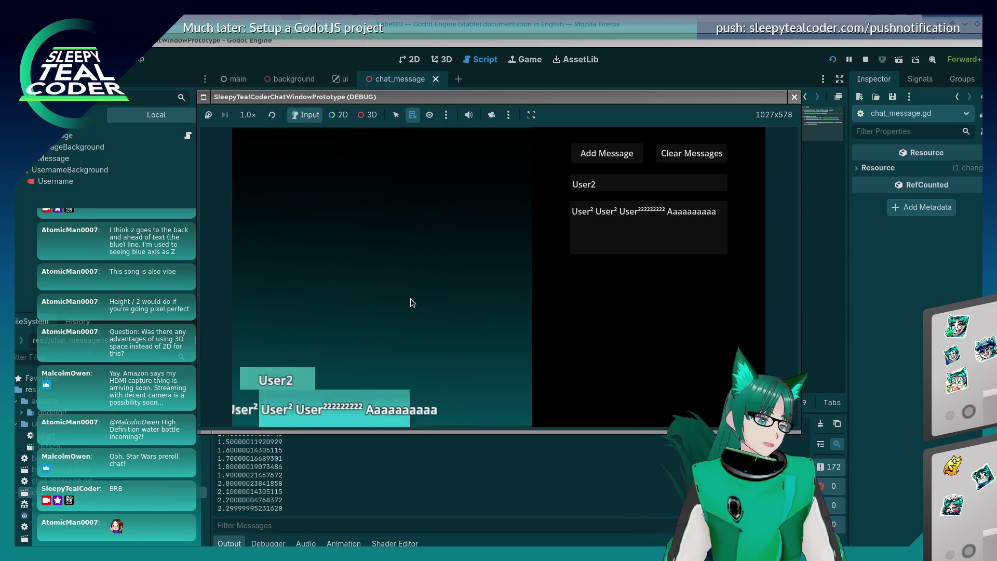
scroll(411, 298, "down", 5)
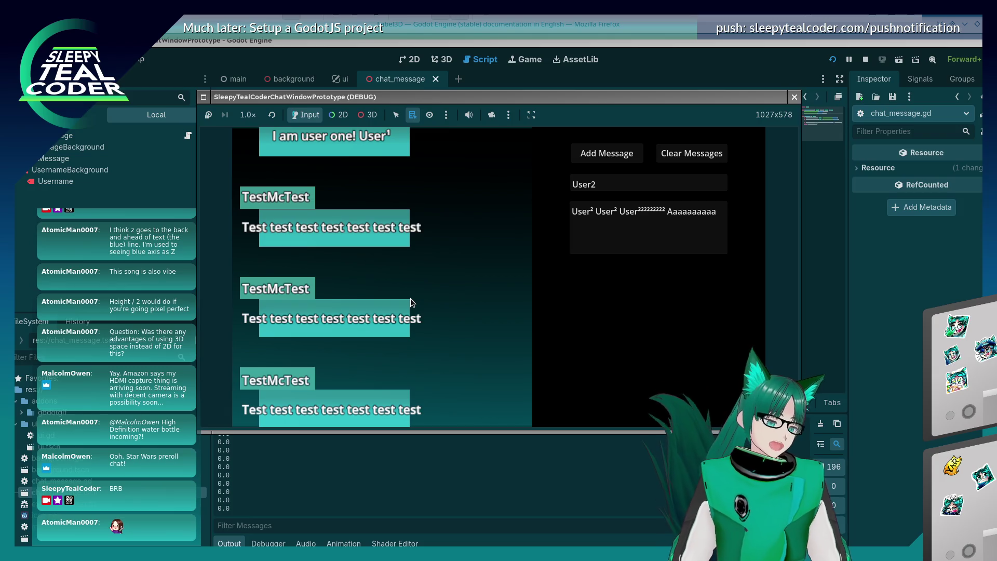
left_click(621, 190)
type("3")
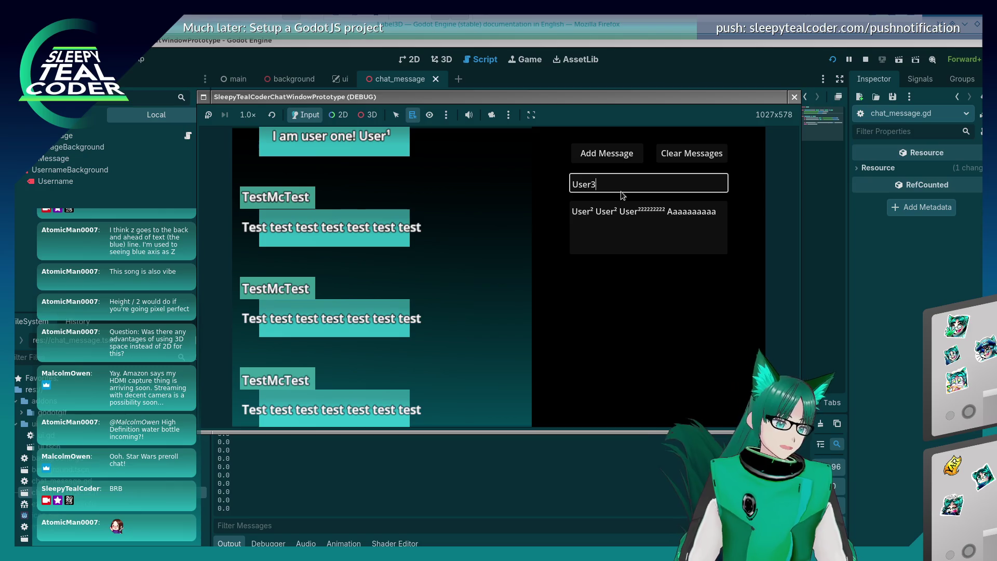
- Post a User3 message reading 'User3' followed by unicorn emoji
left_click(635, 215)
key("ctrl+a")
type("U")
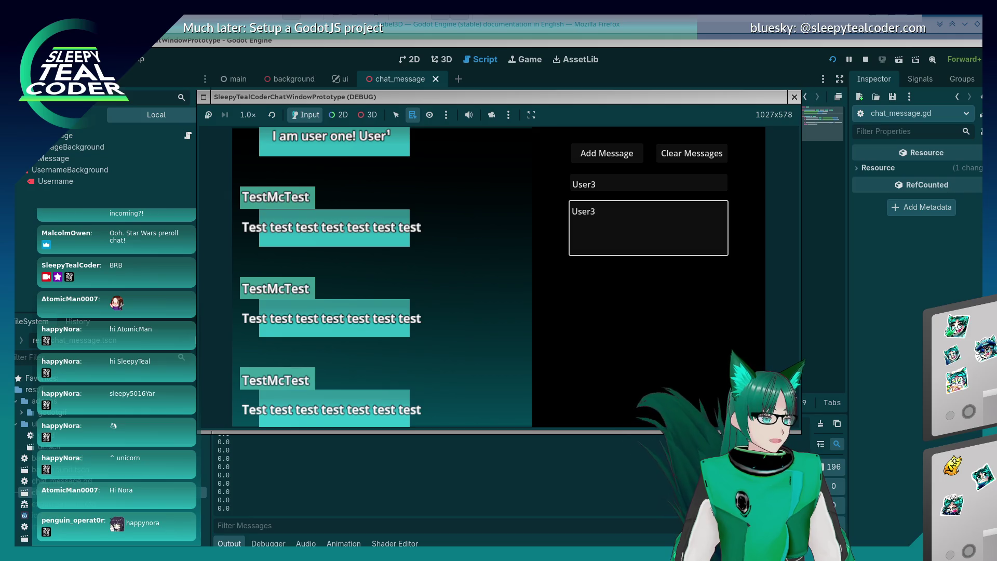
left_click(608, 210)
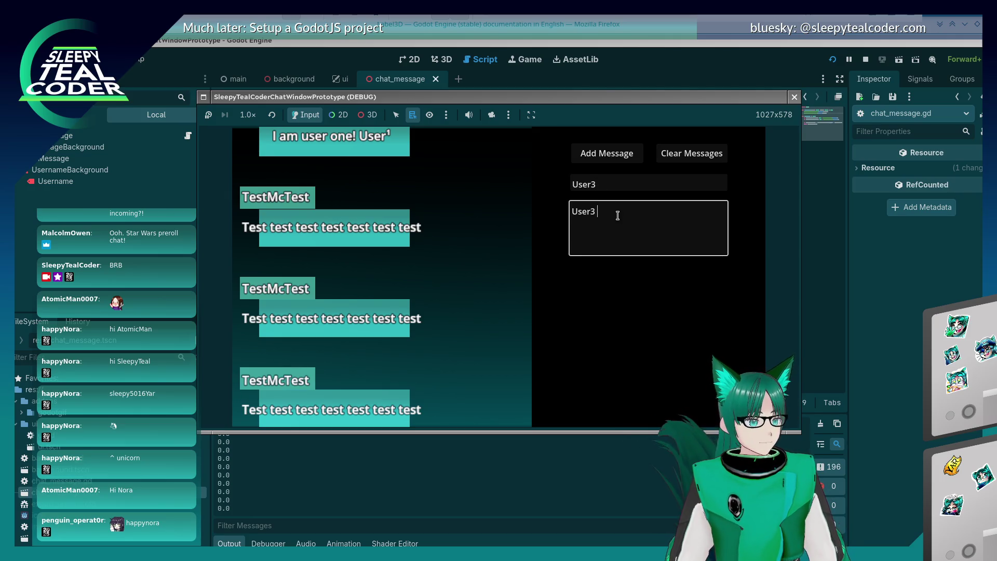
type("🦄")
key("ctrl+v")
key("ctrl+v")
key("ctrl+v")
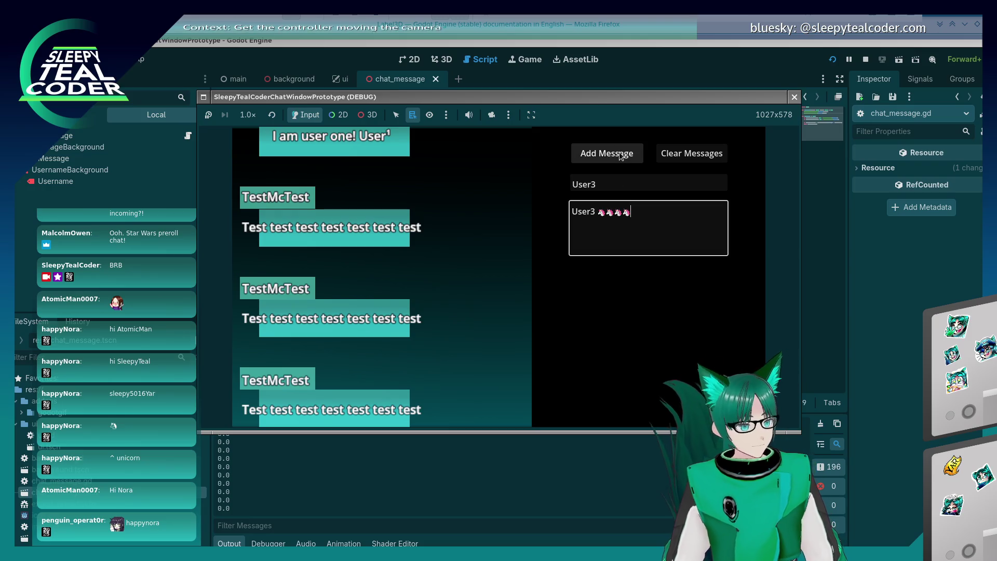
left_click(620, 155)
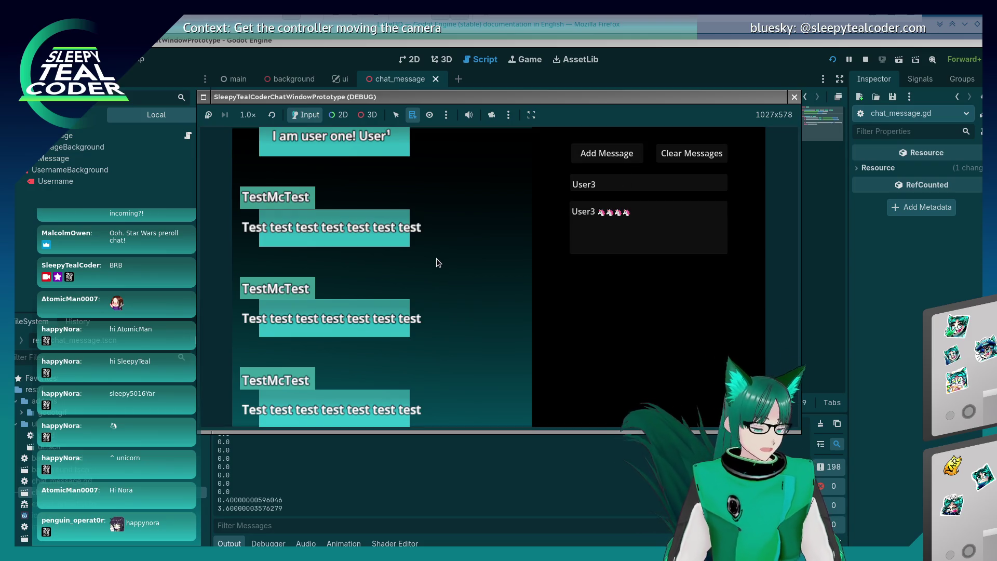
- Drag the Chat window to the centre of the screen
scroll(436, 258, "up", 10)
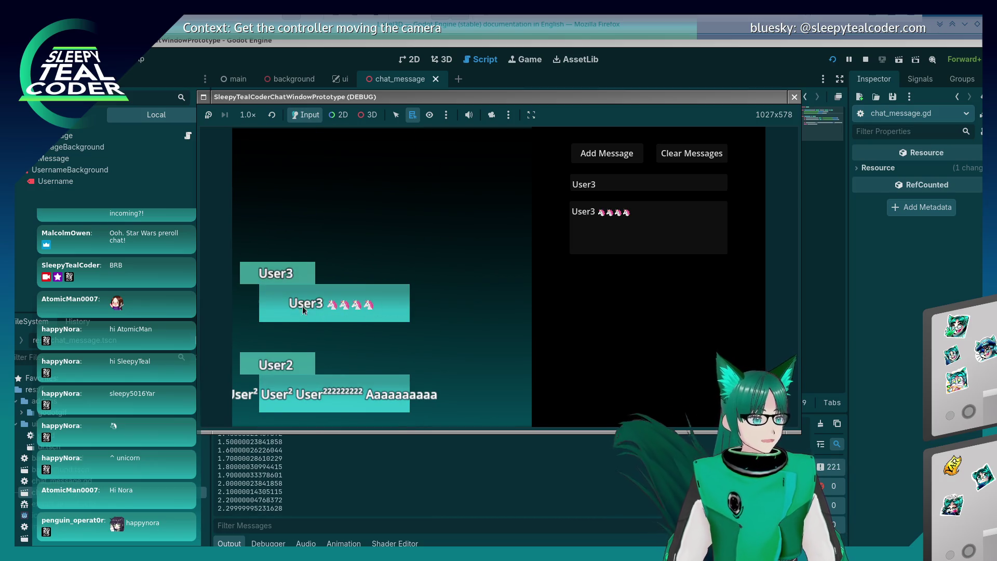
scroll(376, 307, "down", 6)
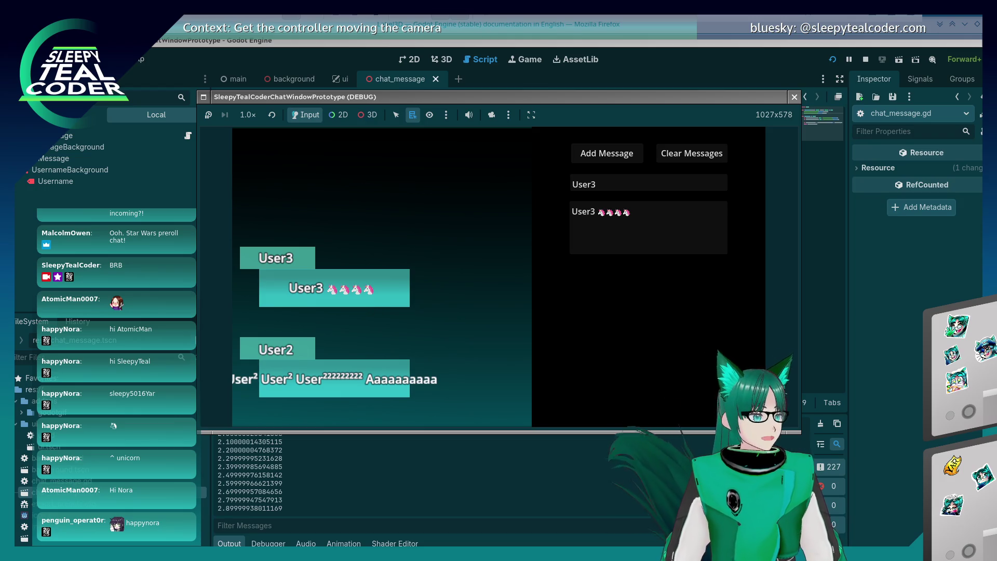
mouse_move(338, 11)
left_mouse_down()
mouse_move(317, 20)
mouse_move(502, 121)
mouse_move(541, 84)
mouse_move(524, 74)
left_mouse_up()
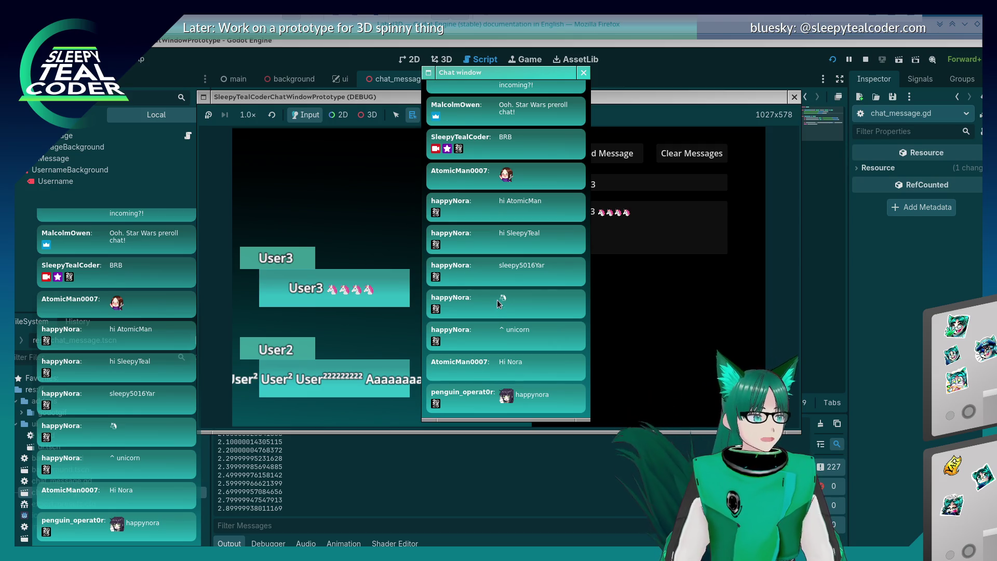
- Bring the game window in front of the Chat window and scroll the User3, User2 and User1 messages
left_click(355, 294)
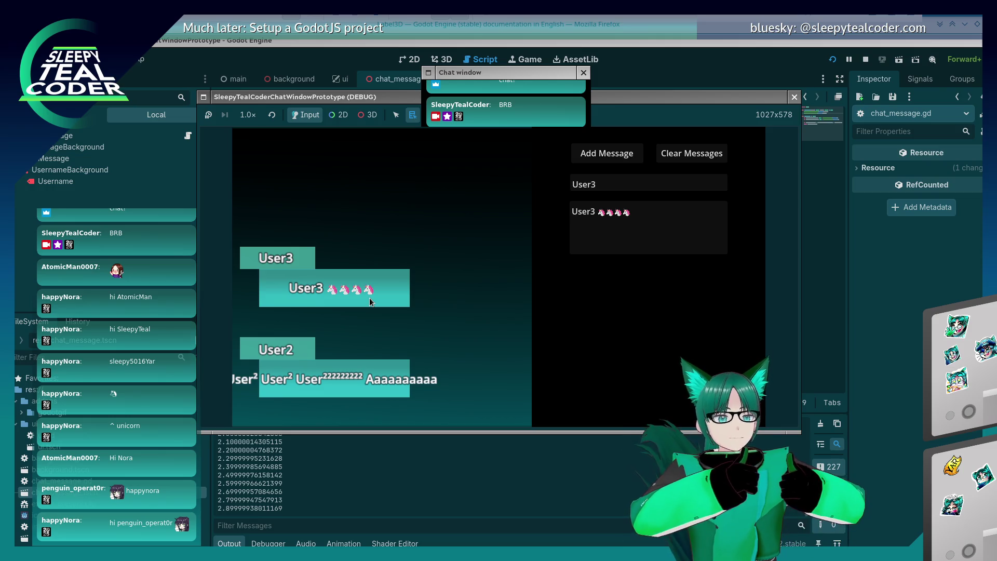
scroll(369, 302, "up", 2)
scroll(369, 303, "down", 3)
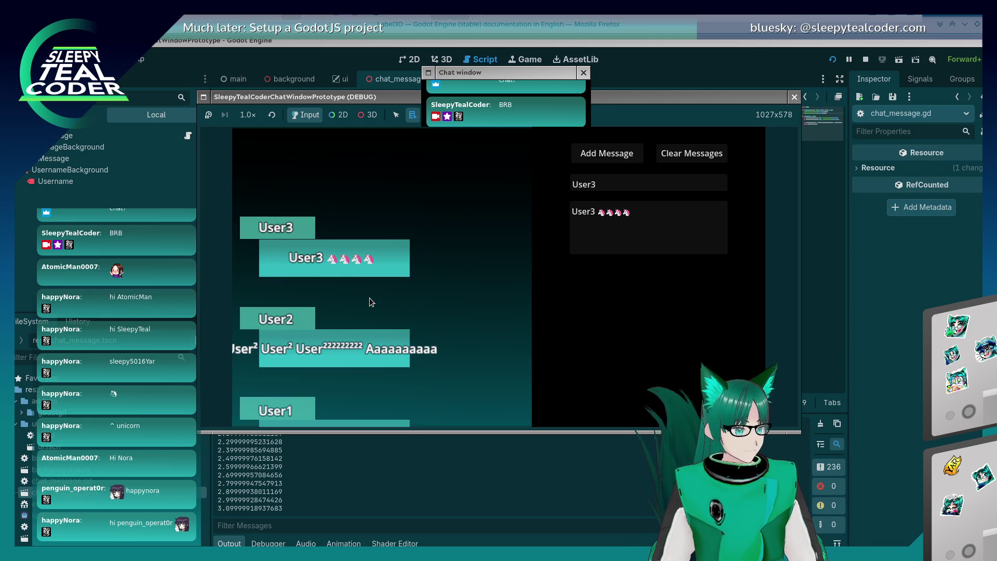
scroll(369, 302, "up", 2)
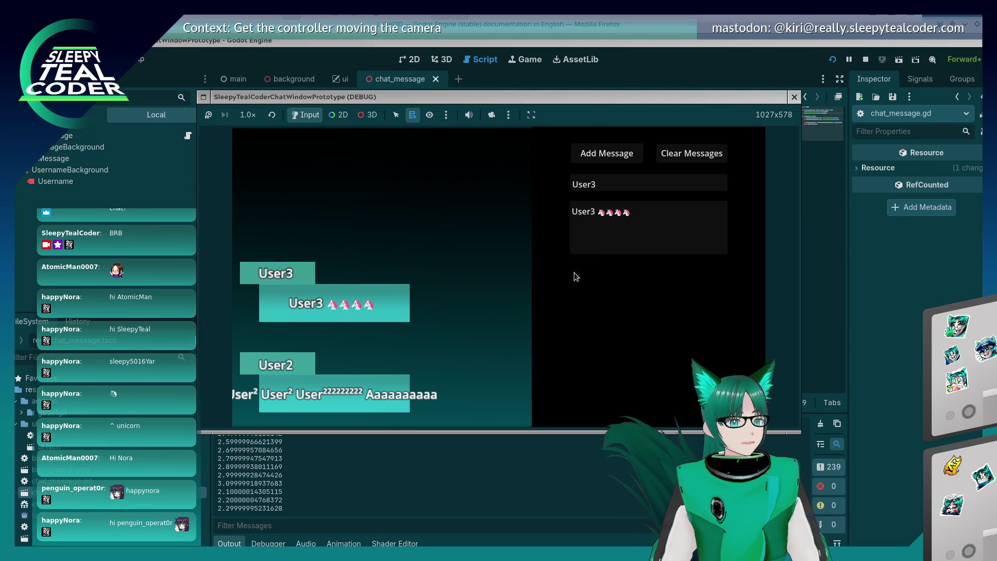
- Rename the user to User4 and post 'User4 🔱🔱🔱⛔⛔⛔🚹🚺🚻🚾🏧⤴️⤴️⤴️'
left_click(660, 215)
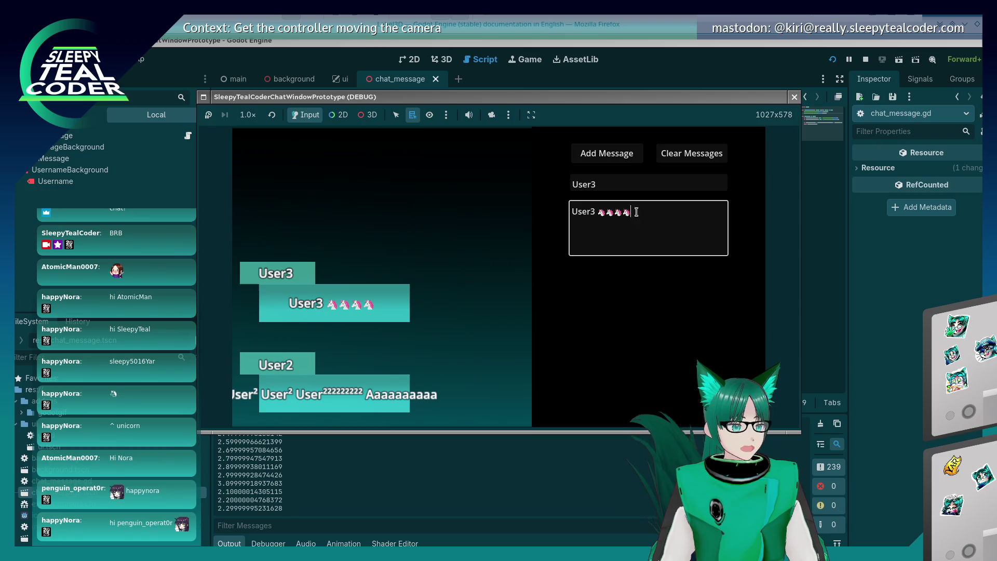
left_click(689, 179)
key("BackSpace")
type("4")
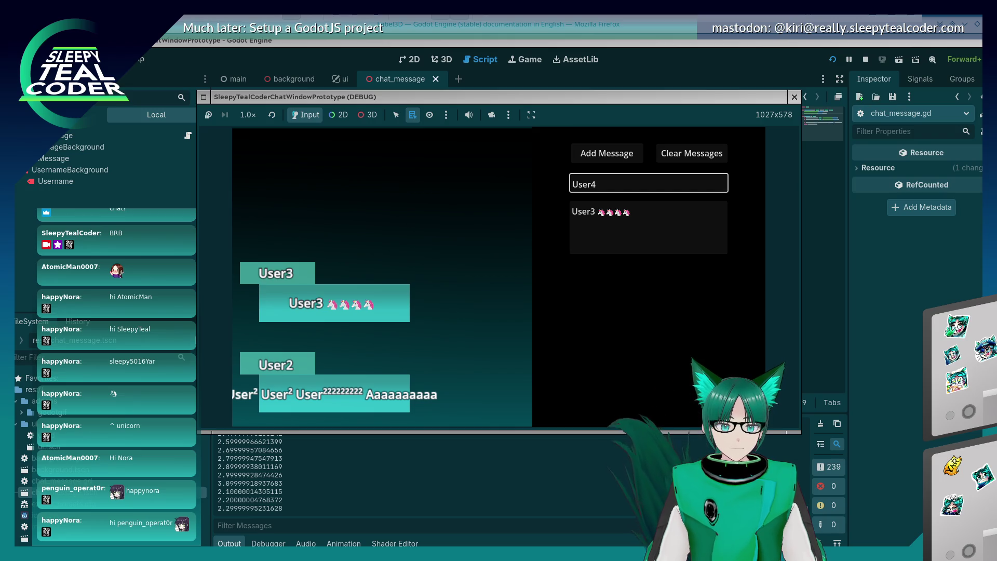
left_click_drag(644, 212, 555, 202)
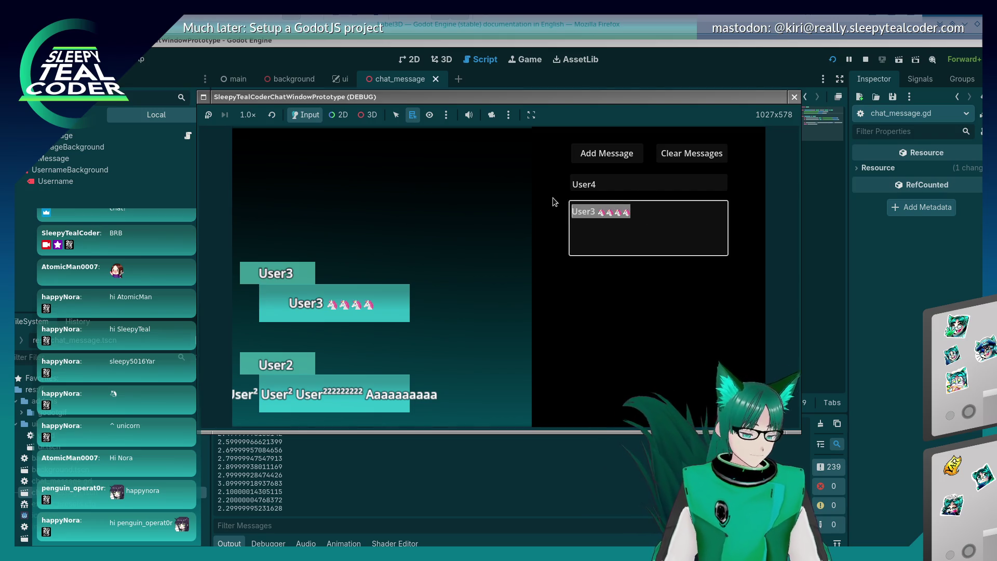
type("User4 🔱")
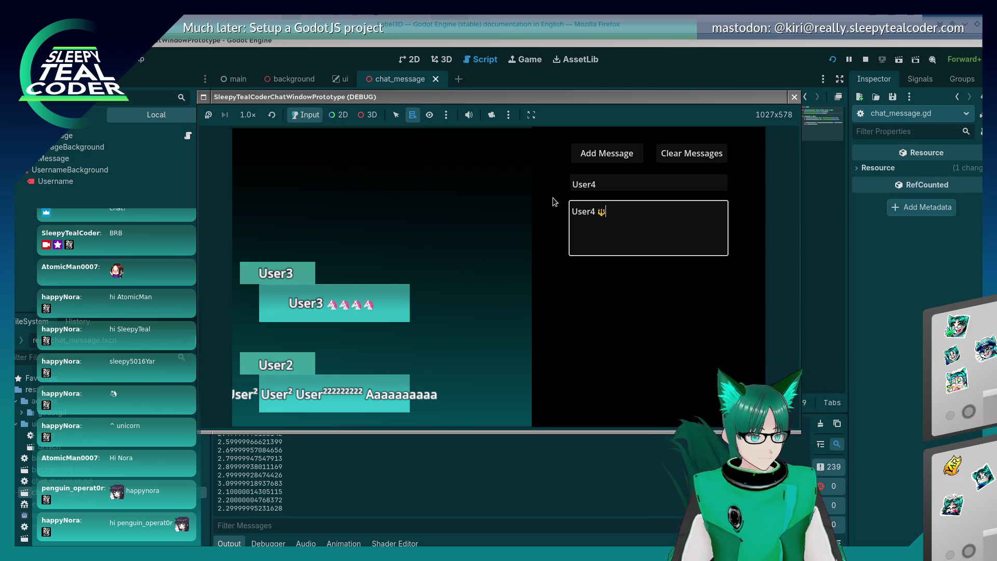
type("🔱🔱")
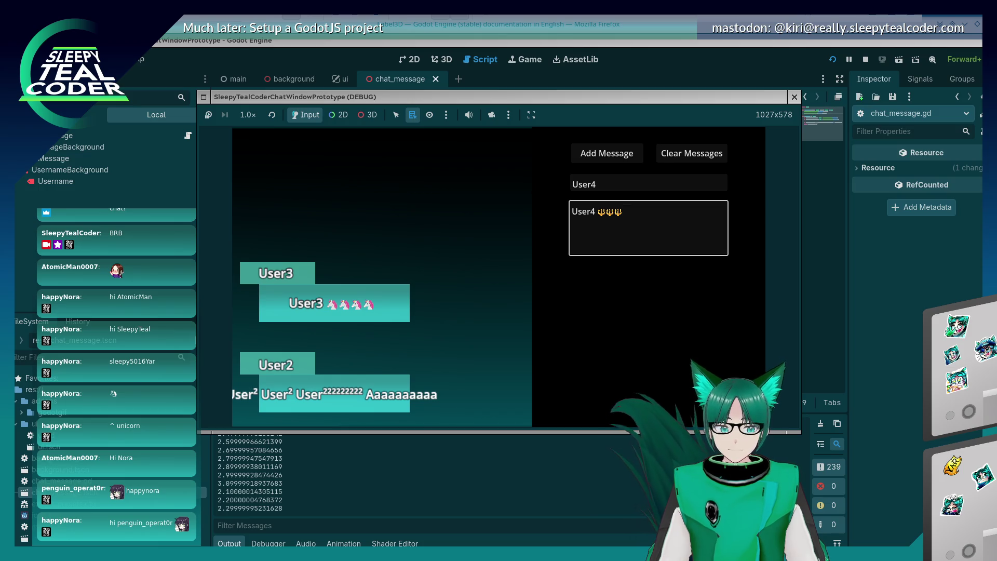
type("⛔⛔⛔")
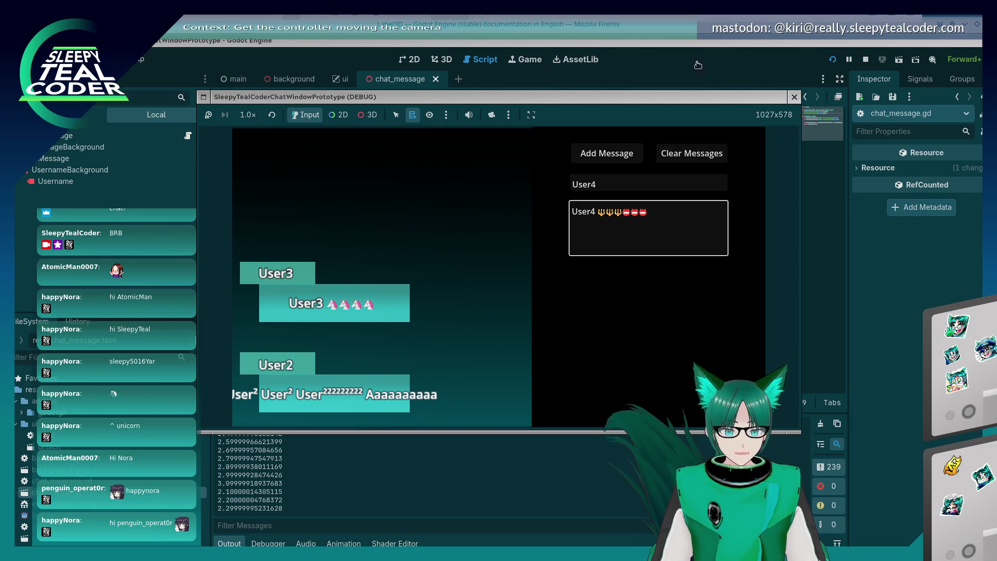
type("🚹")
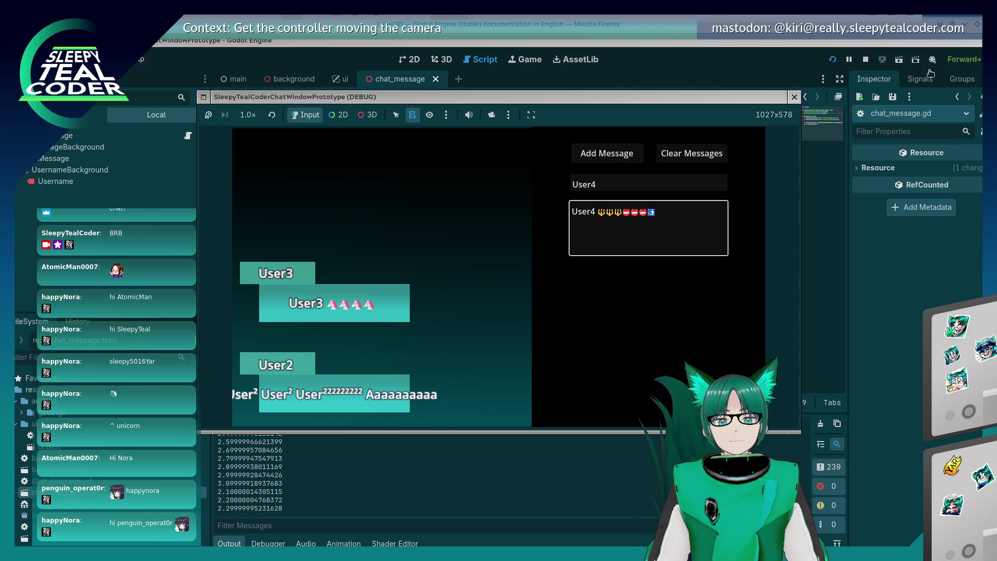
type("🚺")
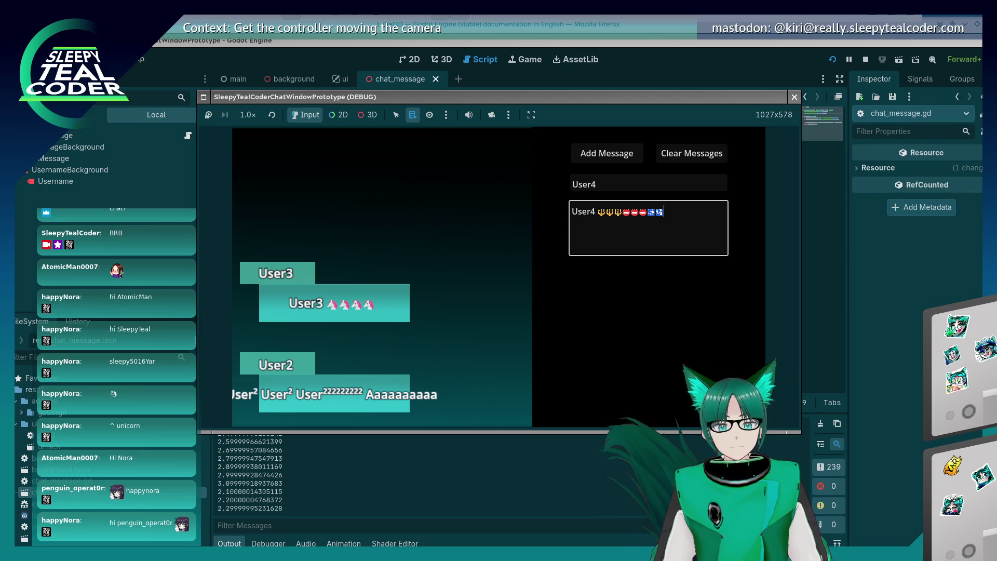
type("🚻")
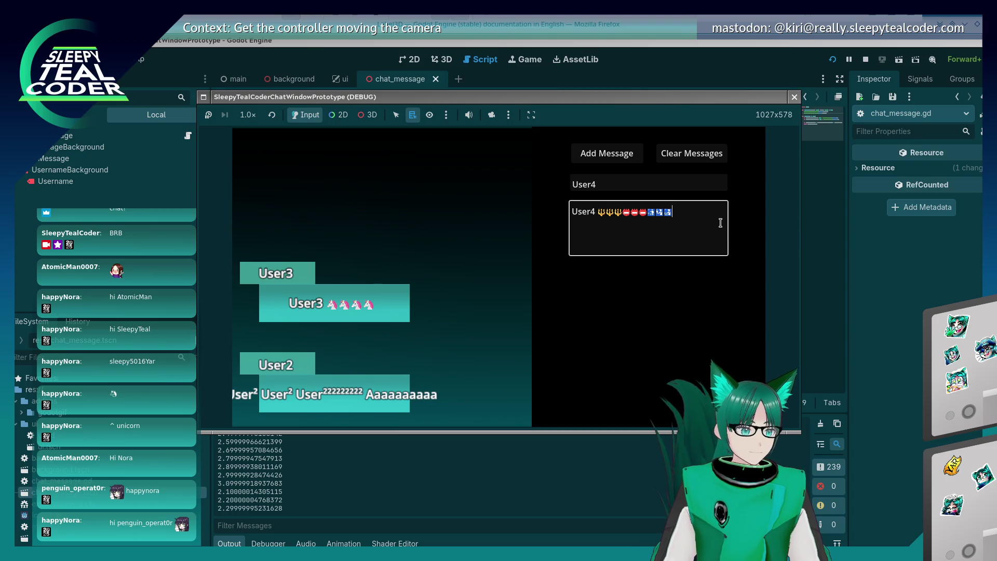
type("🚾")
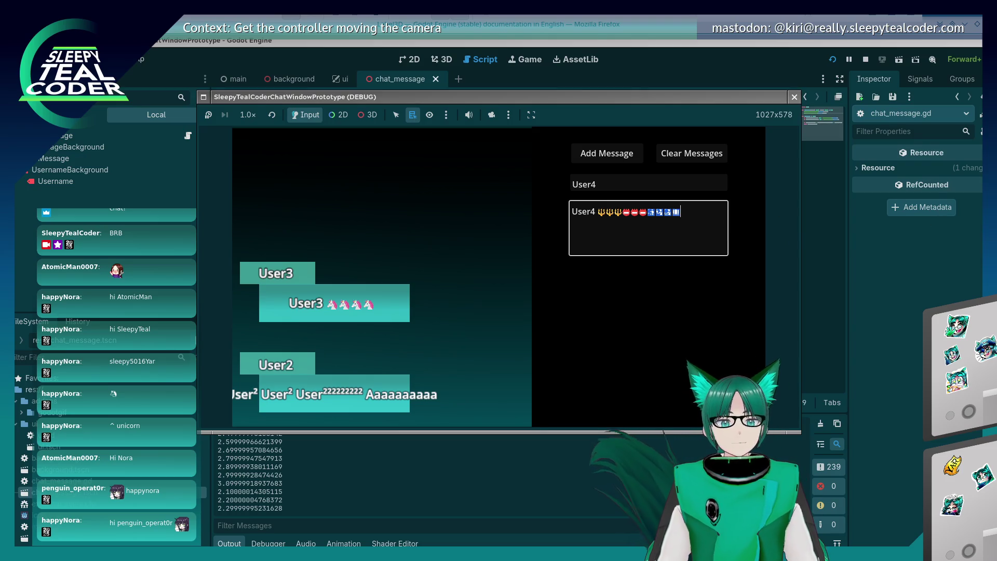
type("🏧")
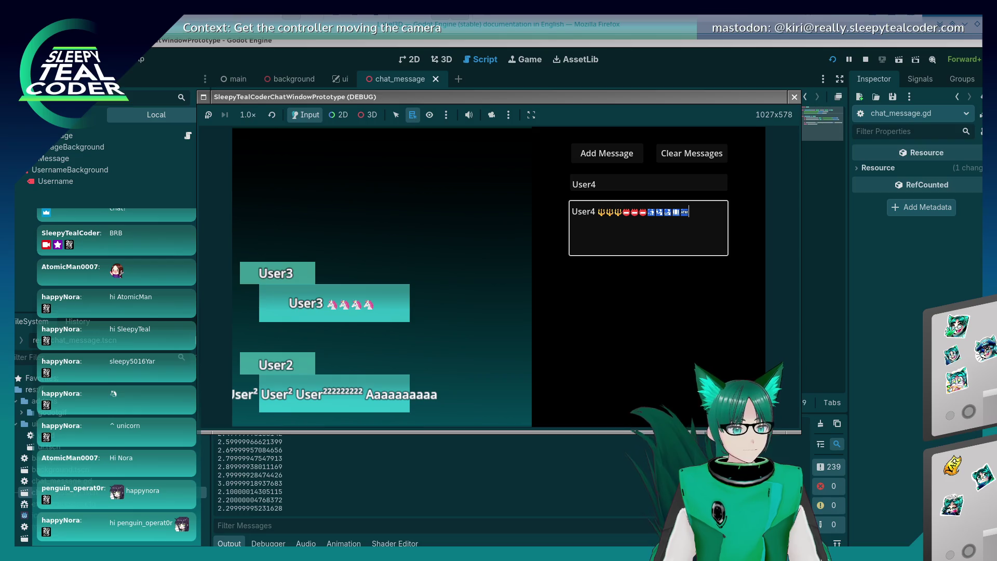
type("⤴️⤴️⤴️")
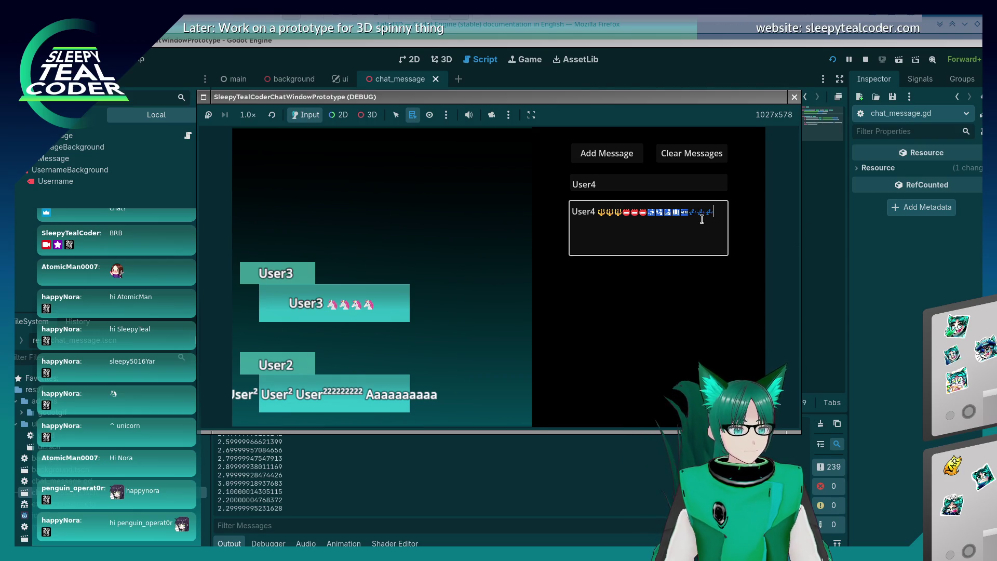
left_click(615, 153)
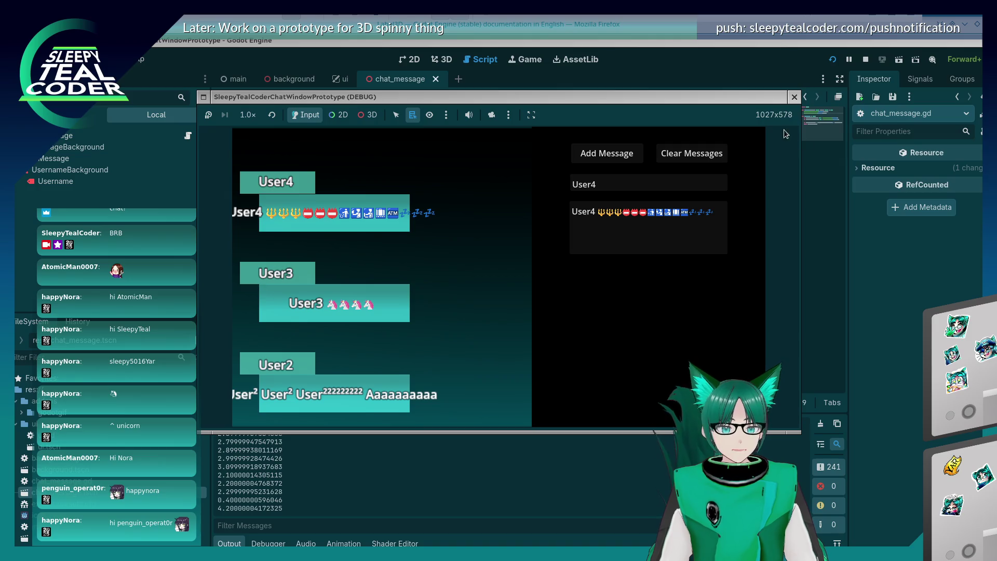
- Post another copy of the User4 message and change the username to User5
left_click(594, 159)
left_click(610, 180)
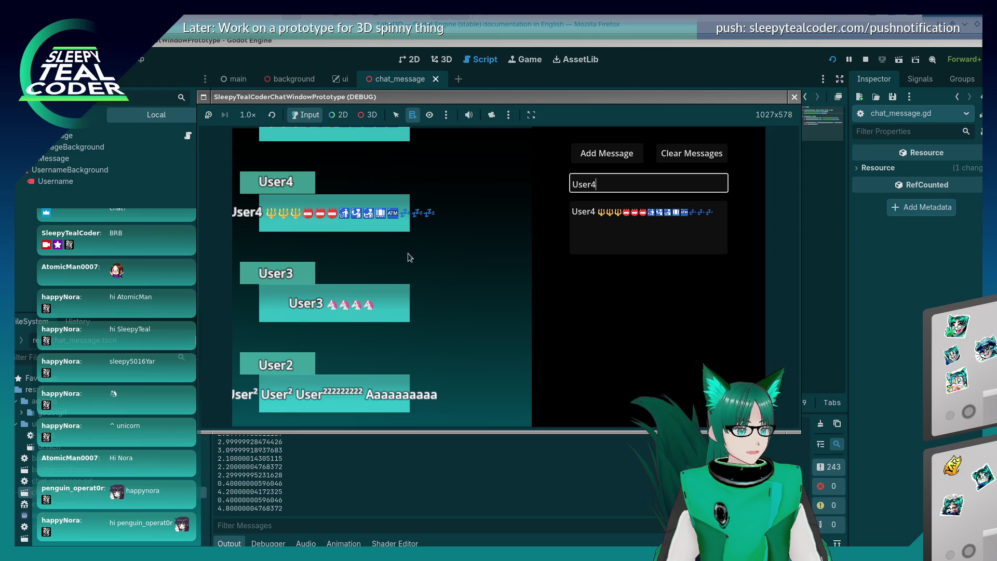
key("BackSpace")
type("5")
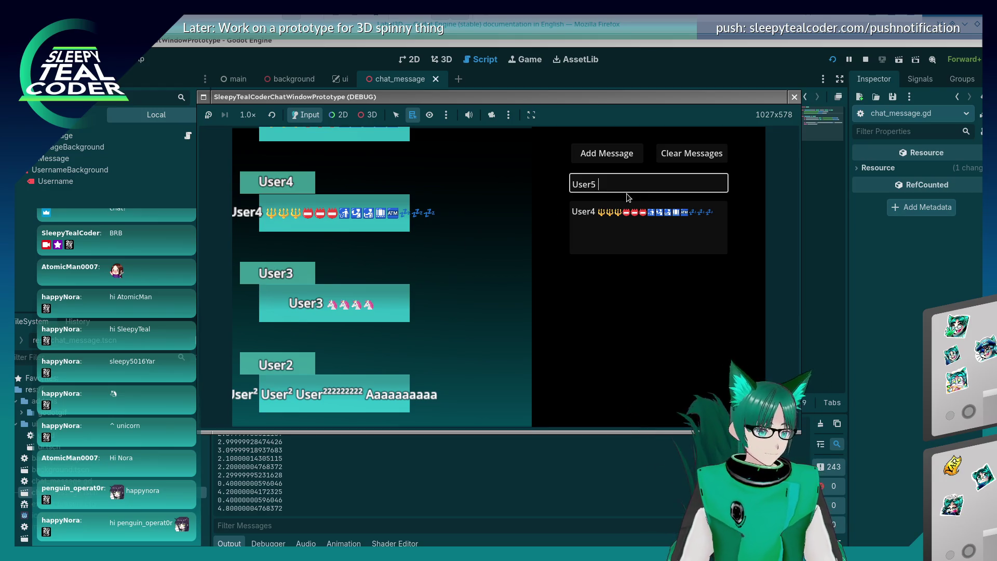
key("BackSpace")
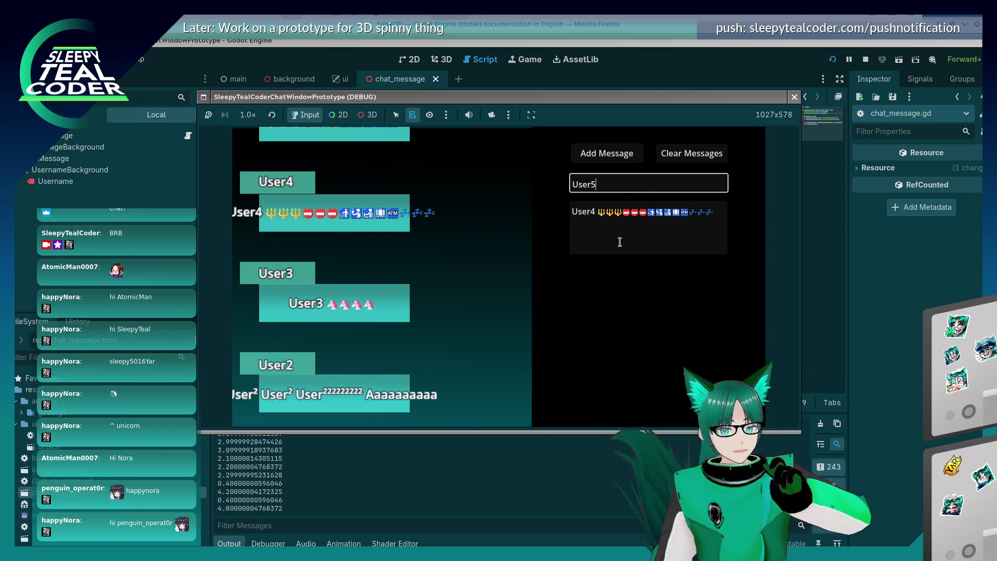
- Clear the message text and post several empty-bodied User5 messages
left_click(629, 250)
key("ctrl+a")
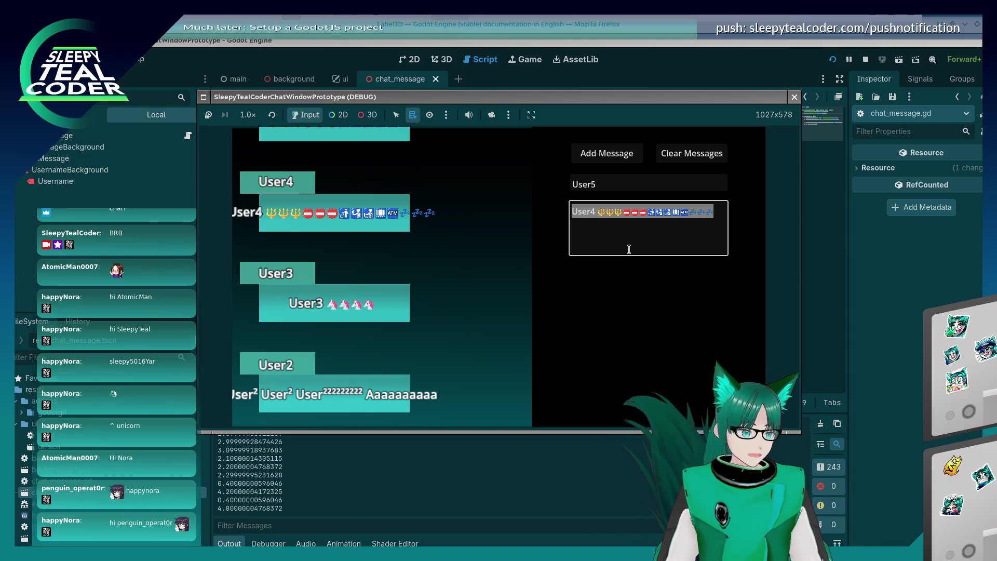
key("BackSpace")
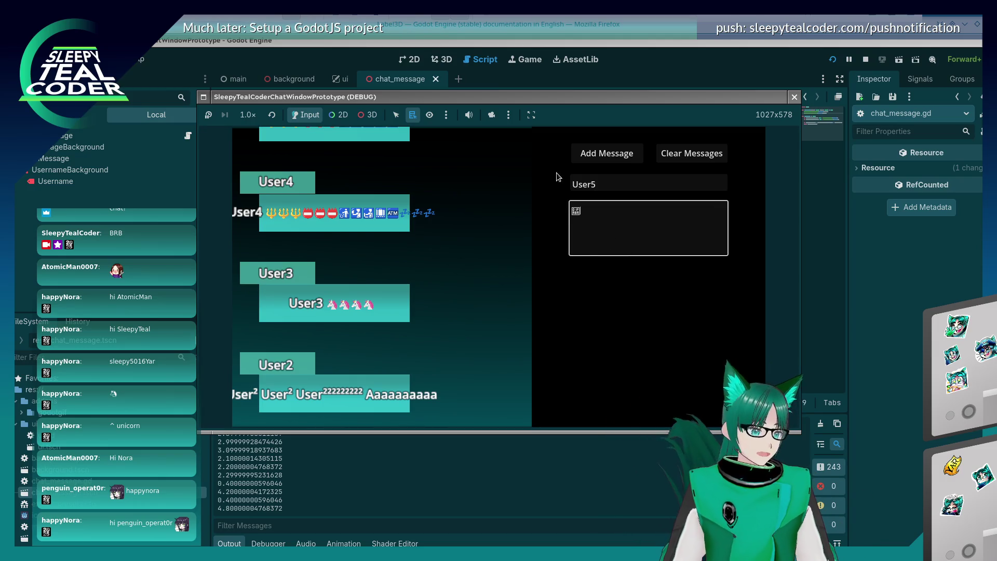
left_click(606, 153)
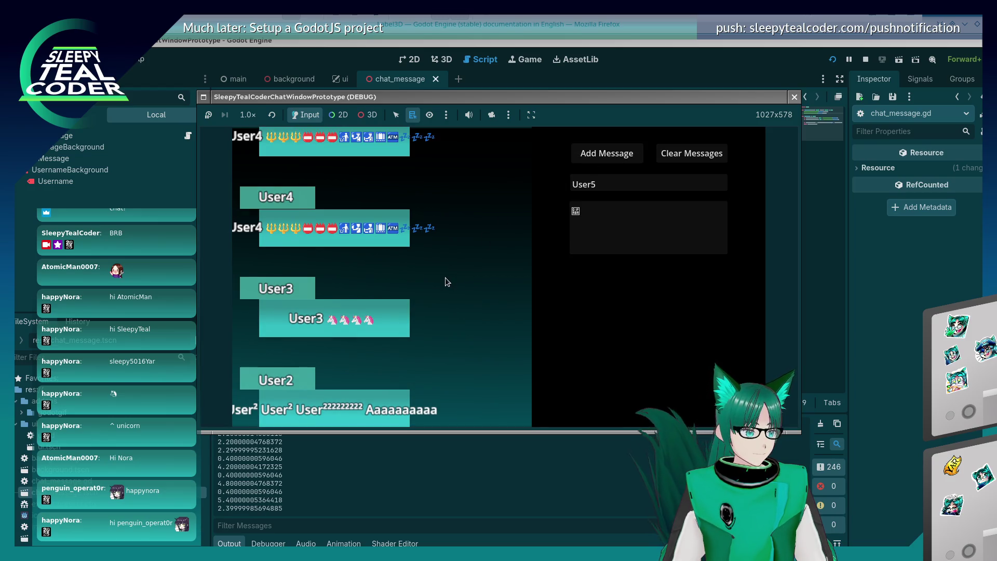
left_click(594, 214)
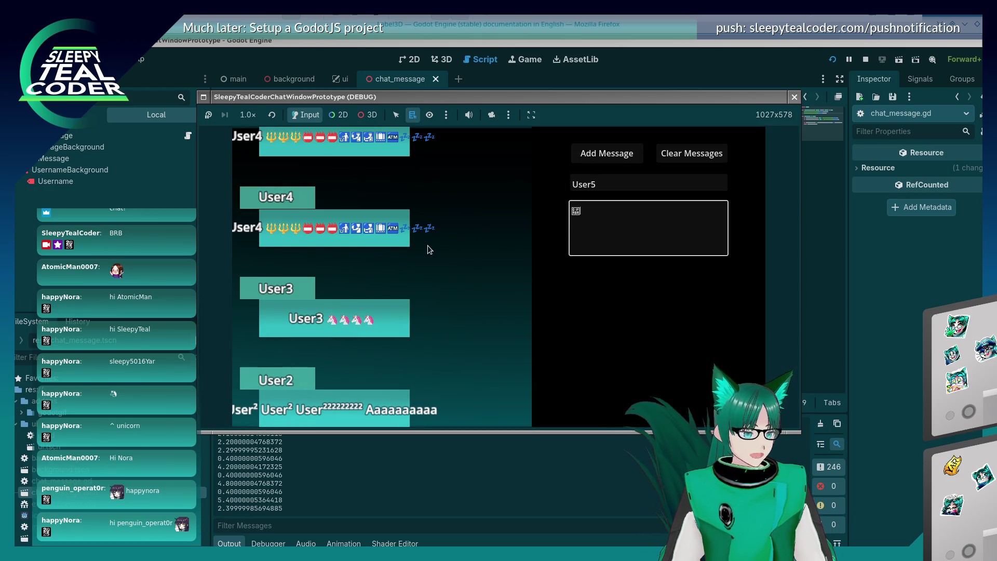
key("Return")
scroll(426, 243, "up", 3)
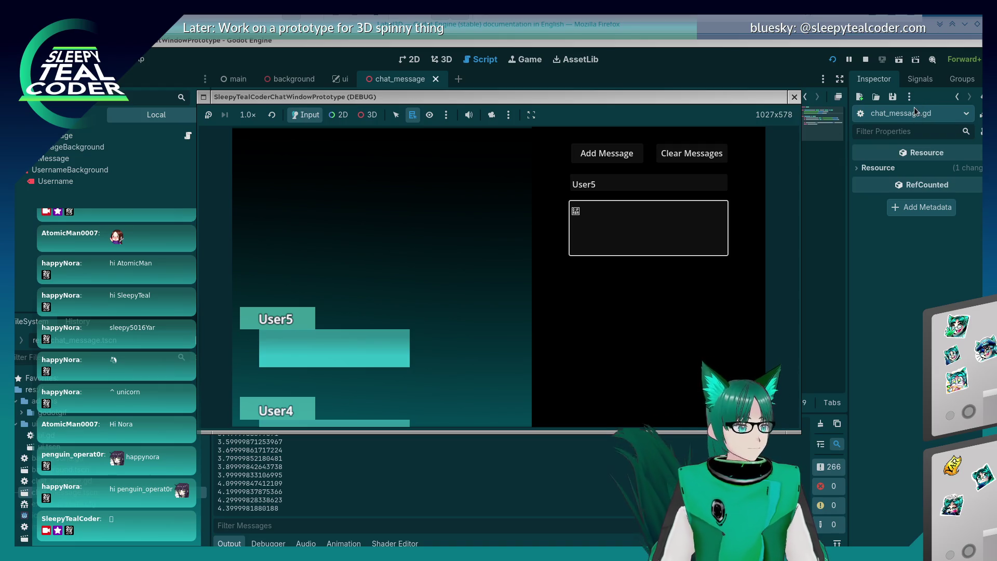
left_click(681, 242)
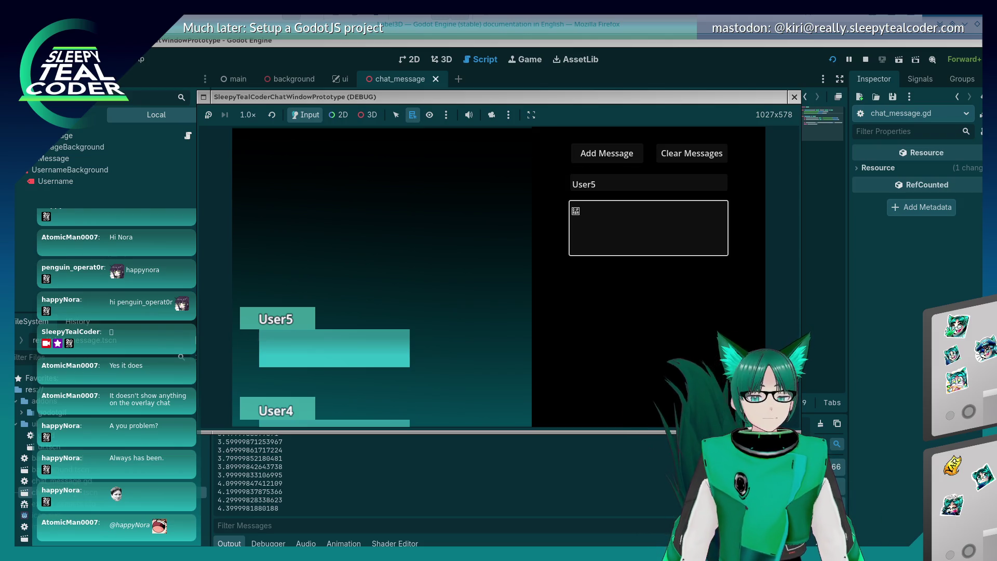
left_click(640, 238)
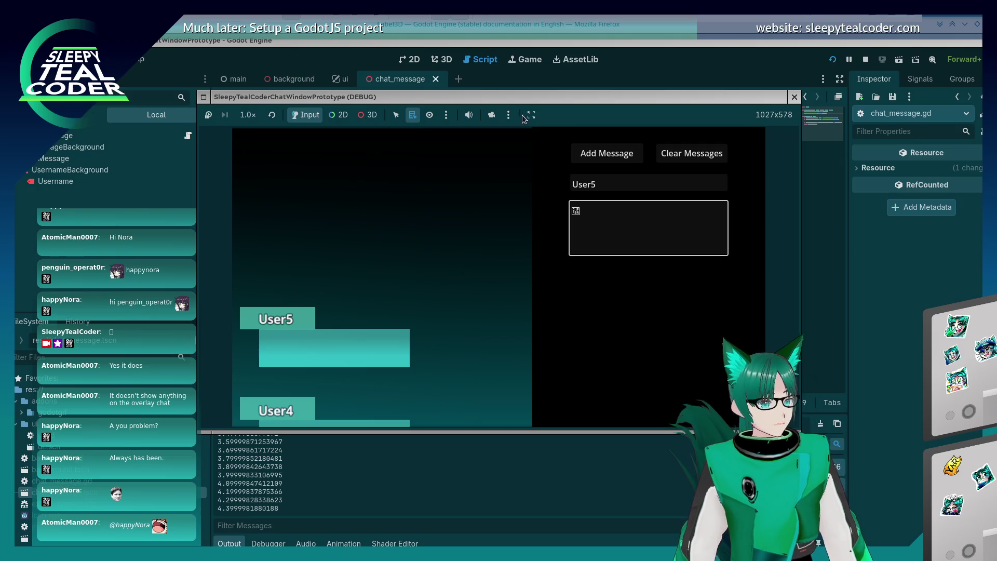
- Post User5 messages that each hold a single pasted emoji, starting with an orange one
left_click(577, 215)
key("BackSpace")
key("ctrl+v")
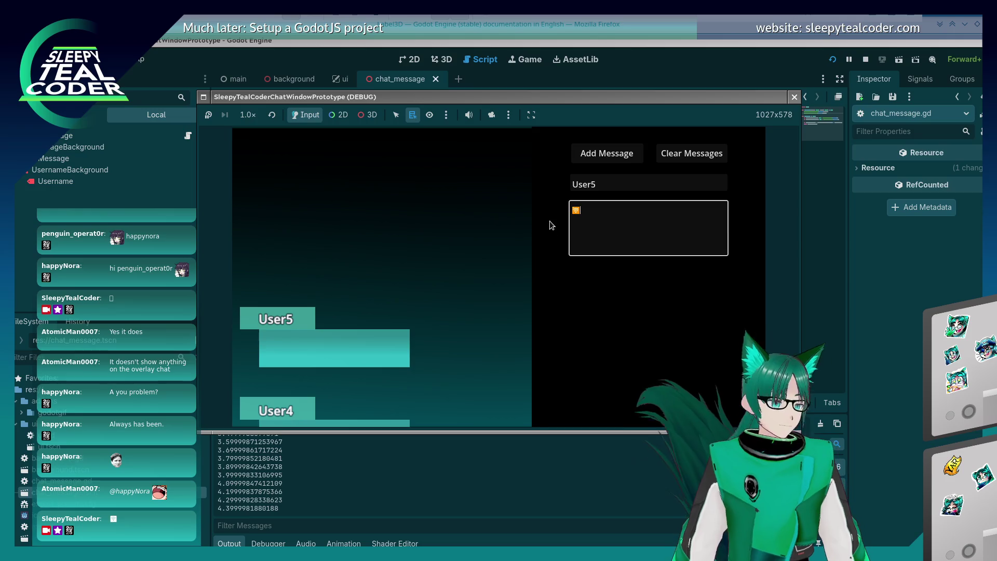
left_click(618, 156)
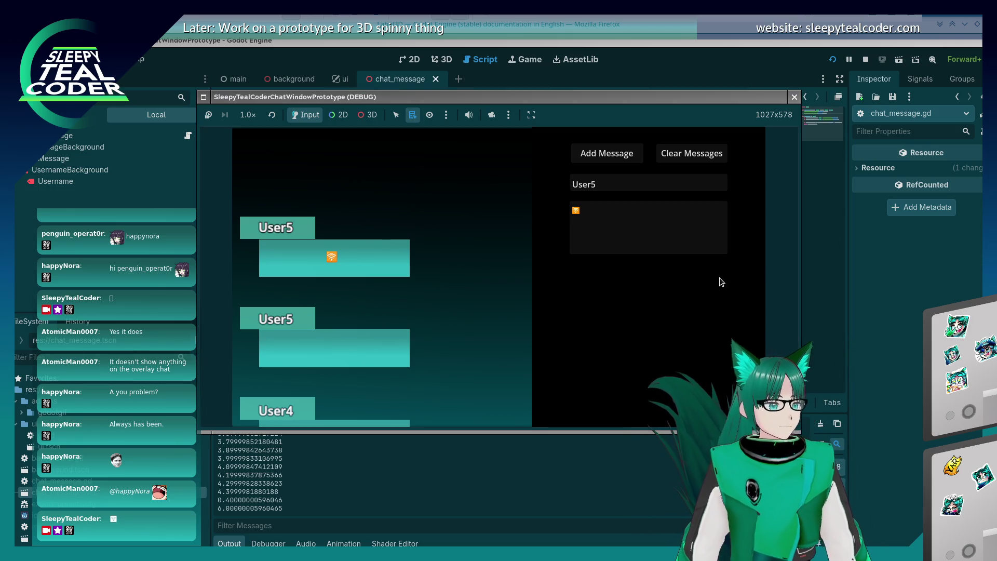
left_click(634, 228)
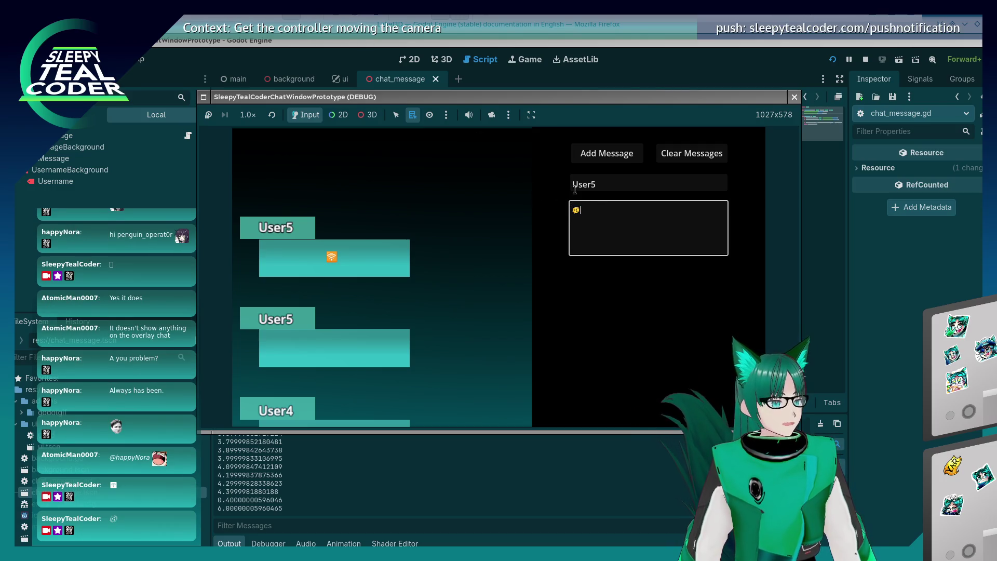
left_click(615, 148)
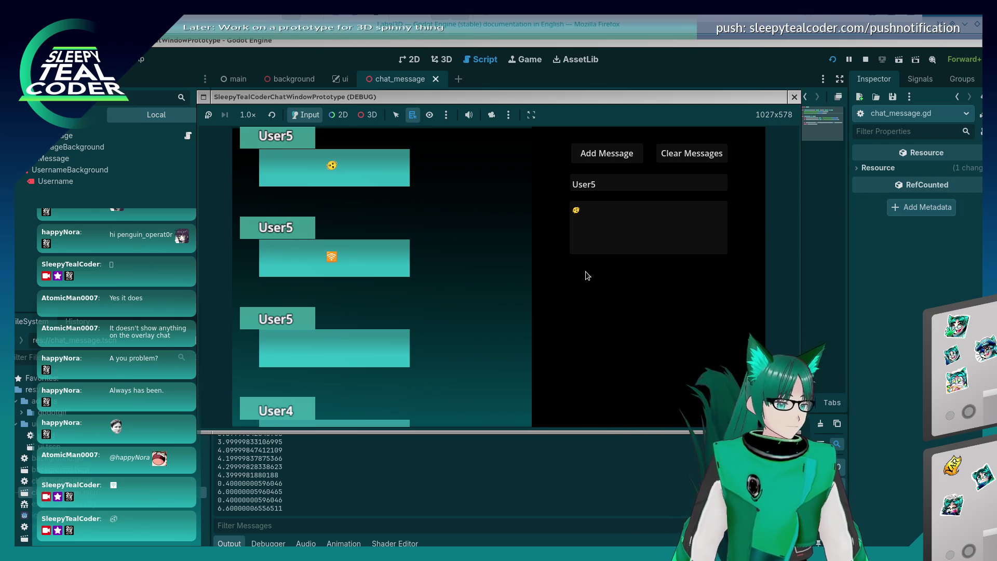
left_click(603, 222)
- Clear the chat, add six fresh User5 messages to test stacking and scrolling, then stop the game with F8
left_click(587, 108)
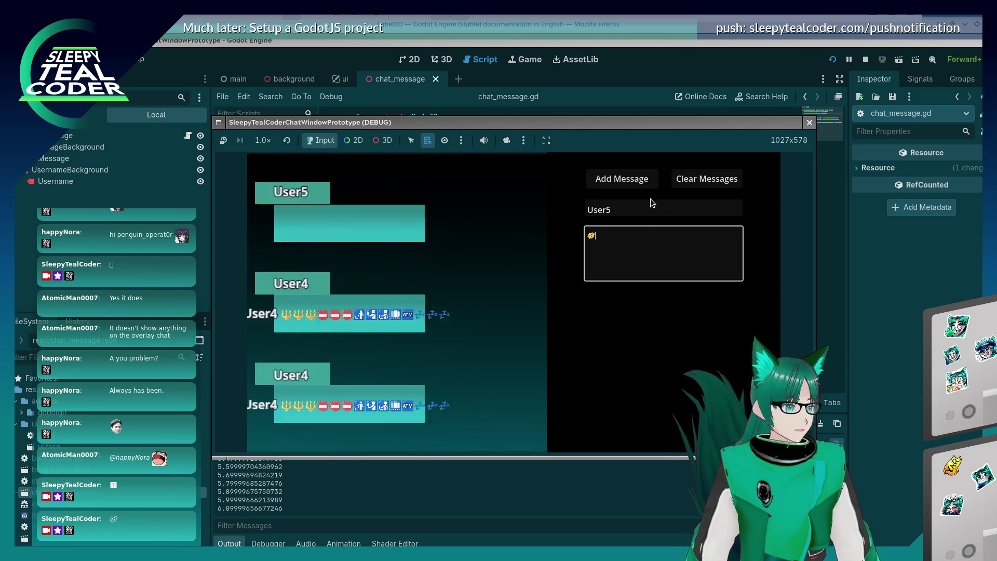
left_click(690, 184)
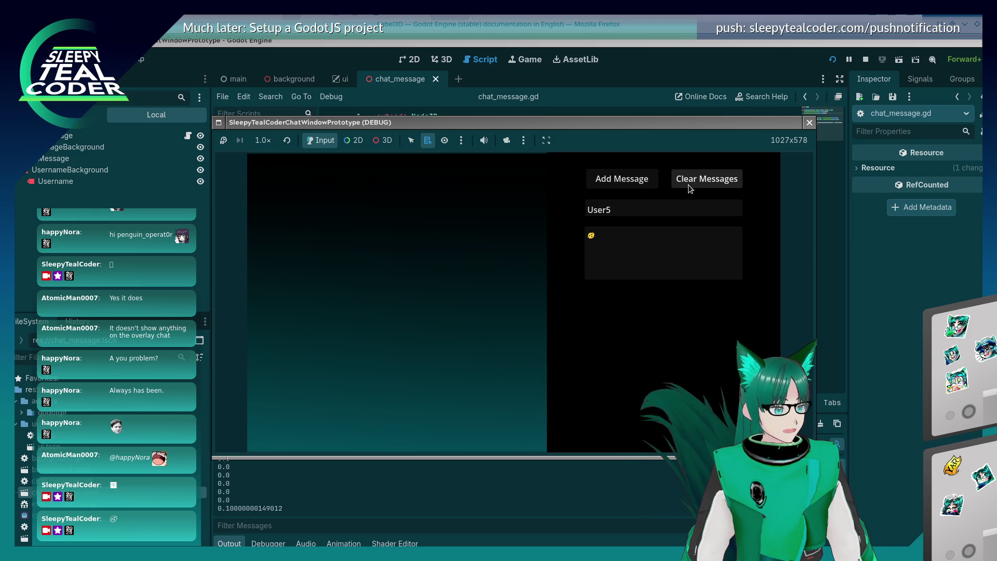
left_click(635, 182)
left_click(635, 182)
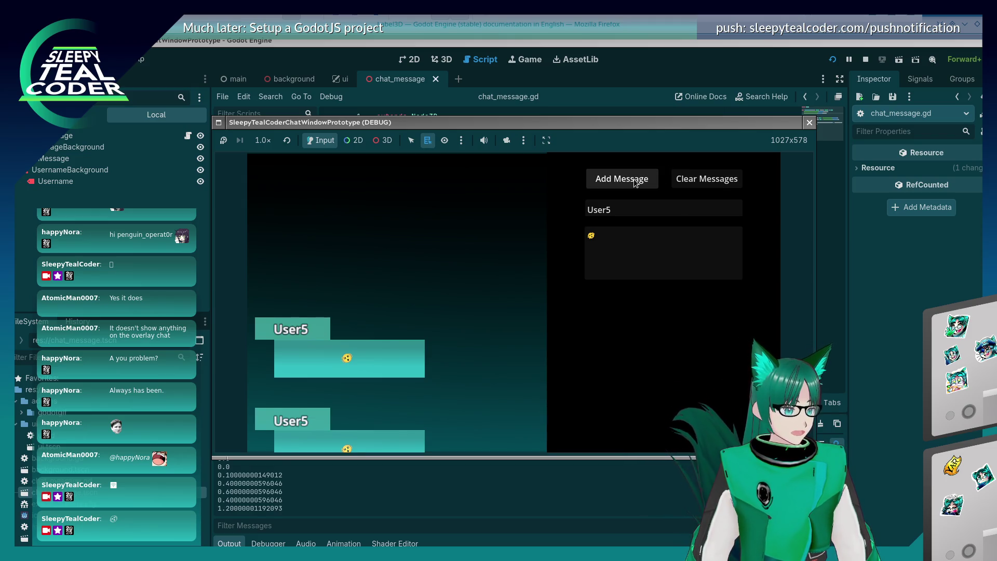
left_click(635, 182)
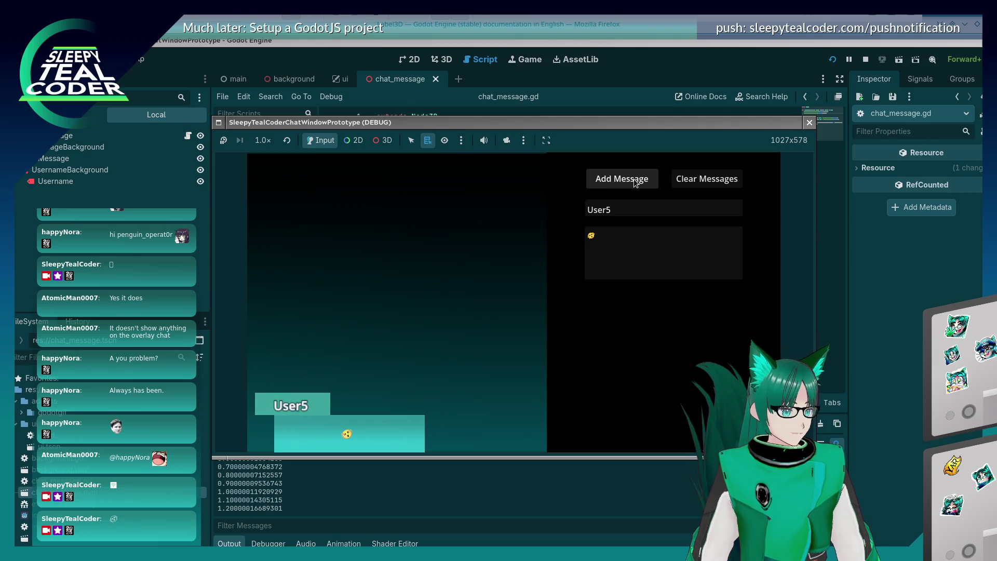
left_click(635, 182)
left_click(635, 182)
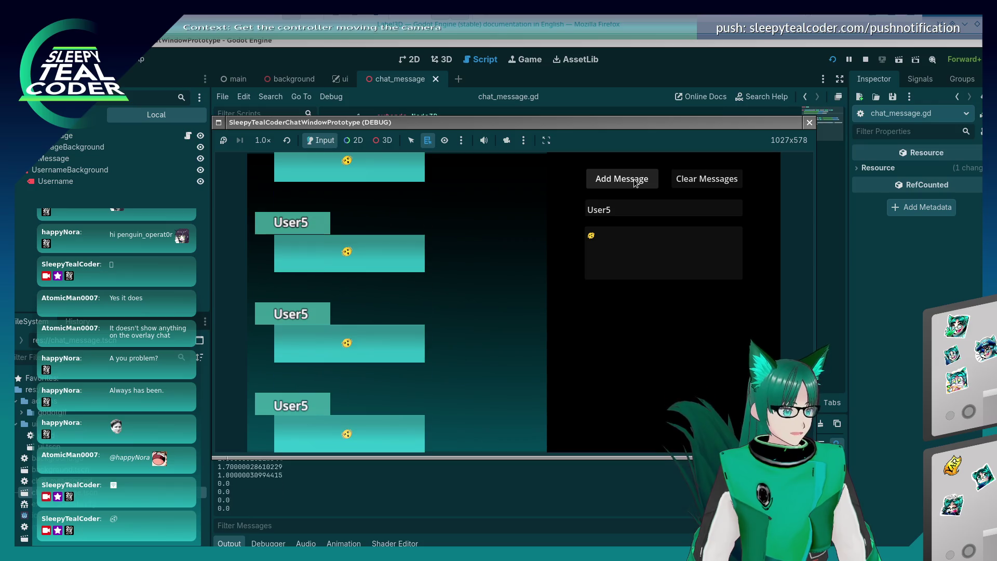
left_click(635, 182)
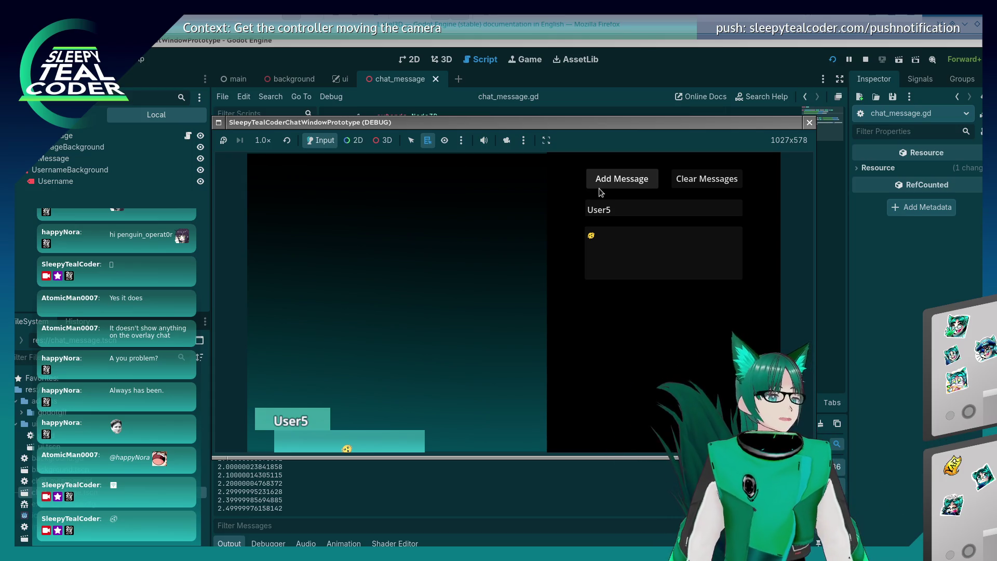
key("F8")
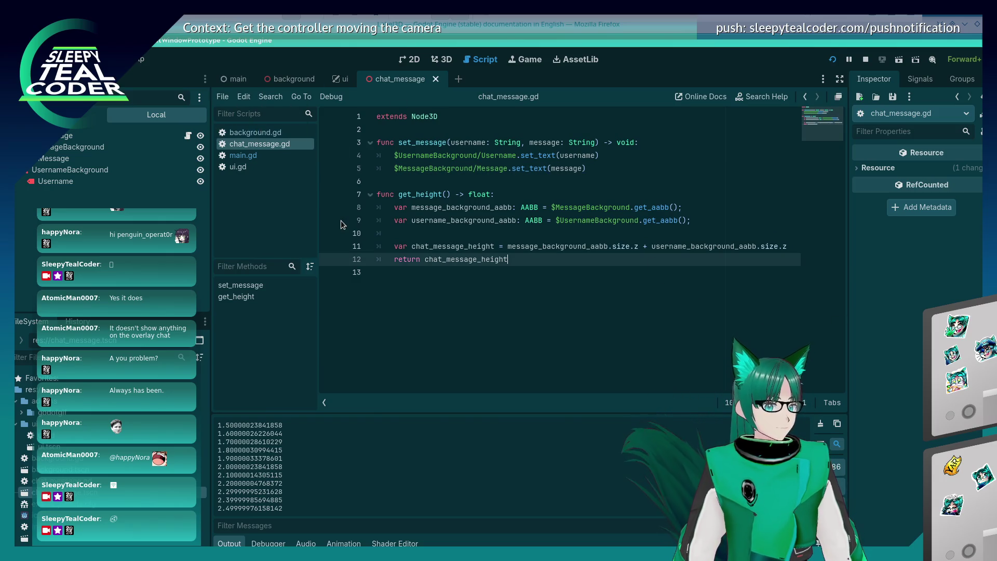
- Open main.gd and scroll to the _physics_process scroll_up and scroll_down code
left_click(243, 155)
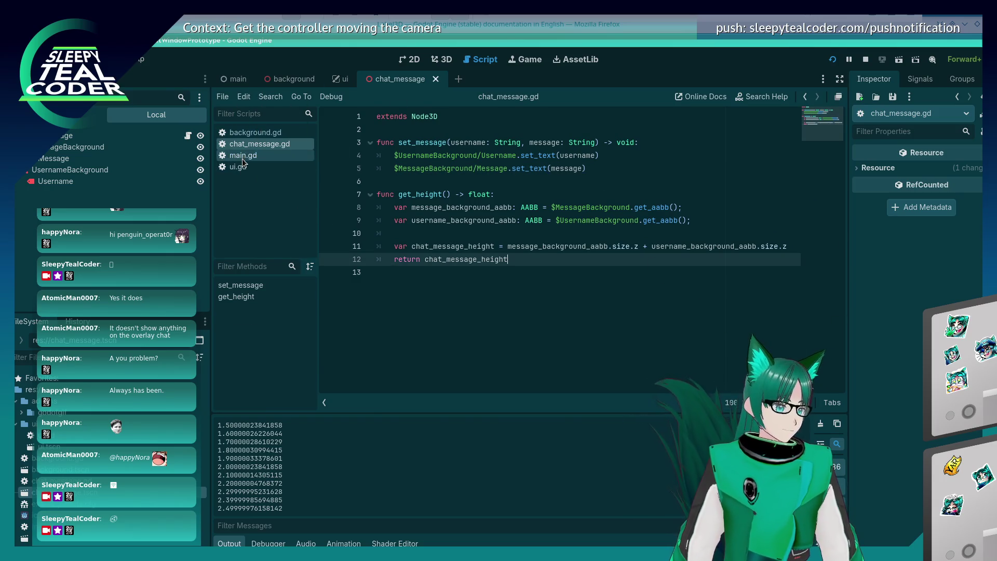
scroll(361, 183, "down", 10)
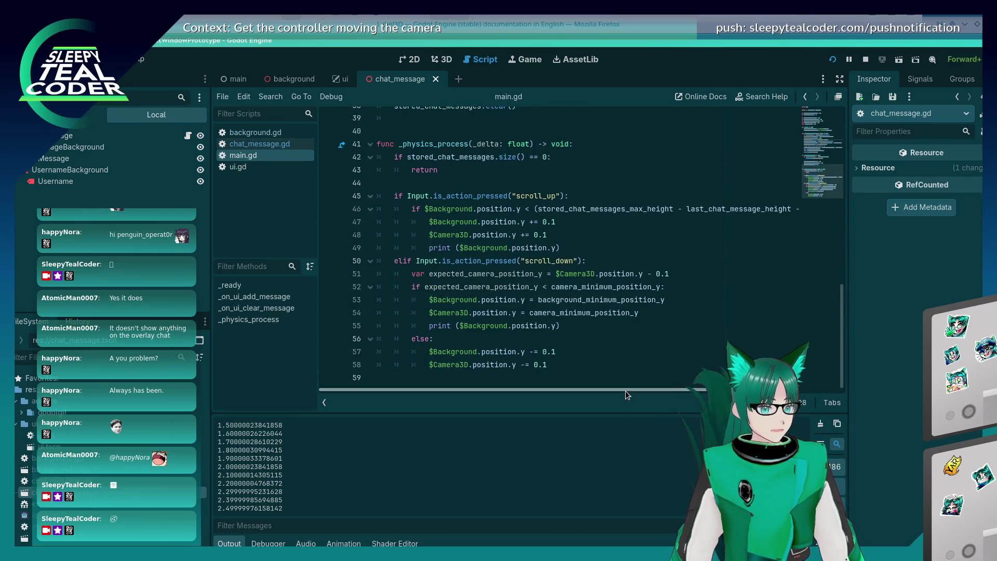
scroll(361, 184, "right", 5)
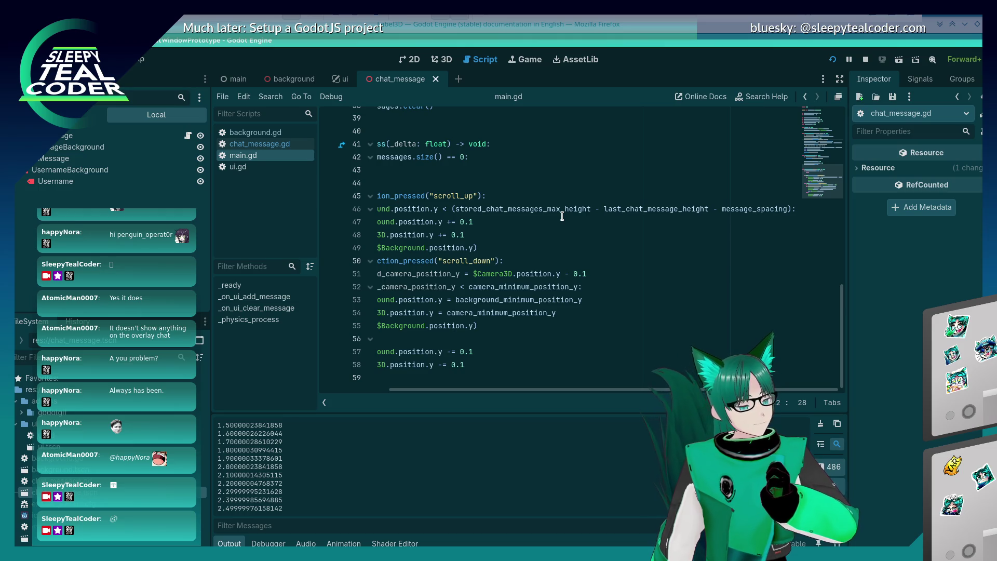
left_click(708, 209)
key("shift+Right")
key("shift+Right")
key("shift+Right")
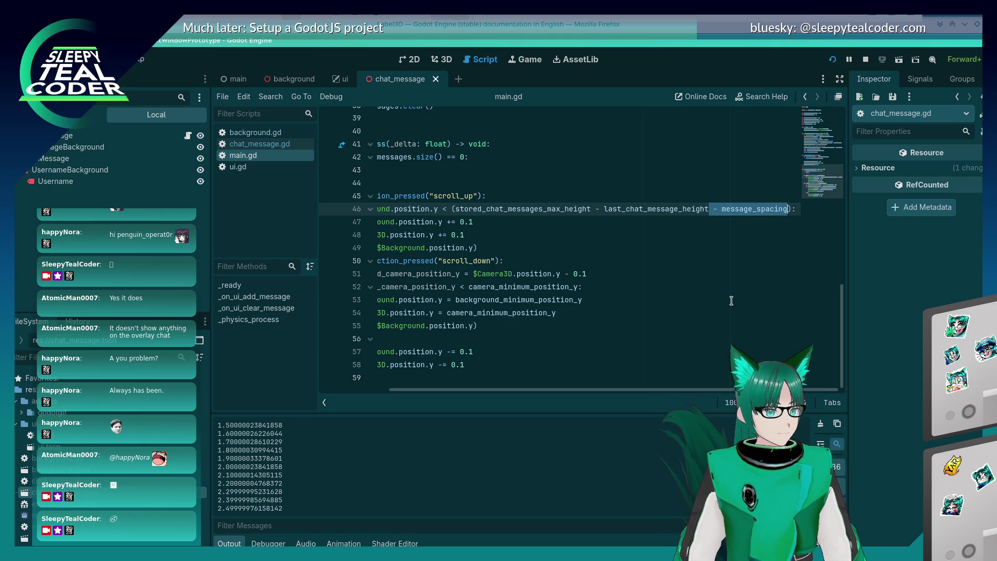
key("Delete")
key("F5")
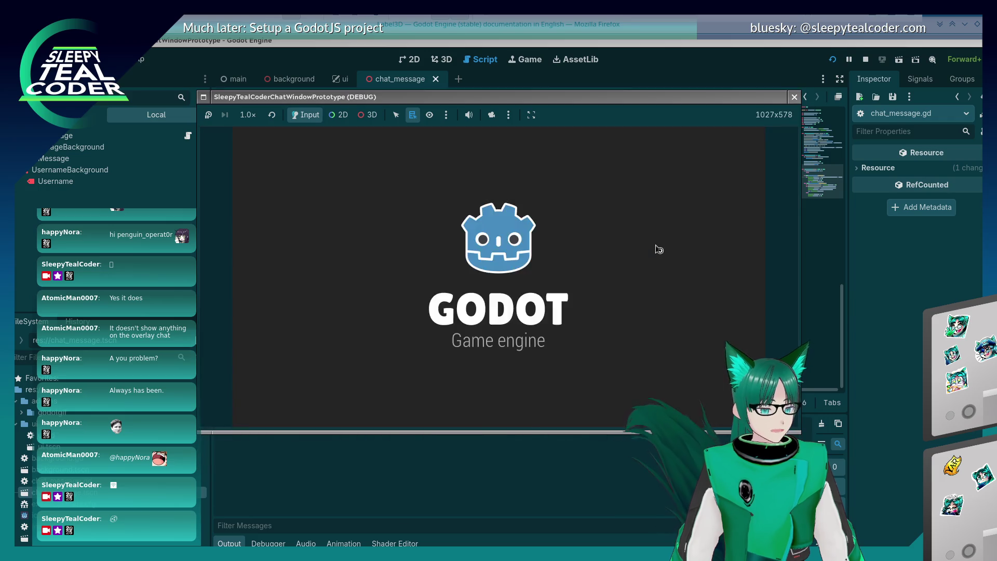
left_click(609, 164)
left_click(608, 163)
left_click(608, 163)
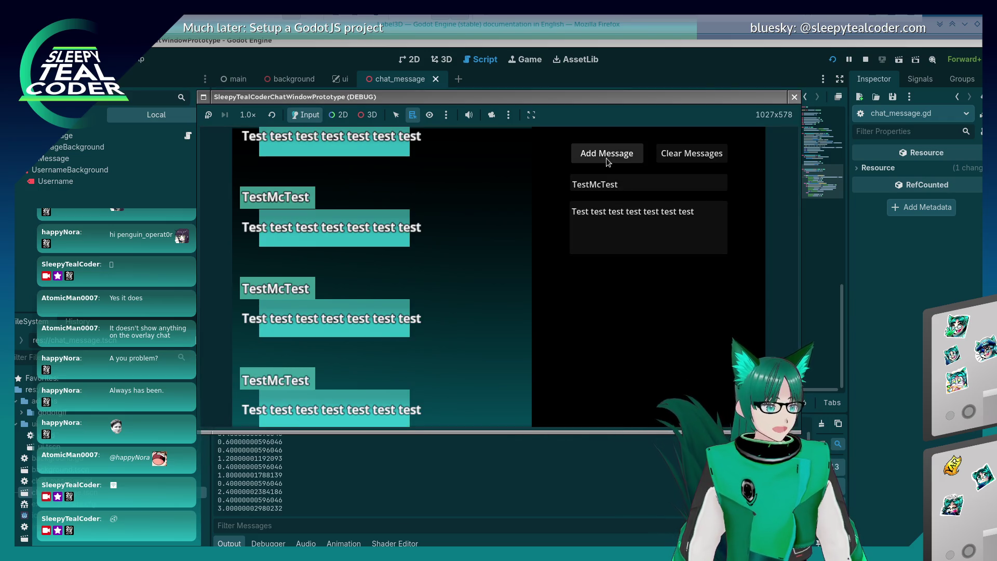
left_click(608, 162)
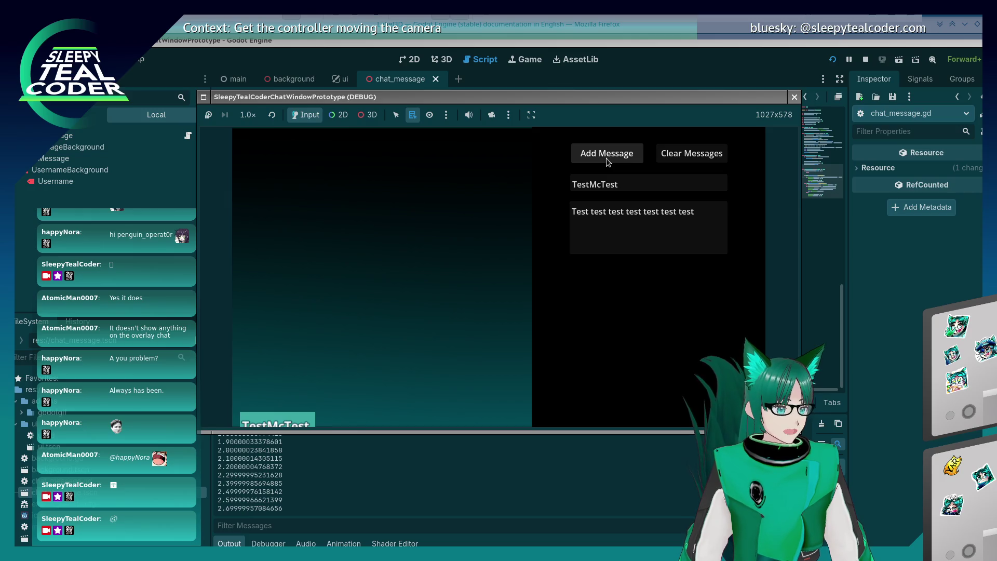
key("F8")
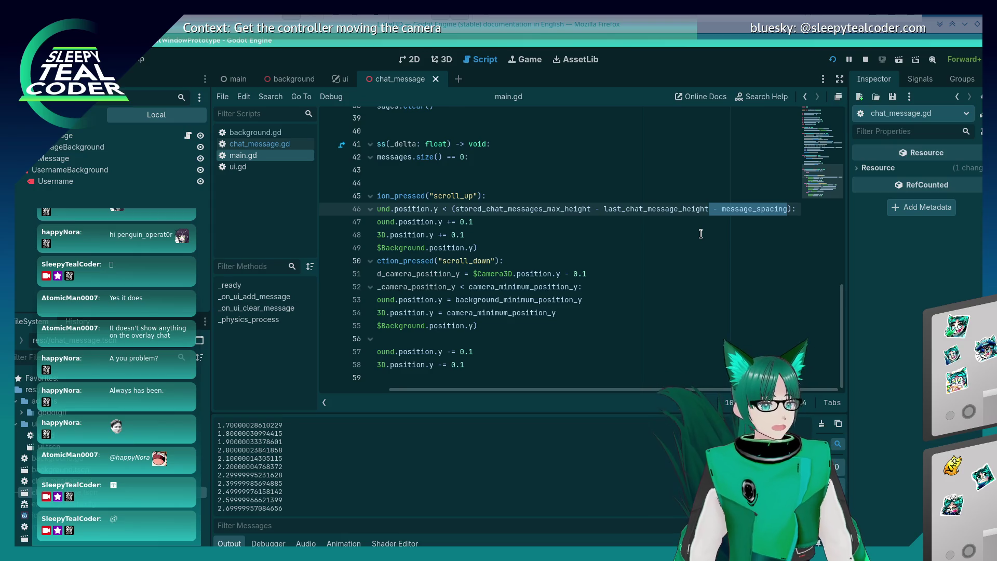
- Replace line 26's comment with '# TODO: Fix message spacing - THIS IS WROOOOOONNNGGG!!!'
scroll(675, 229, "left", 2)
scroll(654, 224, "up", 3)
scroll(649, 226, "up", 6)
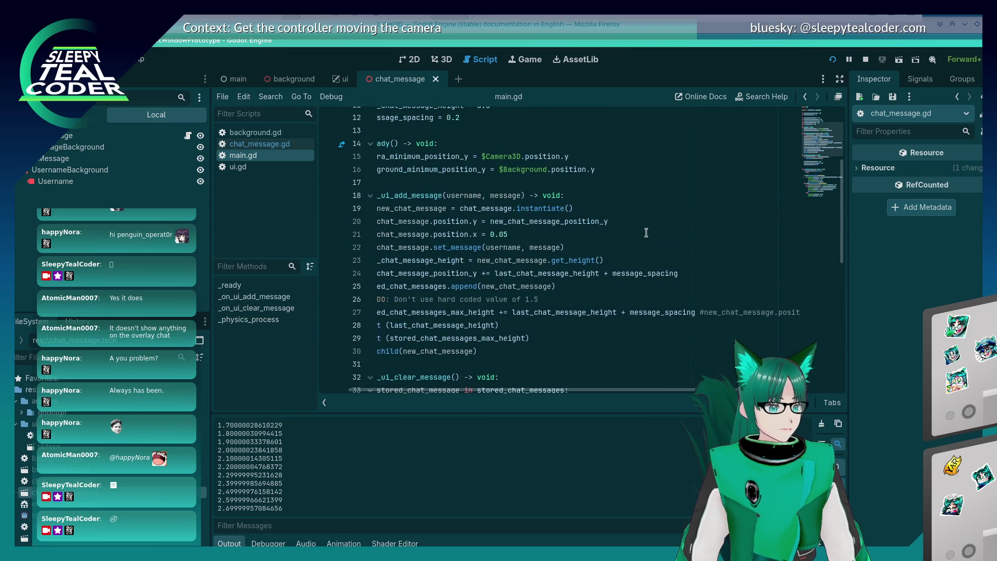
left_click(622, 312)
left_click_drag(622, 312, 661, 312)
left_click(623, 299)
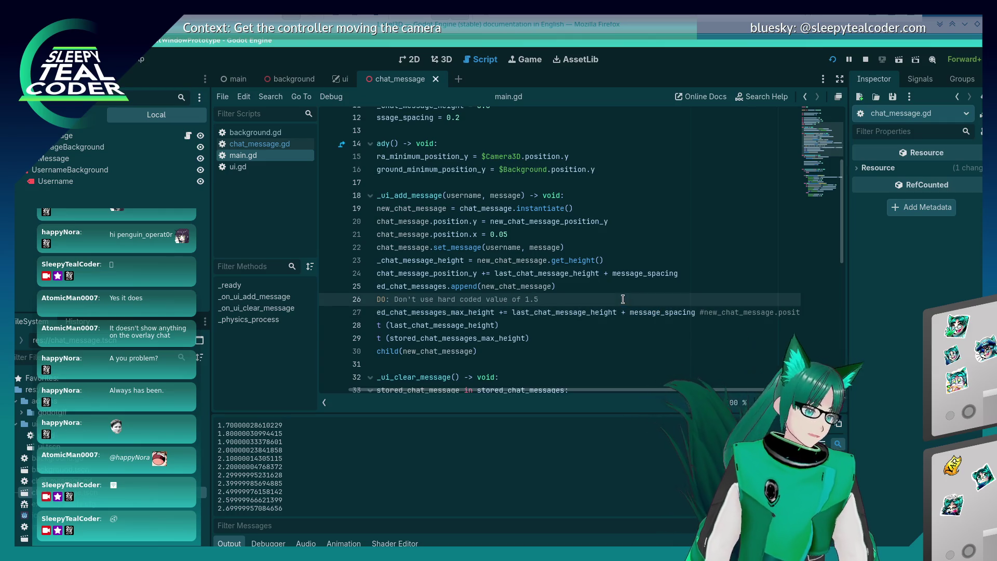
triple_click(623, 299)
type("# TODO: Fix message ")
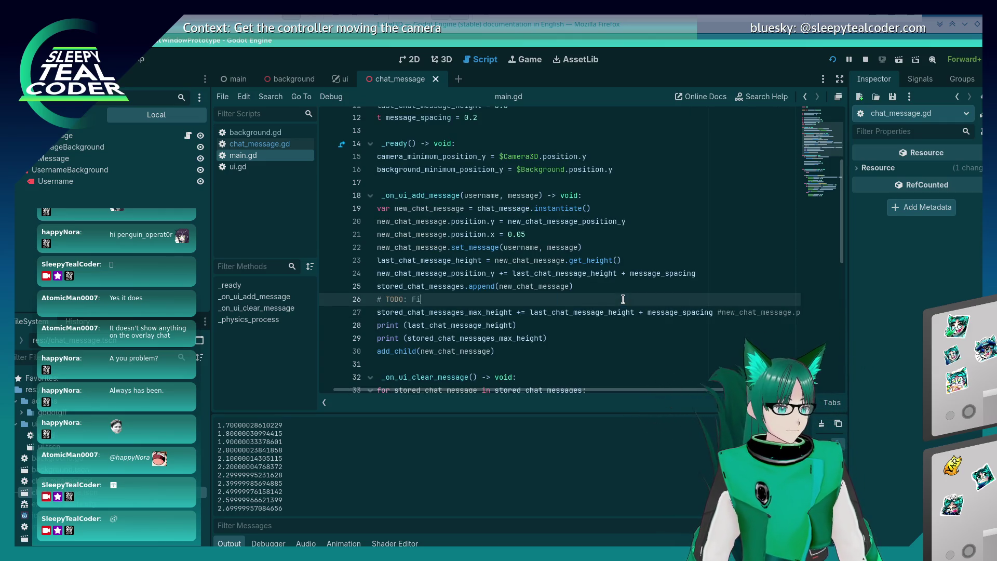
type("spacing - ")
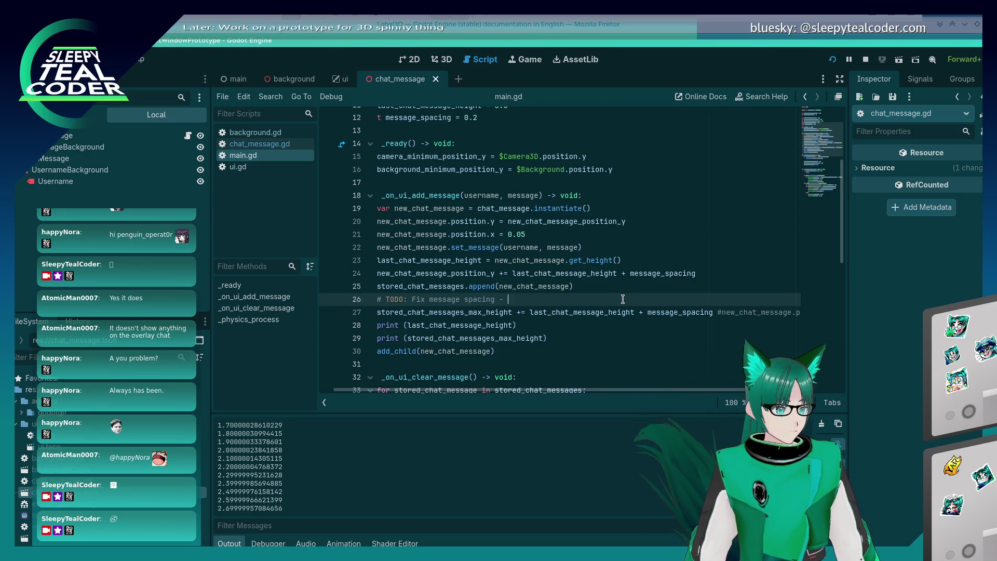
type("THIS IS WROOOOO")
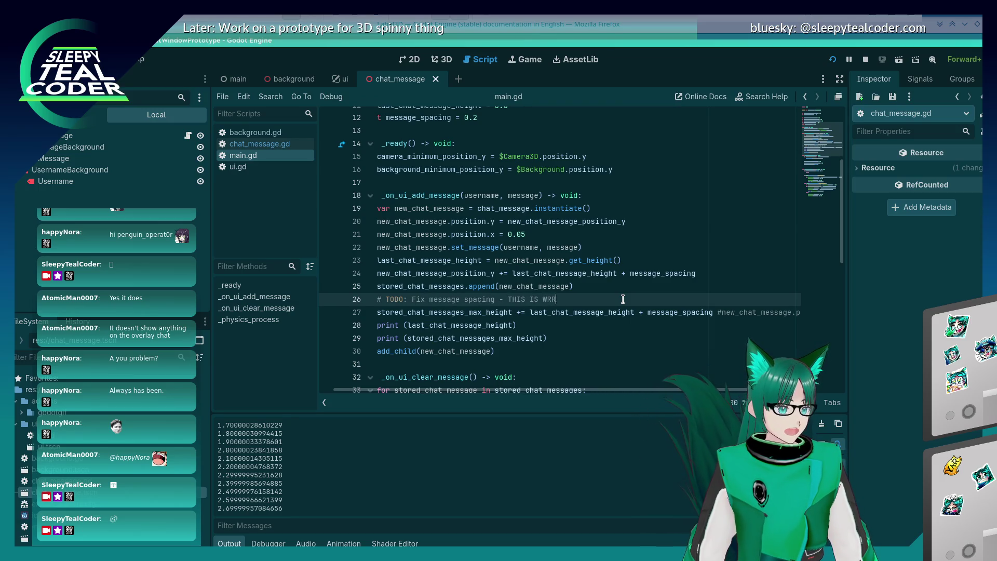
type("ONNNGGG")
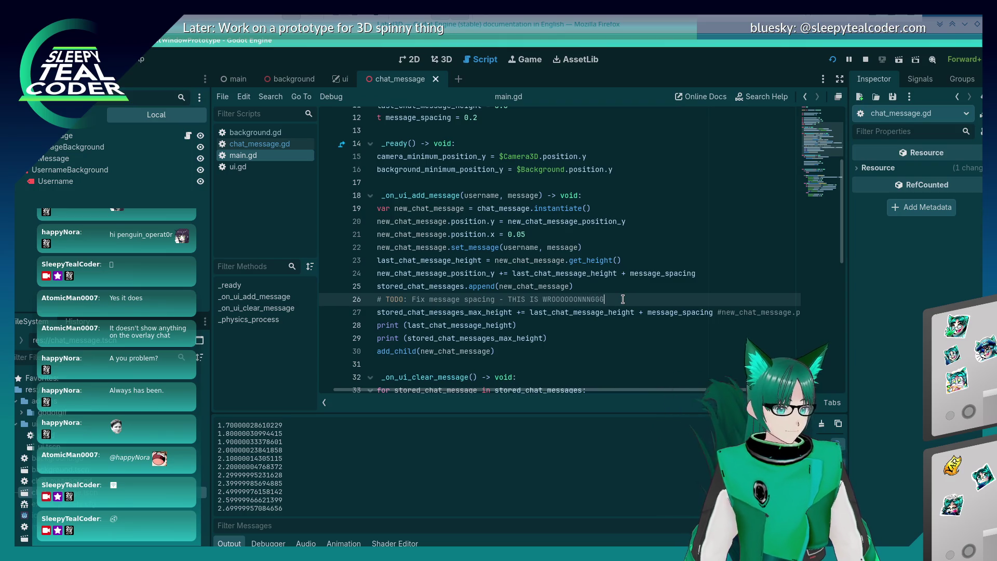
type("!!!")
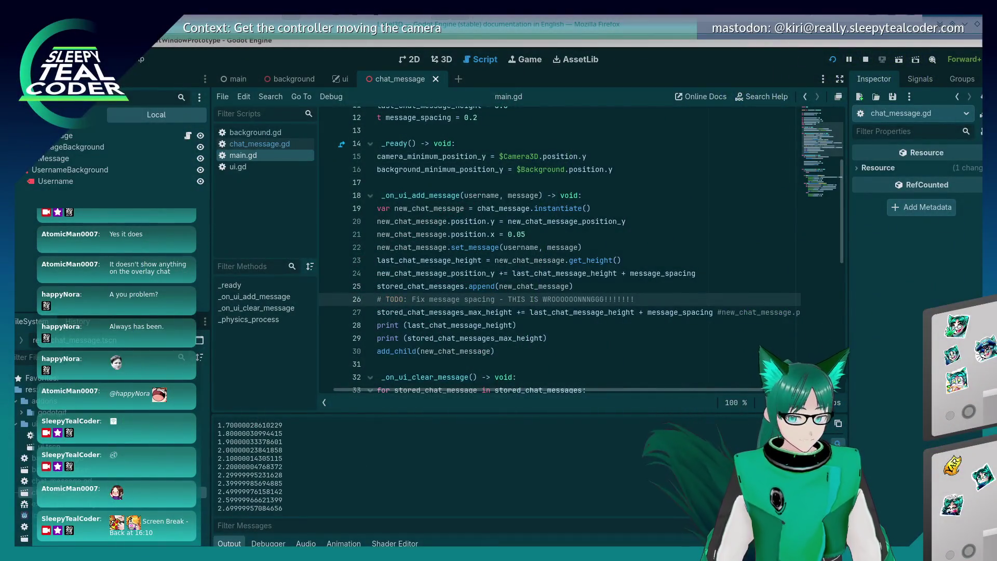
- Delete the spacing TODO comment line, pulling the max-height calculation up to line 26
left_click(526, 325)
left_click(539, 299)
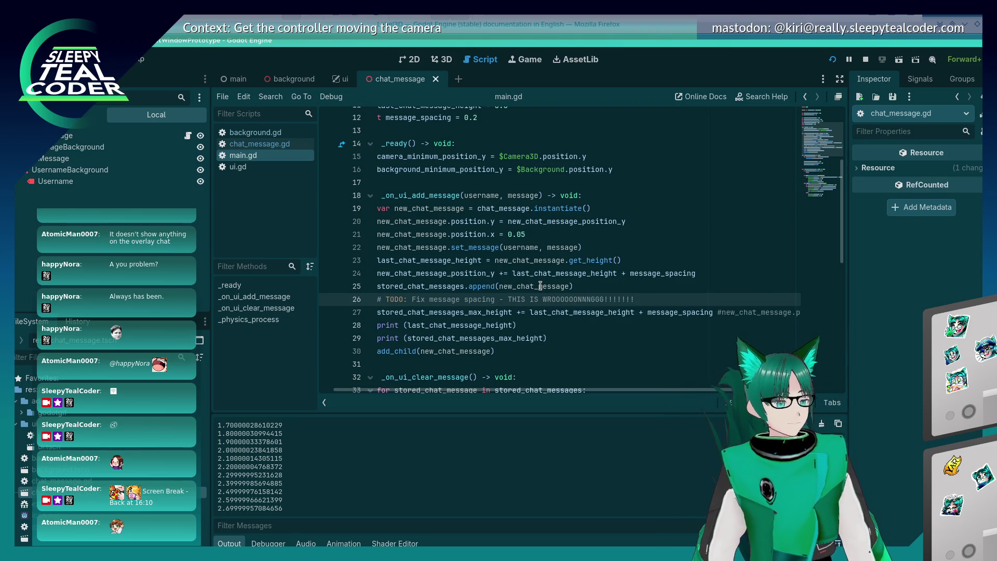
key("shift+Home")
key("shift+Home")
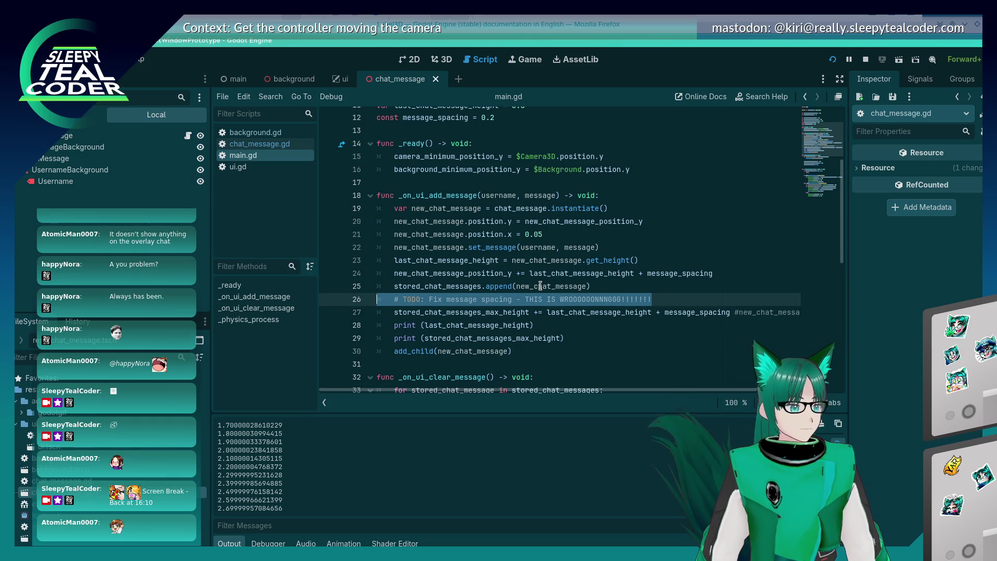
key("BackSpace")
key("Delete")
key("End")
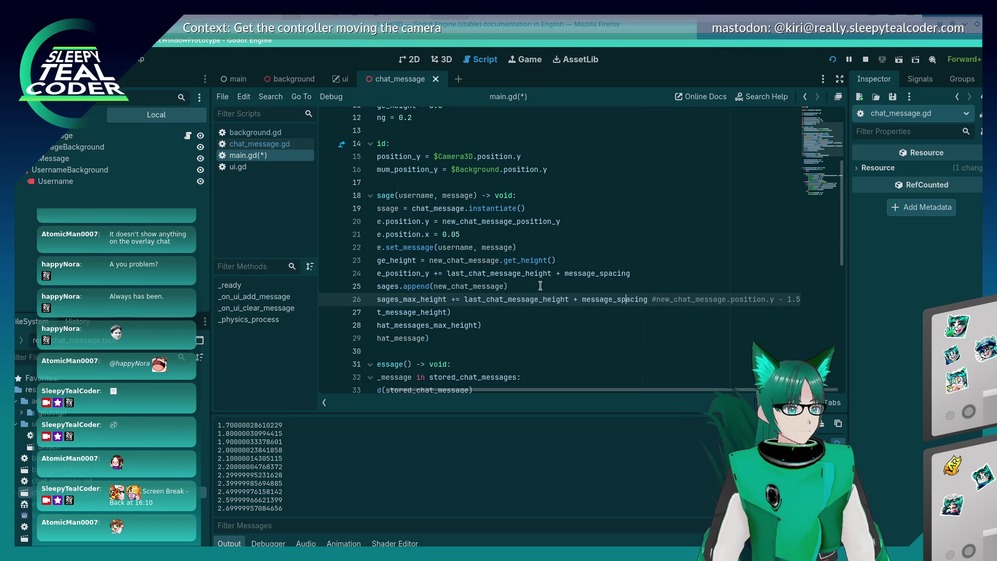
key("ctrl+z")
key("ctrl+z")
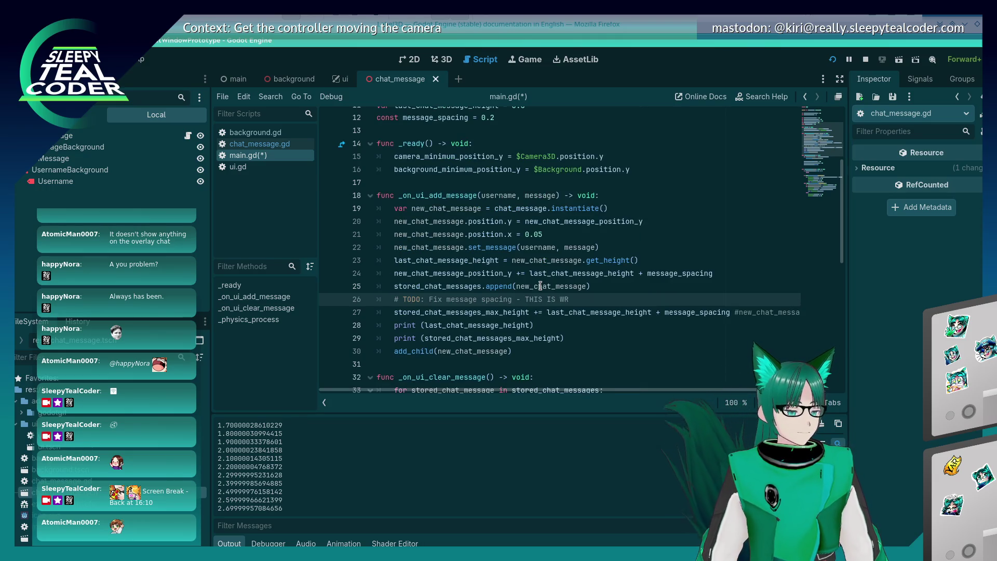
key("shift+Home")
key("shift+Home")
key("BackSpace")
key("Delete")
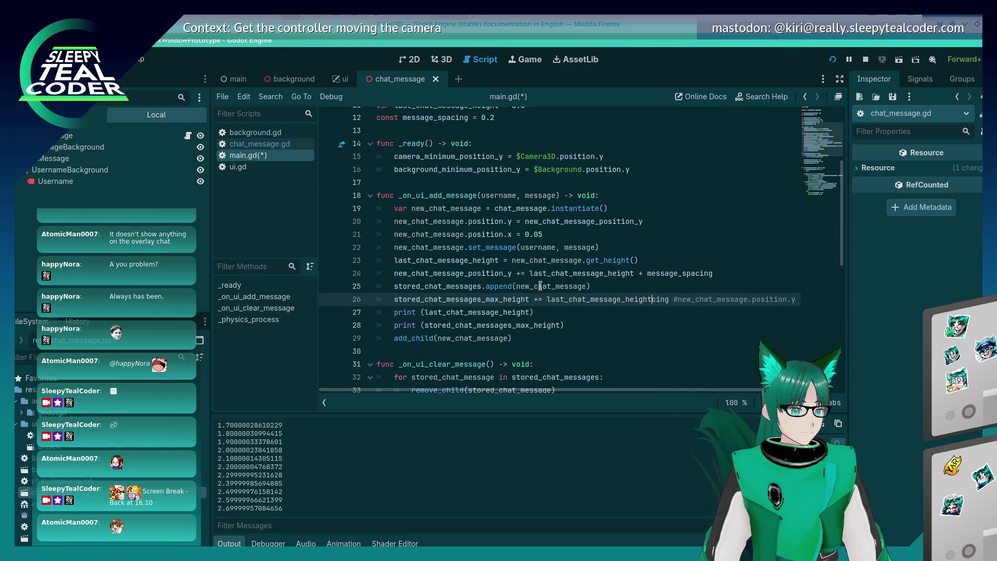
- Run the game, add eight TestMcTest chat messages, then stop the test run
left_click(832, 61)
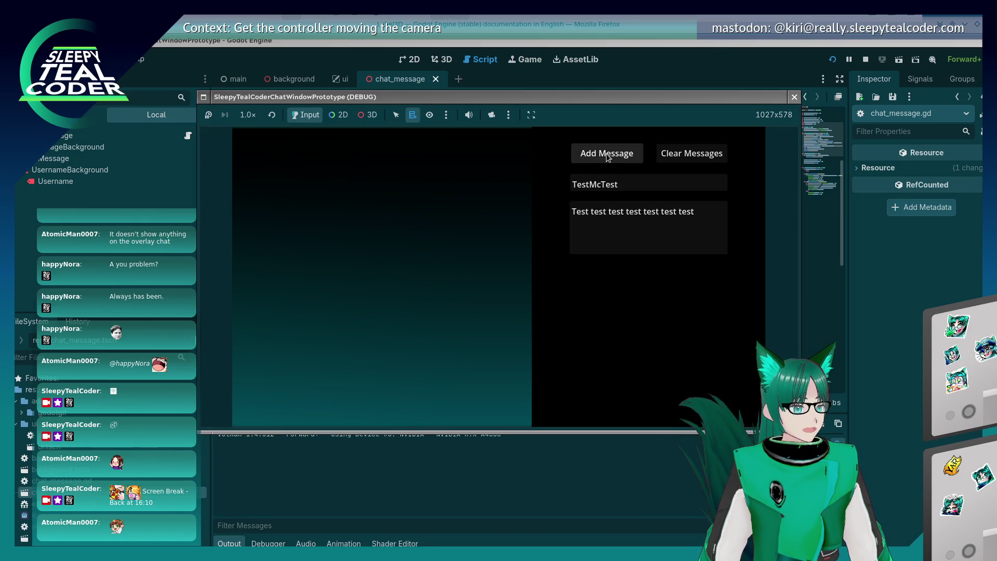
left_click(607, 157)
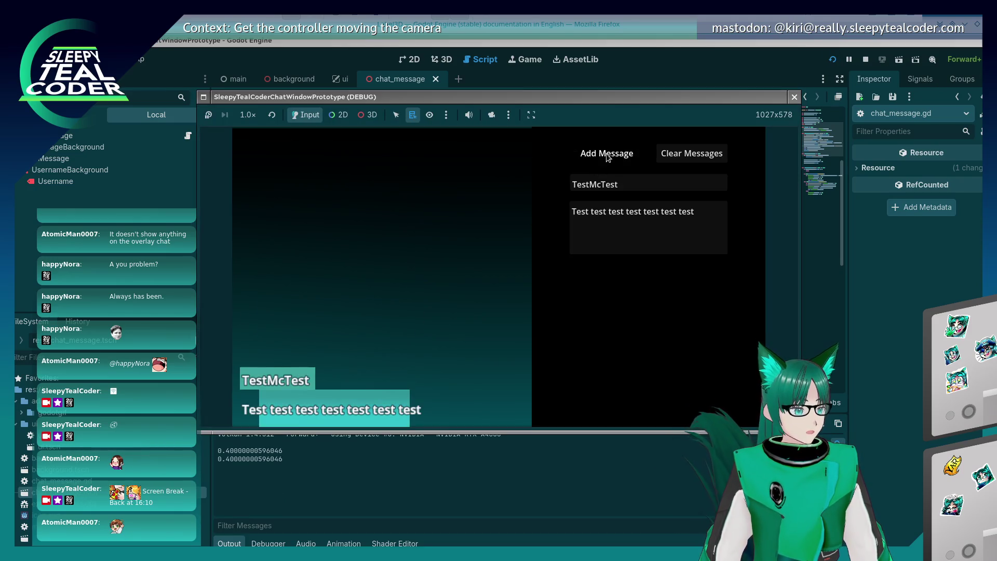
left_click(608, 158)
left_click(608, 157)
left_click(608, 157)
left_click(608, 157)
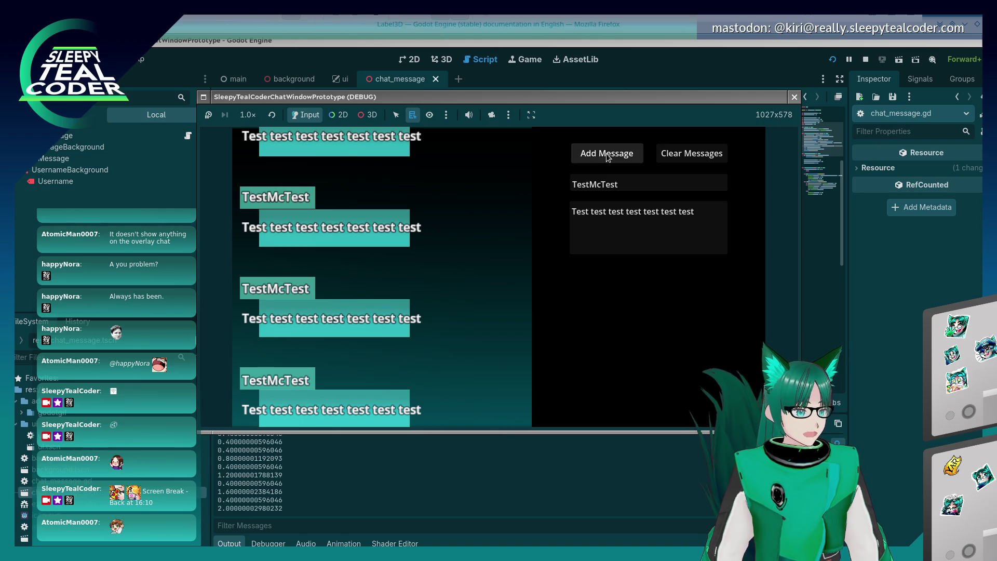
left_click(607, 157)
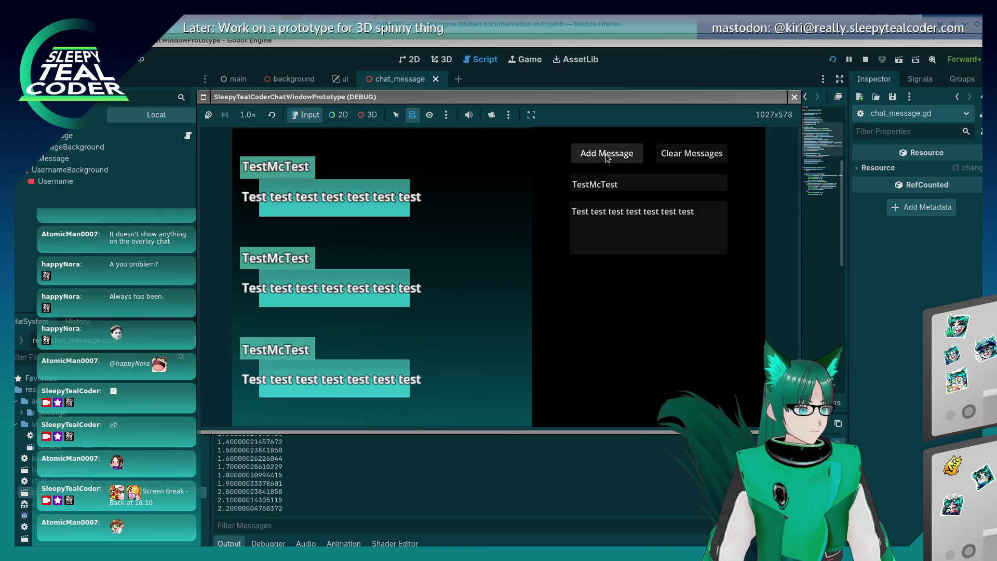
left_click(608, 157)
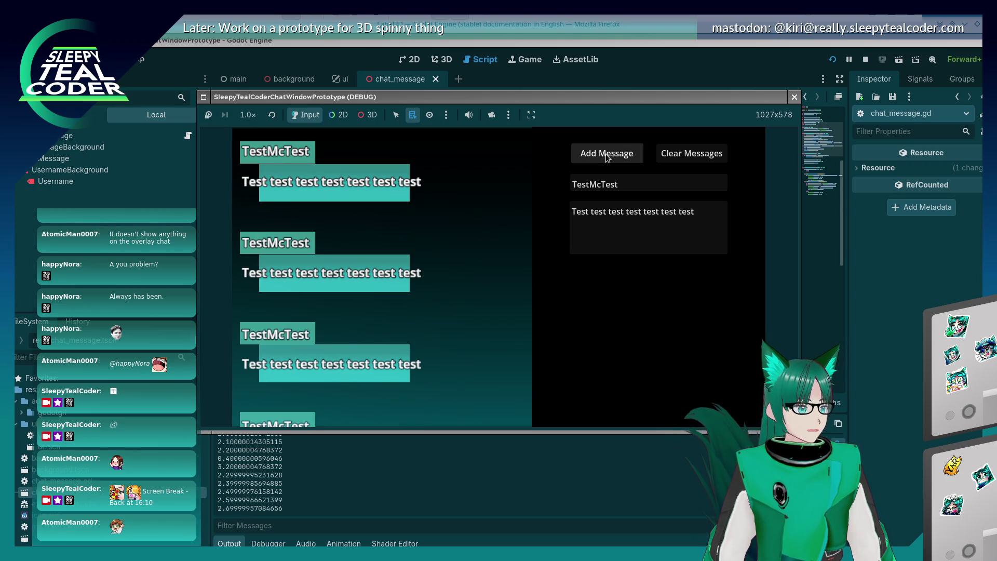
left_click(607, 158)
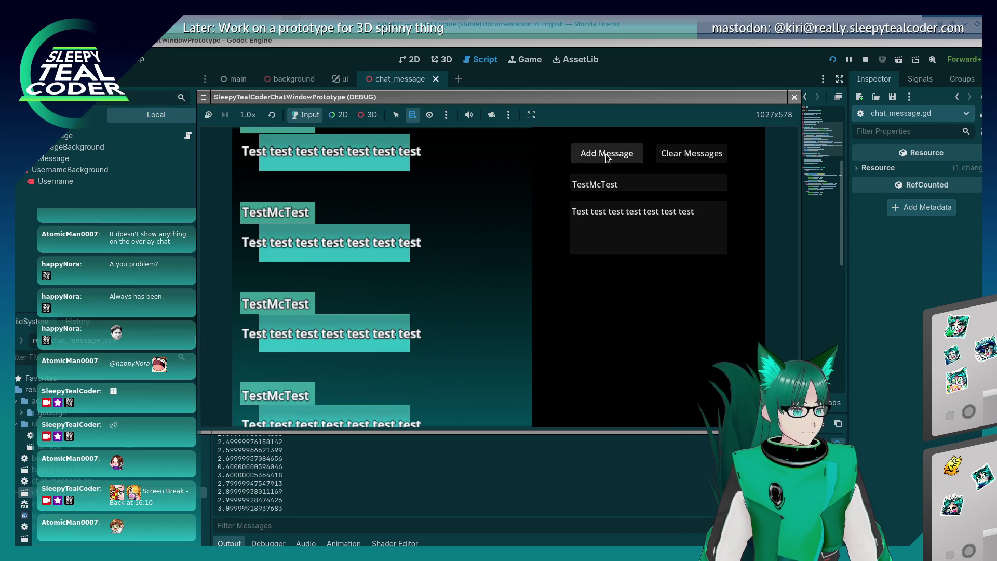
left_click(795, 98)
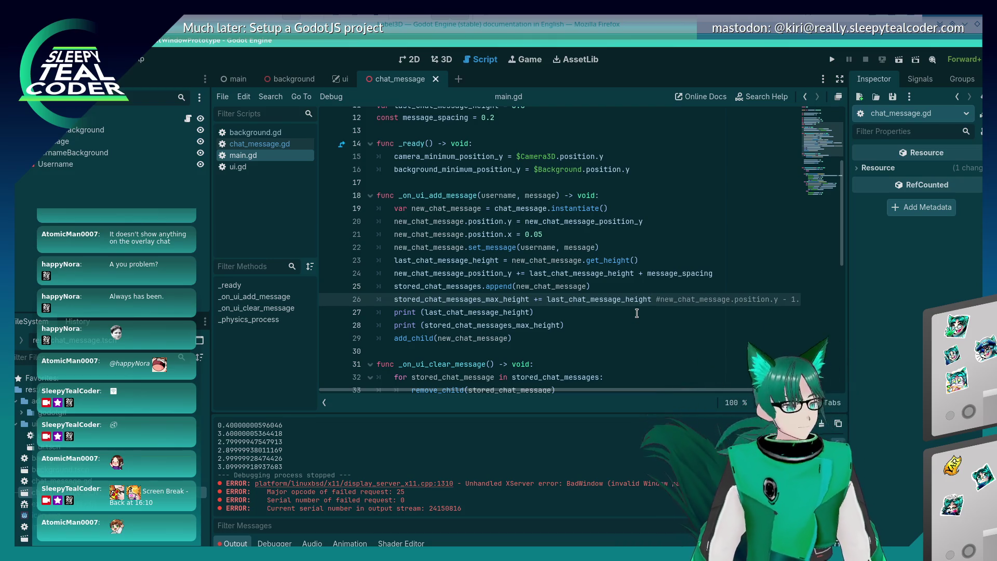
- Make line 26 assign new_chat_message_position_y to stored_chat_messages_max_height, save, and run
double_click(505, 279)
key("ctrl+c")
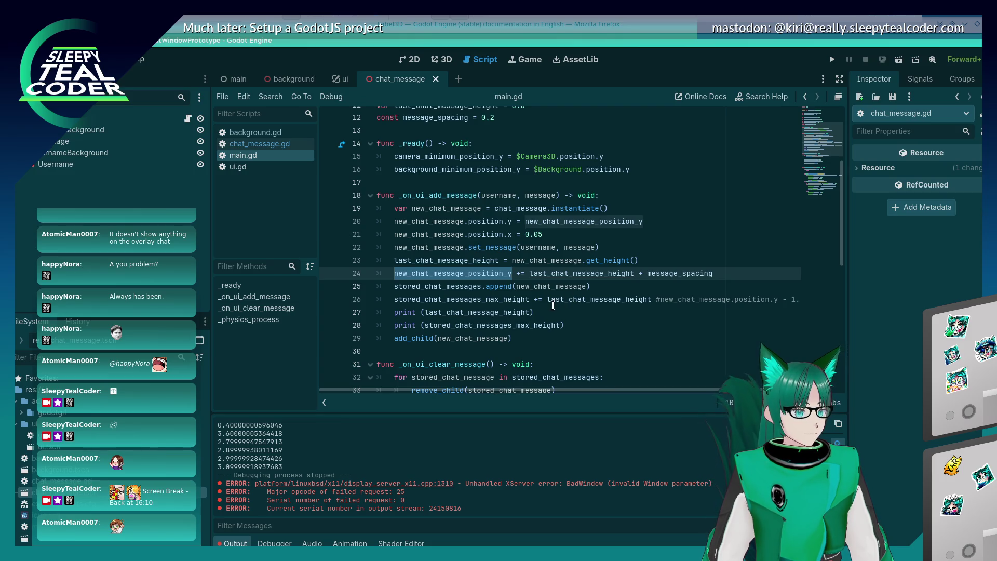
left_click_drag(548, 305, 642, 304)
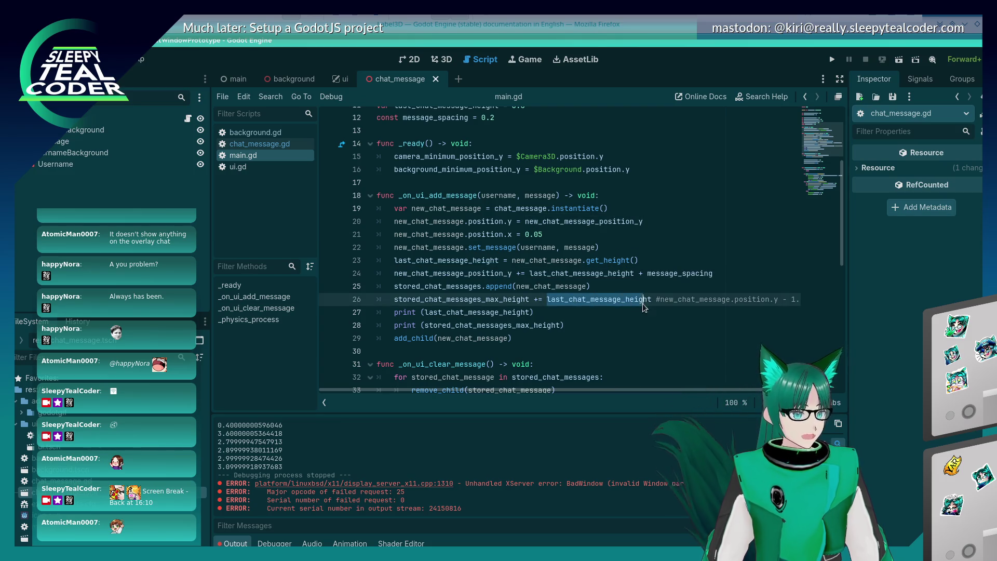
key("ctrl+v")
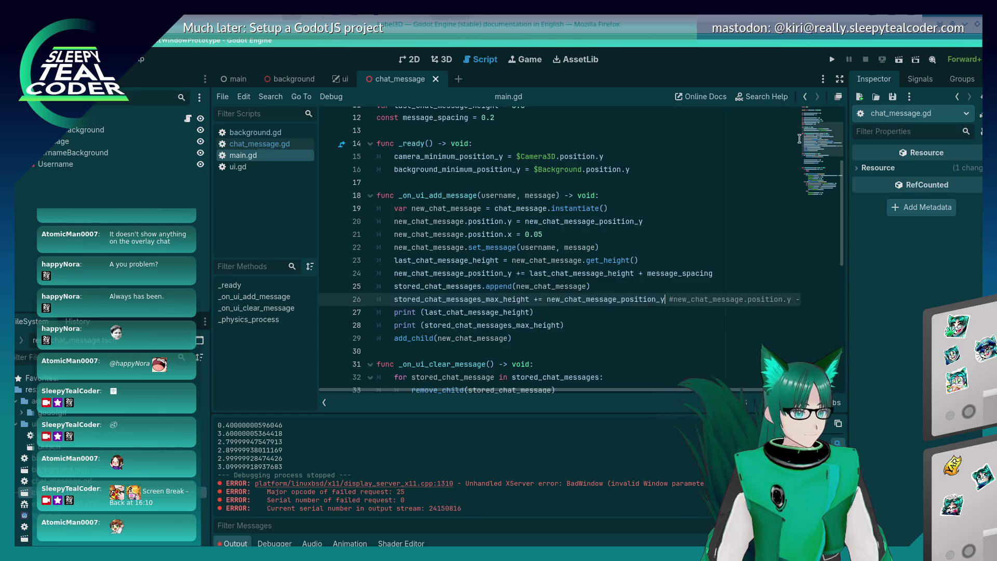
key("ctrl+z")
left_click(534, 299)
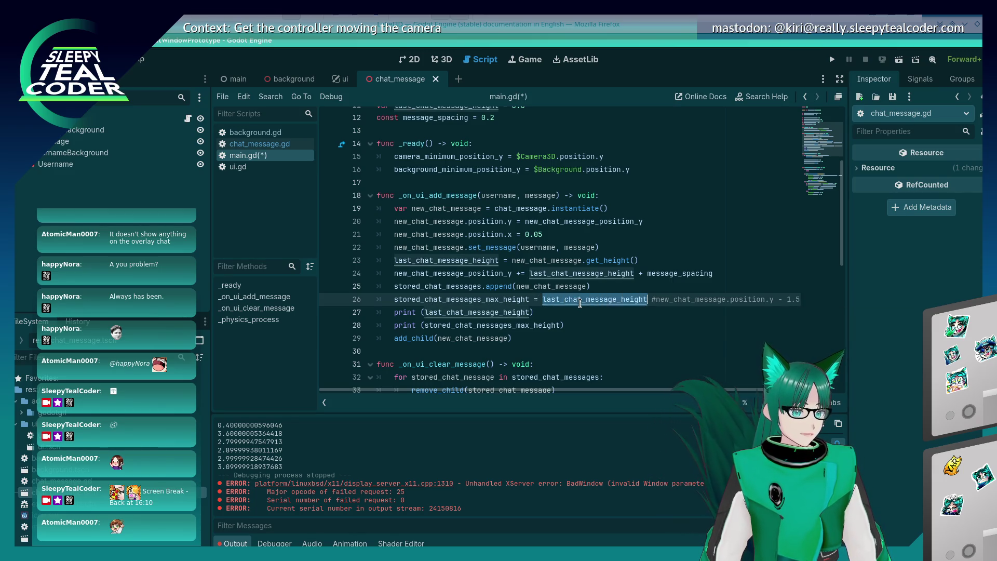
key("ctrl+v")
key("ctrl+s")
left_click(833, 60)
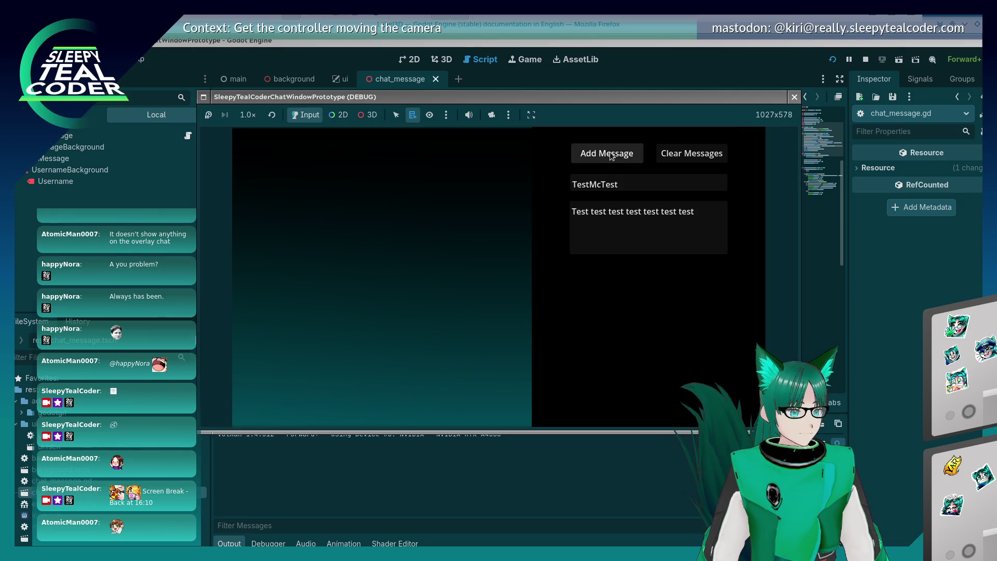
- Add three test chat messages in the game, then return to the script editor
left_click(610, 156)
left_click(611, 156)
left_click(610, 155)
left_click(610, 156)
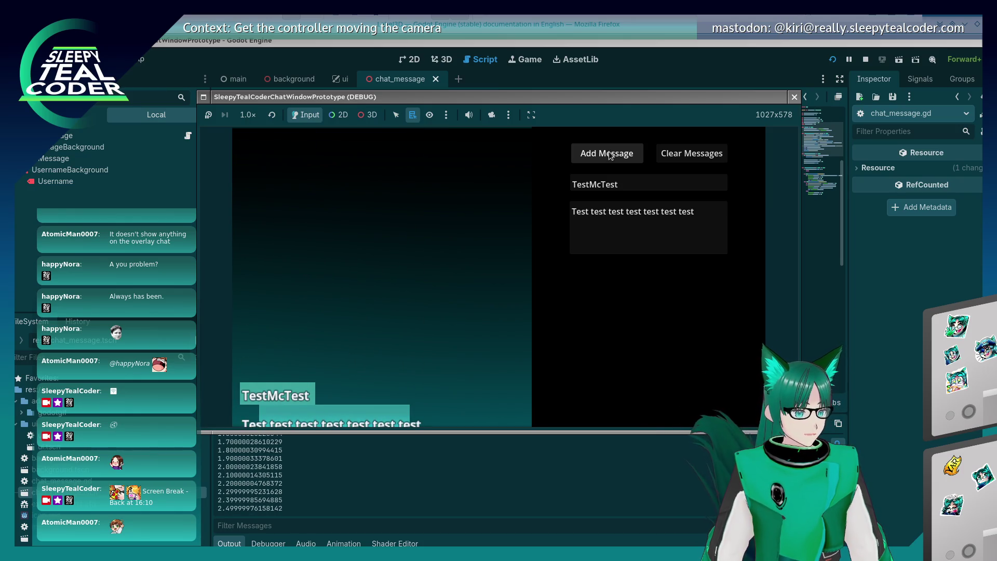
left_click(658, 51)
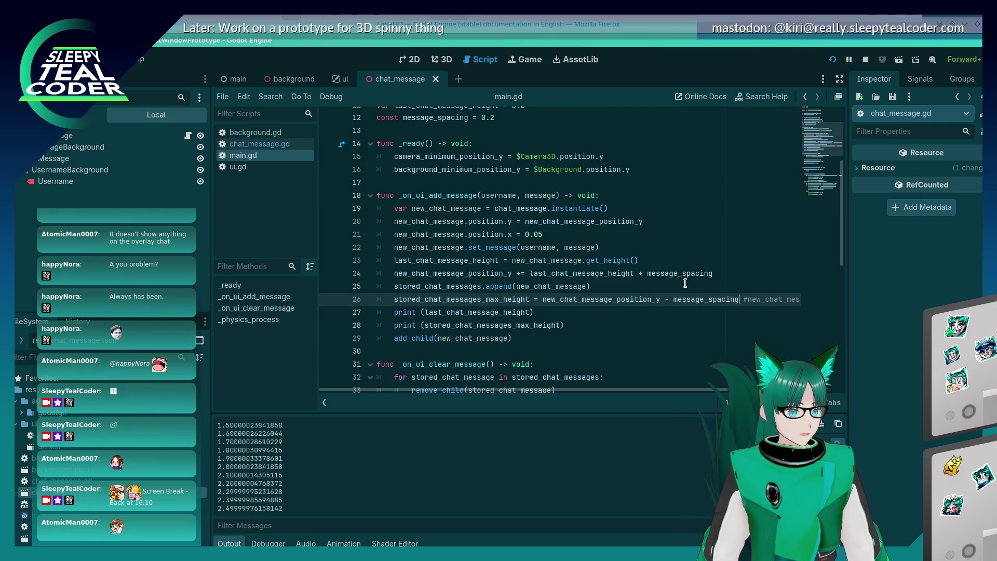
- Restart the game and stack eleven TestMcTest chat messages
left_click(833, 60)
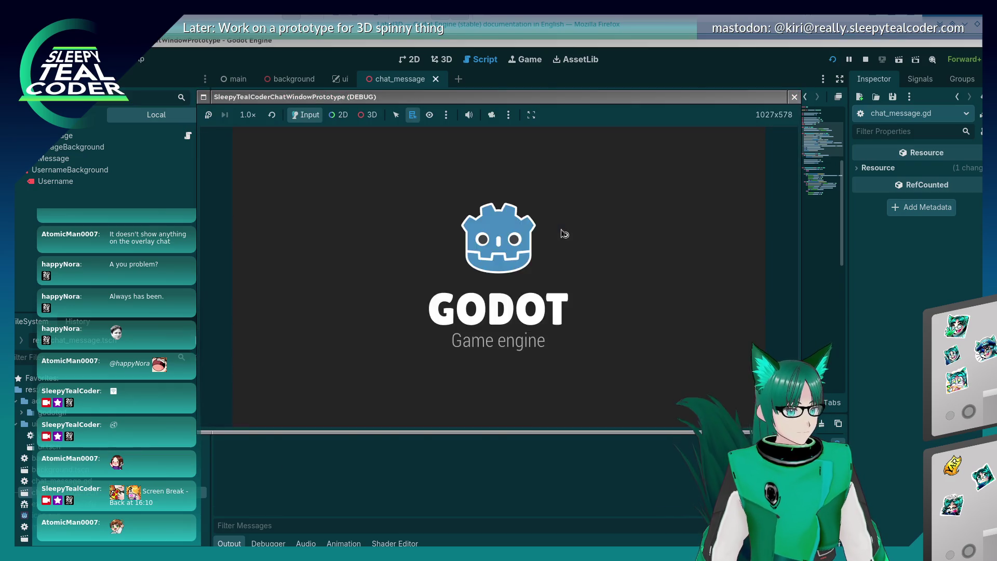
left_click(589, 155)
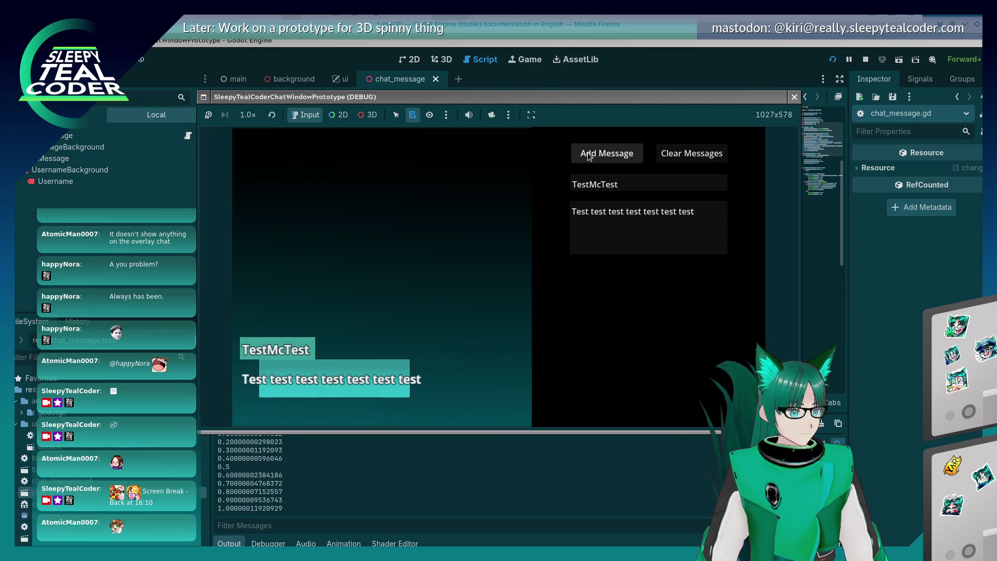
left_click(588, 155)
left_click(588, 155)
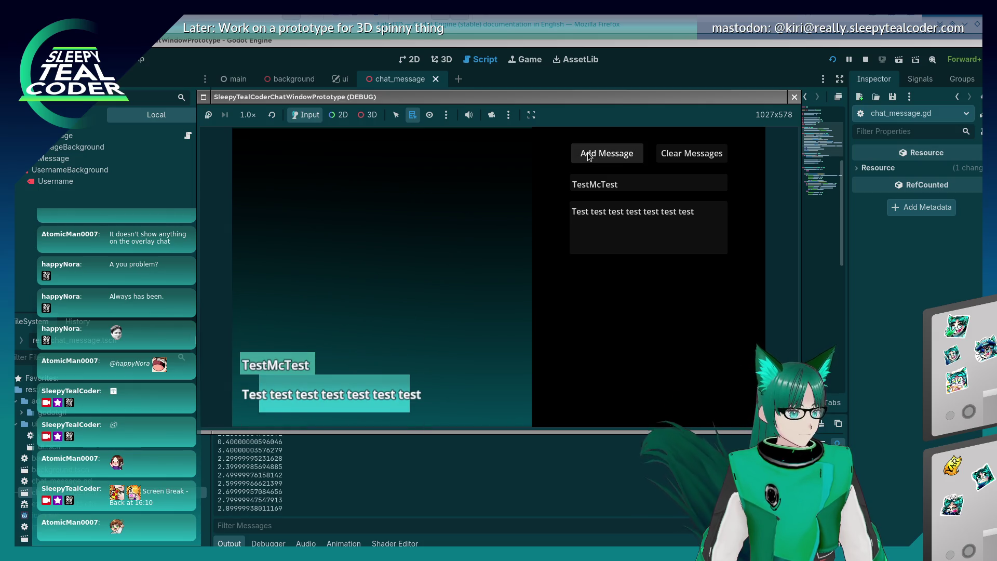
left_click(588, 155)
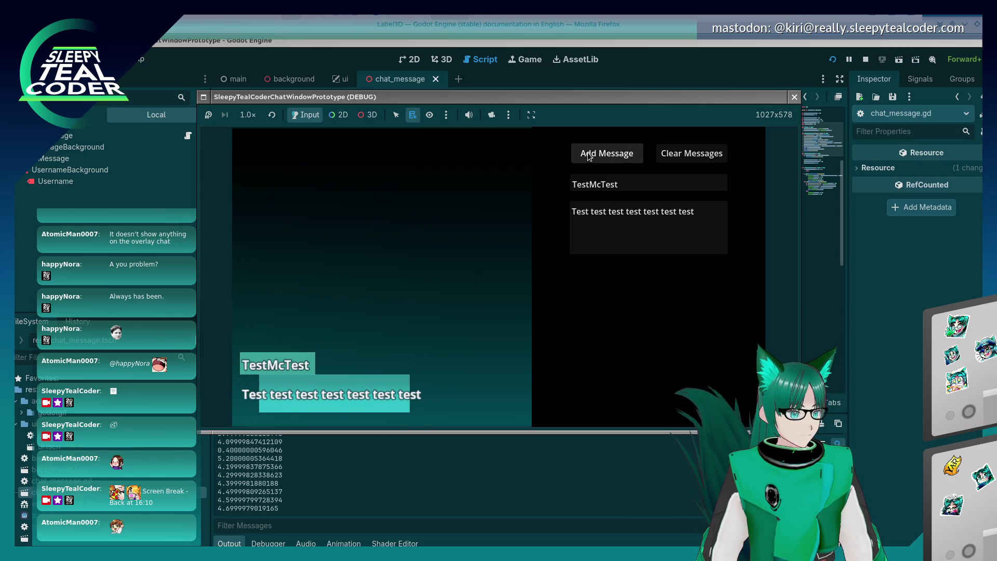
left_click(589, 155)
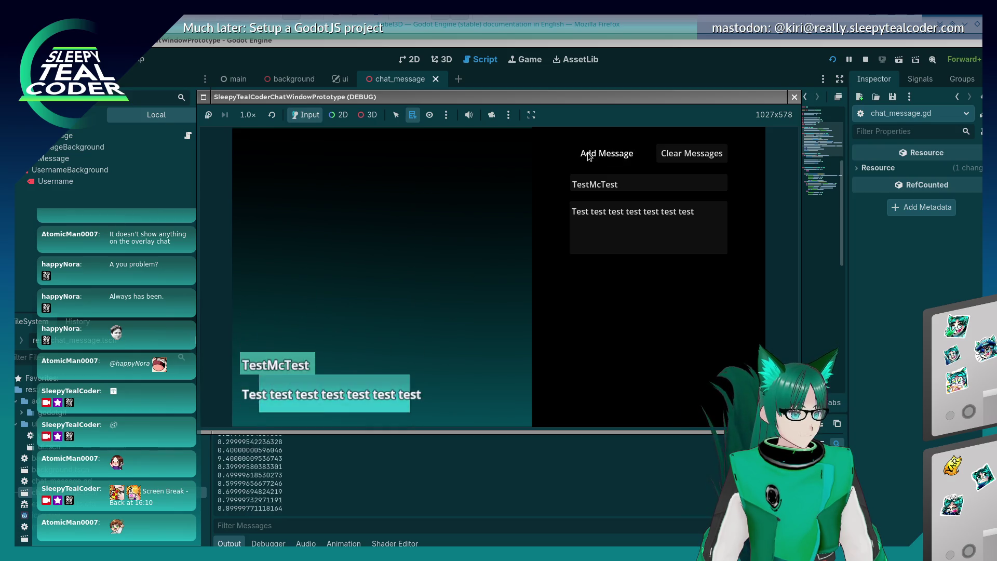
left_click(589, 155)
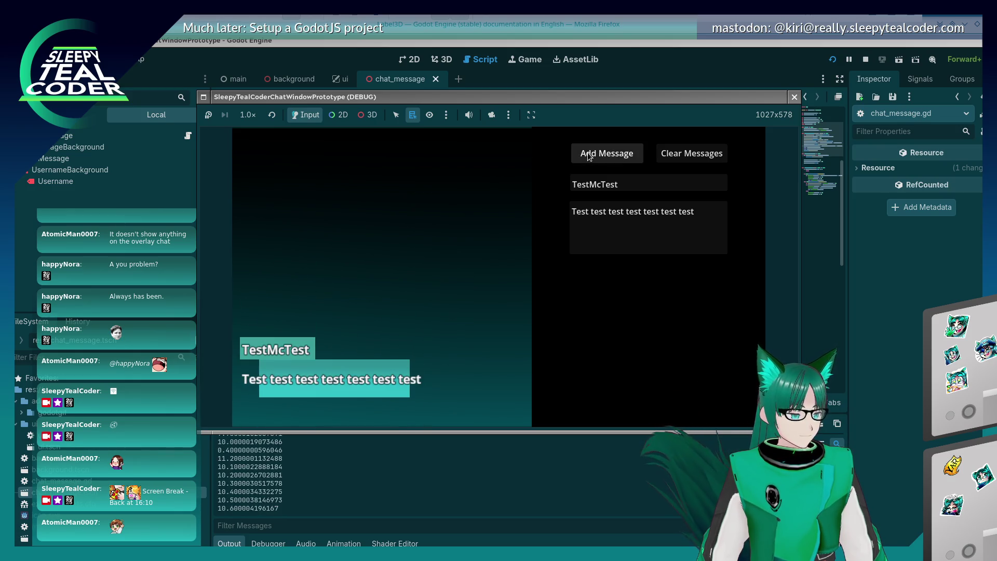
left_click(589, 156)
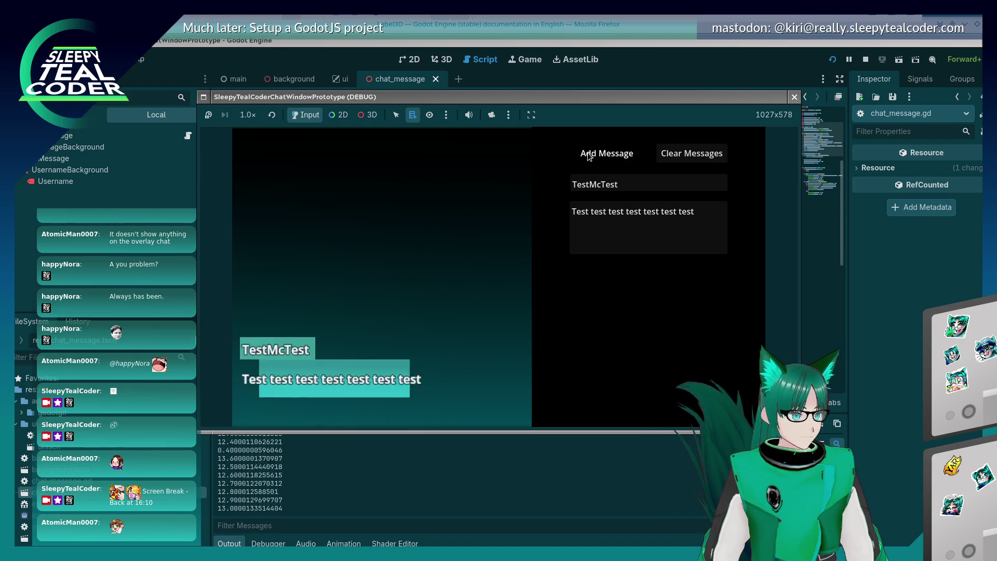
left_click(589, 155)
left_click(589, 155)
left_click(588, 155)
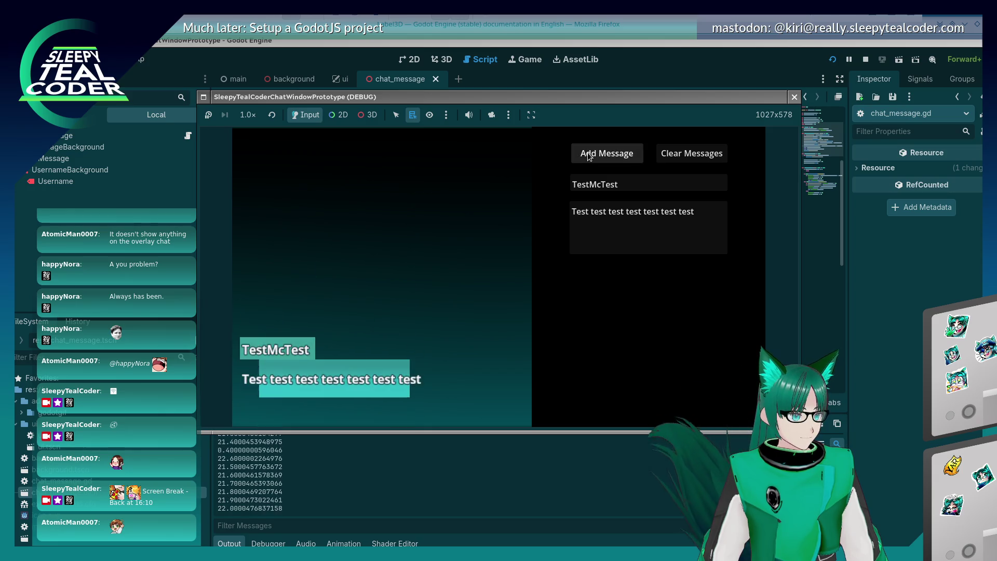
left_click(589, 156)
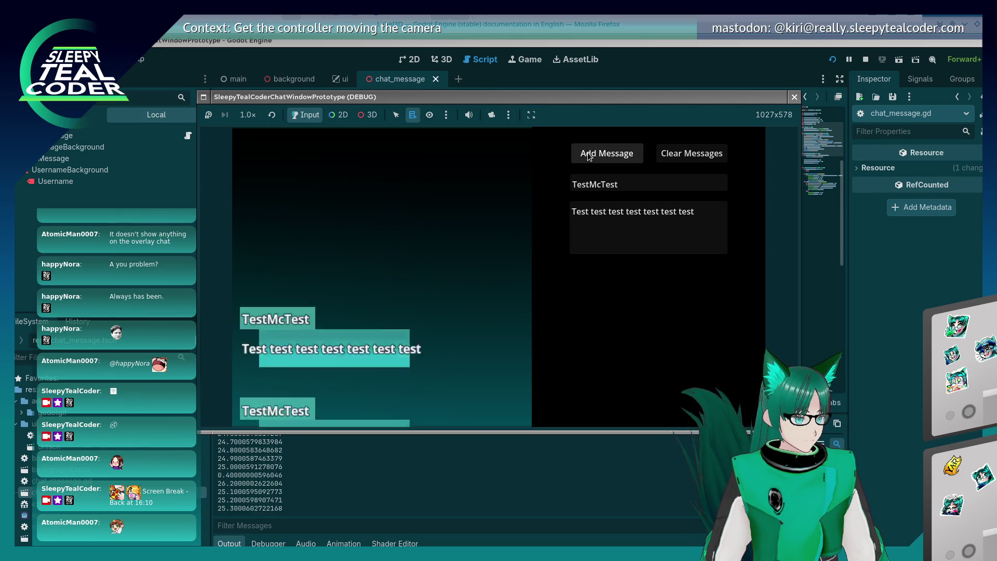
- Add fourteen more chat messages to test scrolling, then stop the game with F8
left_click(589, 157)
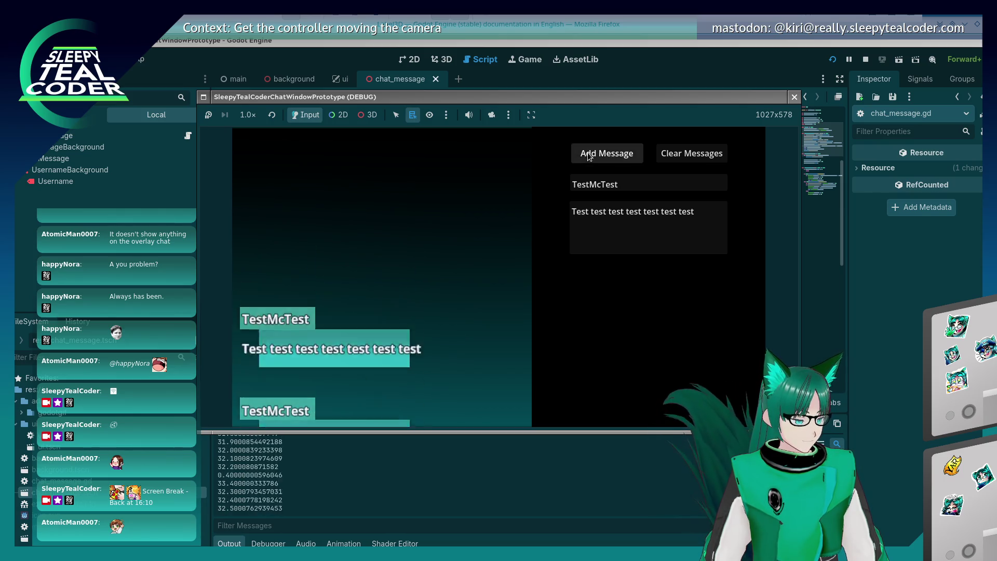
left_click(589, 157)
left_click(589, 157)
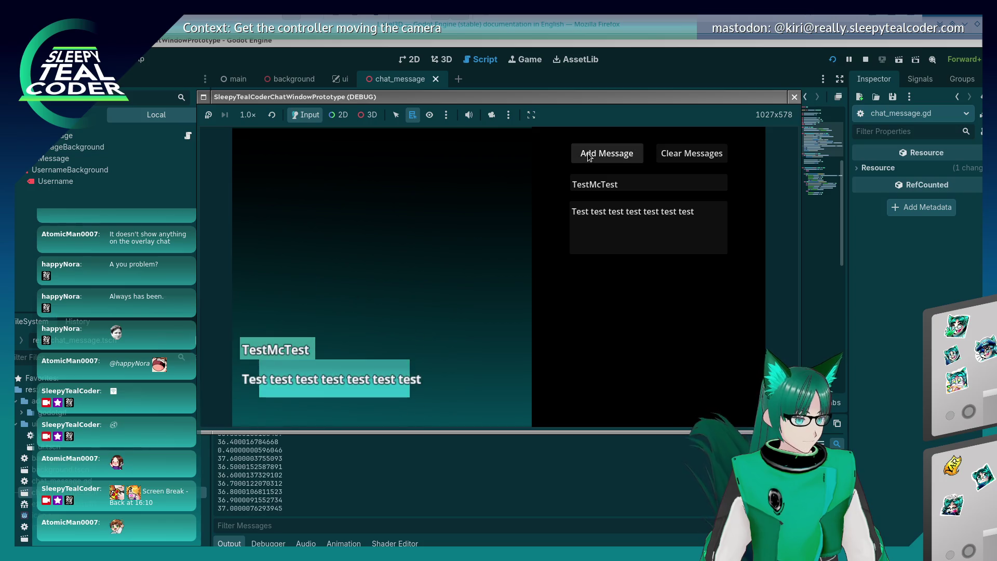
left_click(589, 157)
left_click(589, 157)
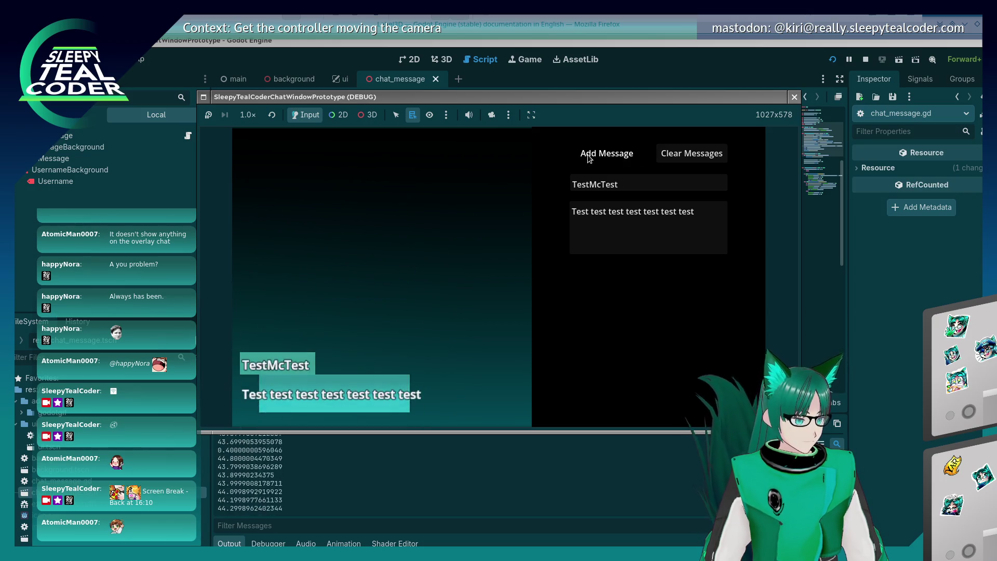
left_click(589, 157)
left_click(589, 157)
left_click(589, 157)
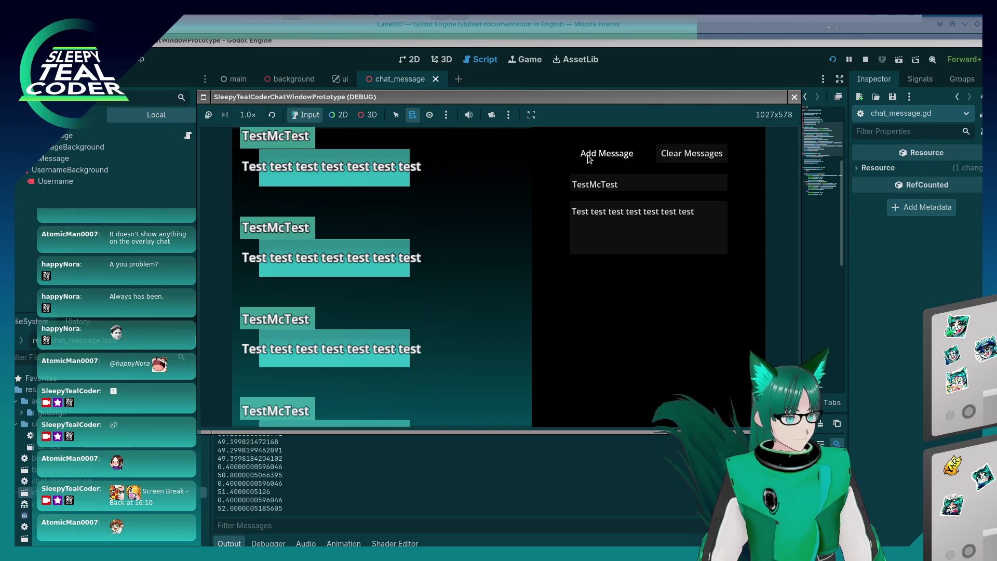
left_click(589, 156)
left_click(589, 157)
left_click(589, 156)
left_click(589, 157)
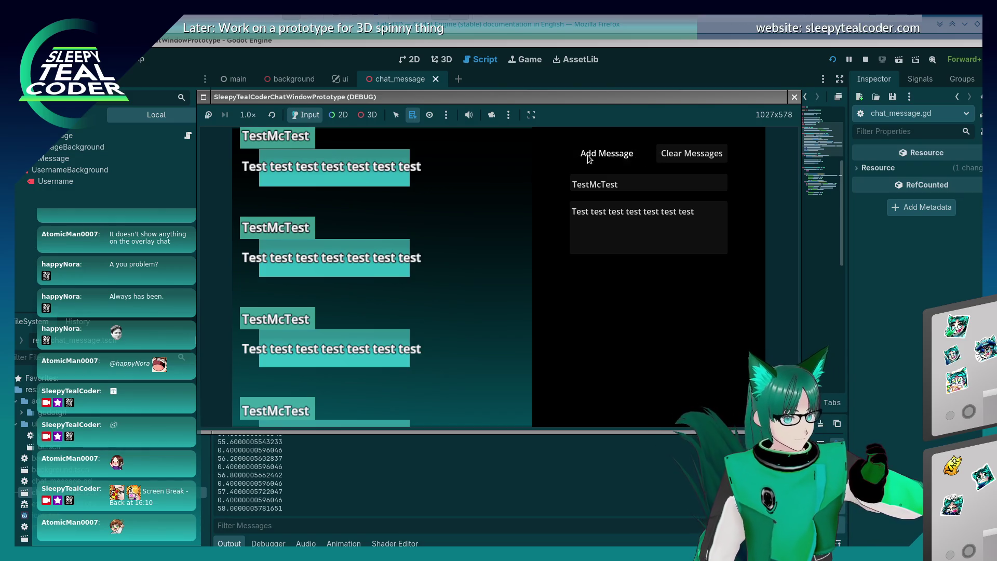
left_click(589, 157)
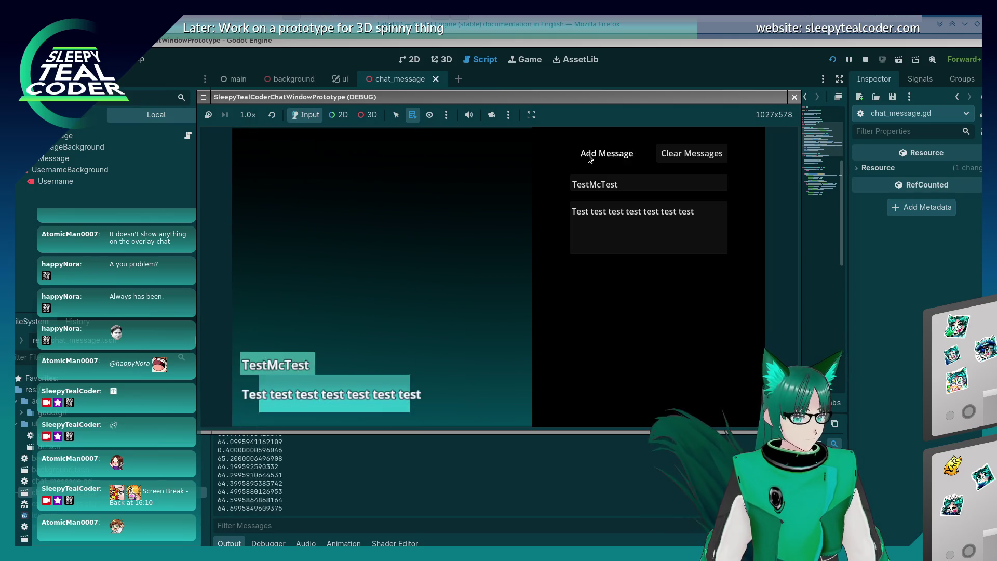
left_click(589, 157)
key("F8")
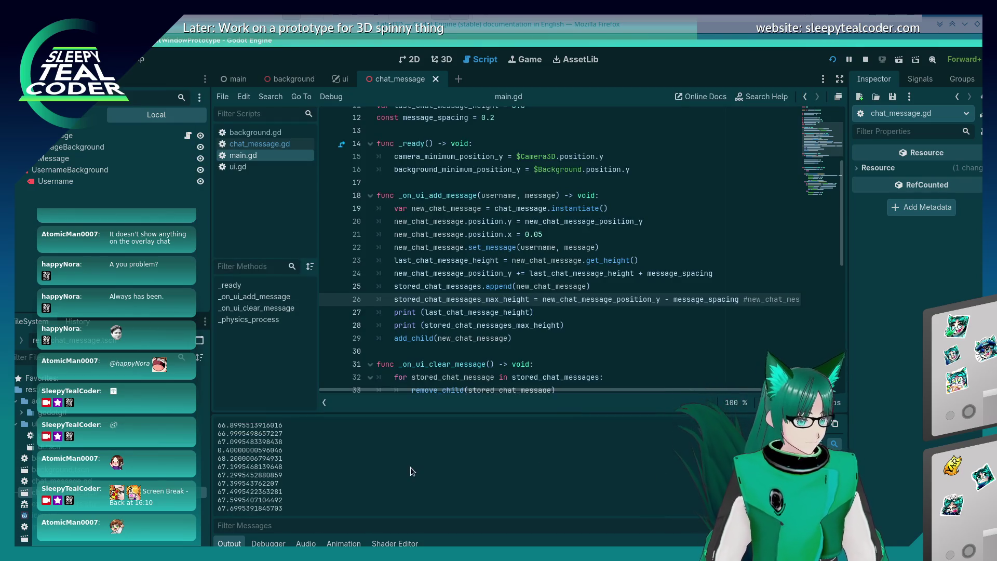
- Show the Debugger's Video RAM tab and scroll through the texture memory list
left_click(271, 543)
left_click(537, 414)
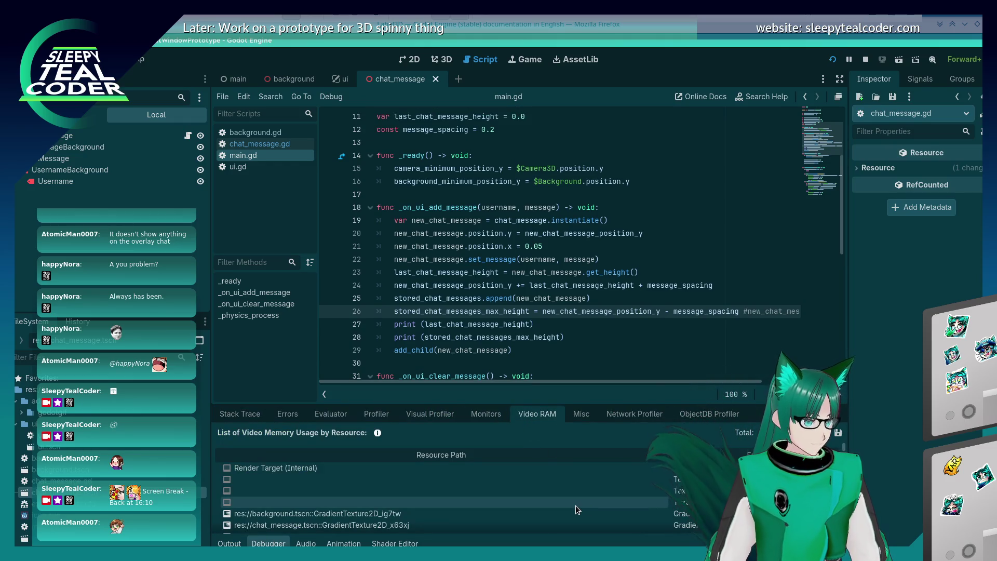
scroll(575, 506, "down", 1)
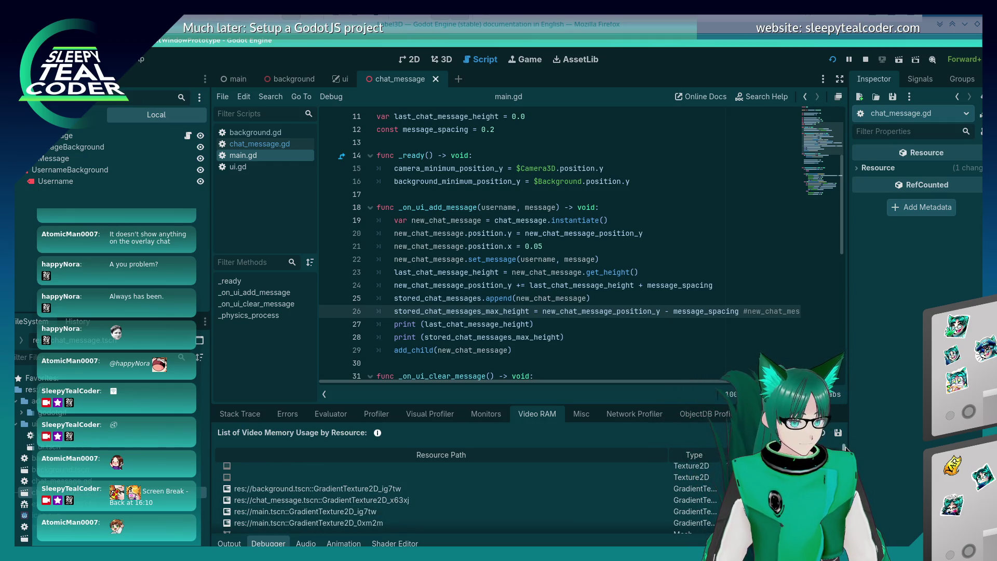
scroll(575, 506, "down", 2)
scroll(576, 506, "down", 1)
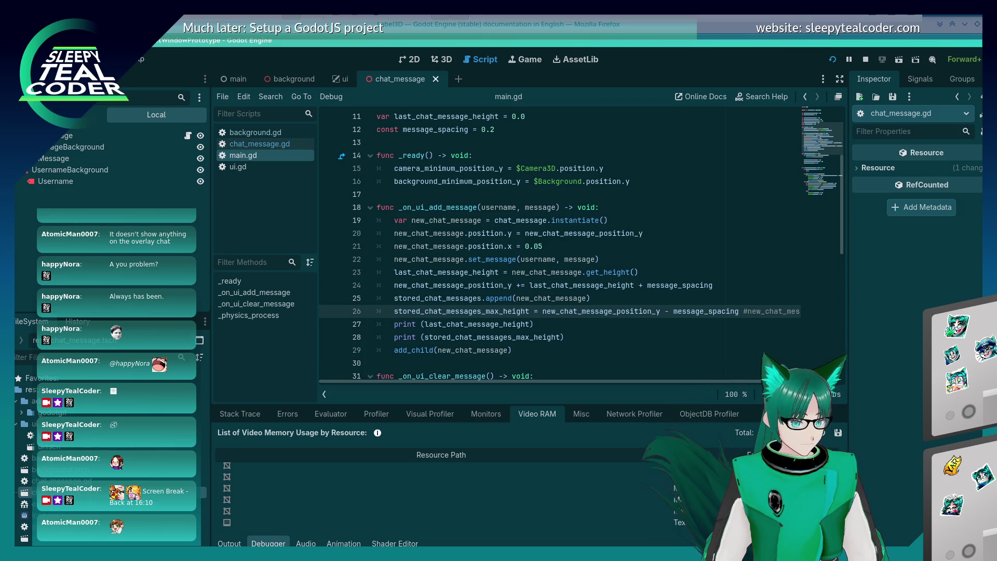
scroll(575, 506, "up", 1)
scroll(576, 506, "up", 3)
scroll(576, 506, "down", 3)
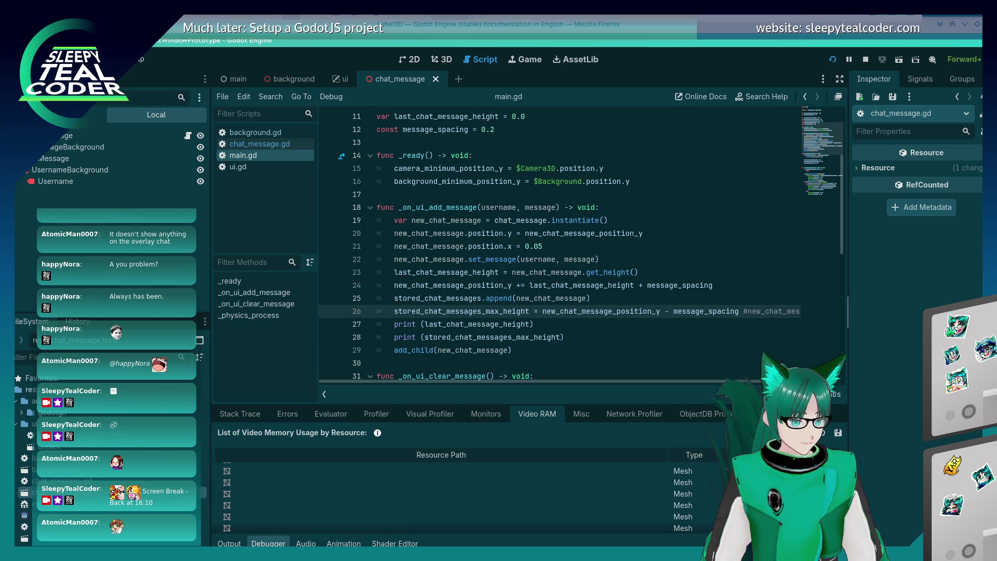
scroll(672, 495, "up", 3)
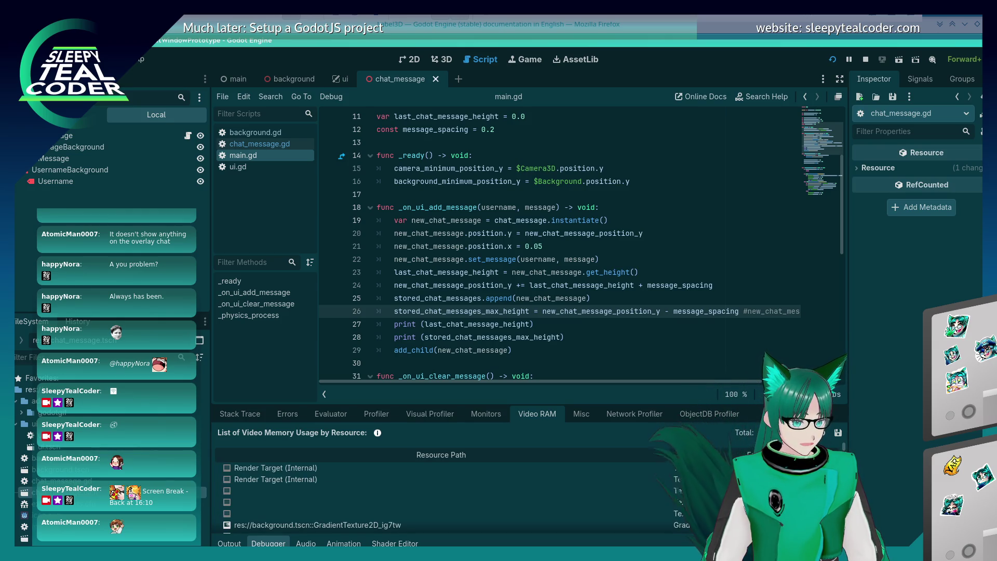
scroll(667, 490, "down", 3)
scroll(668, 490, "up", 3)
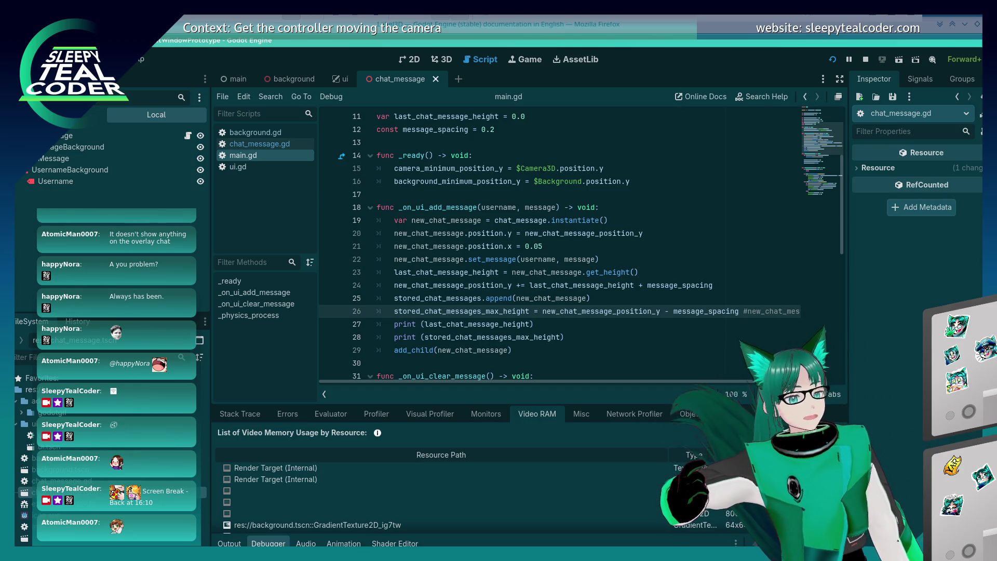
key("alt+Tab")
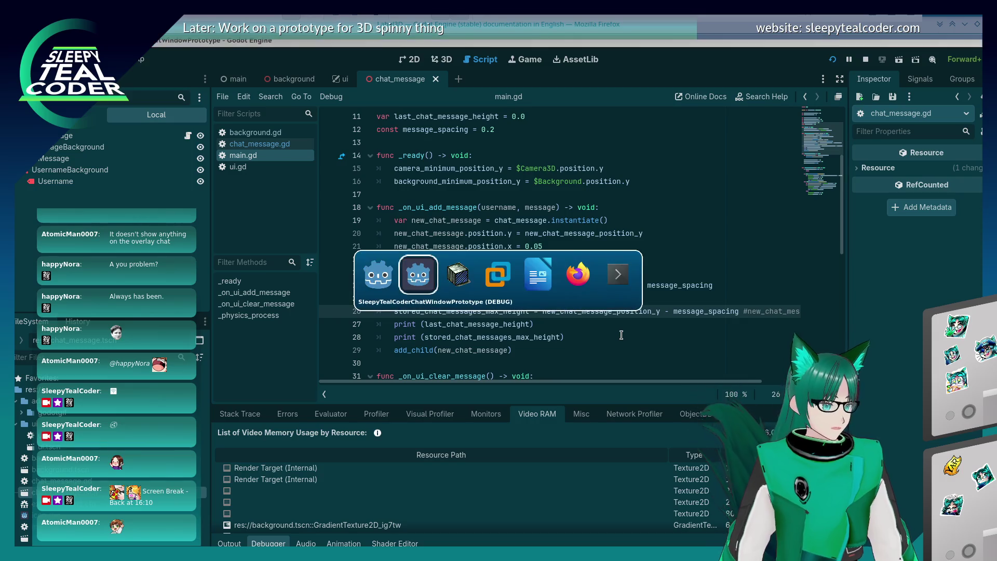
- Add about eleven more TestMcTest messages in the running game, then stop it with F8
left_click(596, 148)
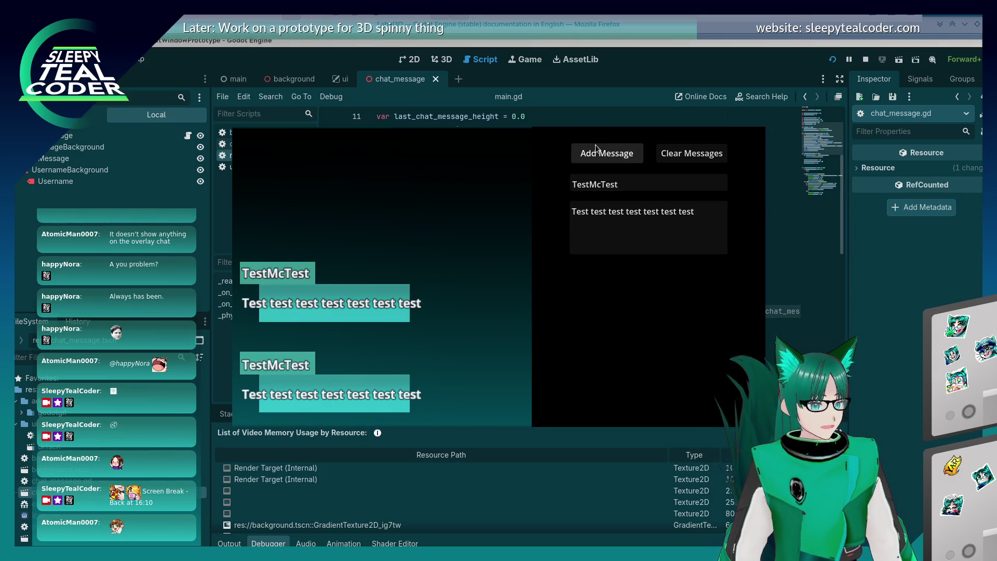
double_click(596, 147)
left_click(595, 148)
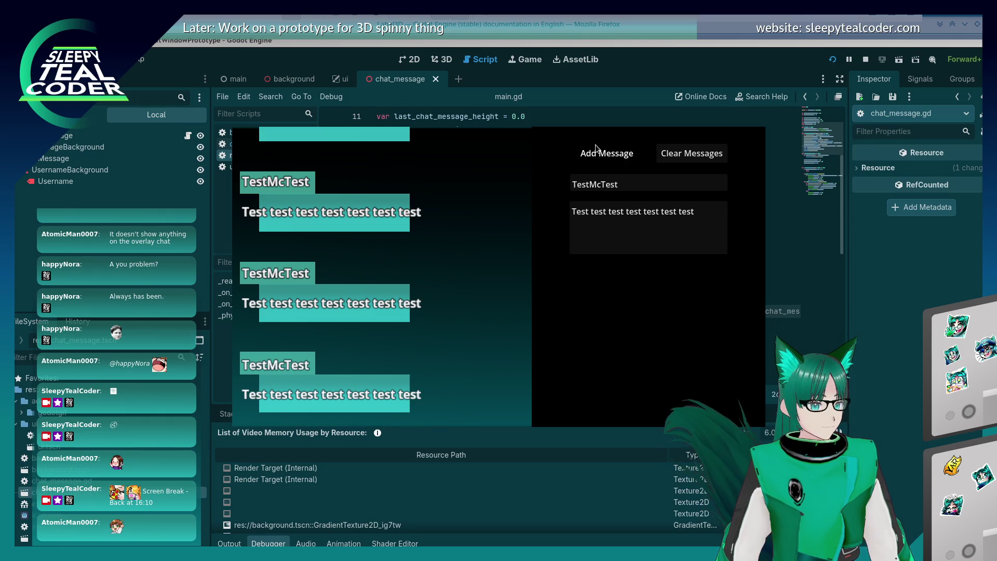
left_click(596, 147)
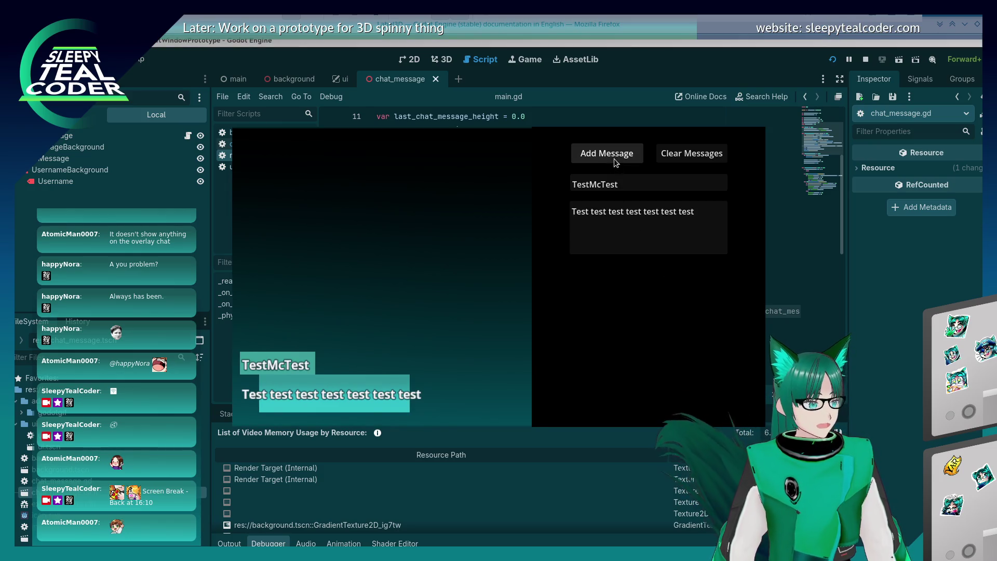
left_click(614, 157)
left_click(614, 160)
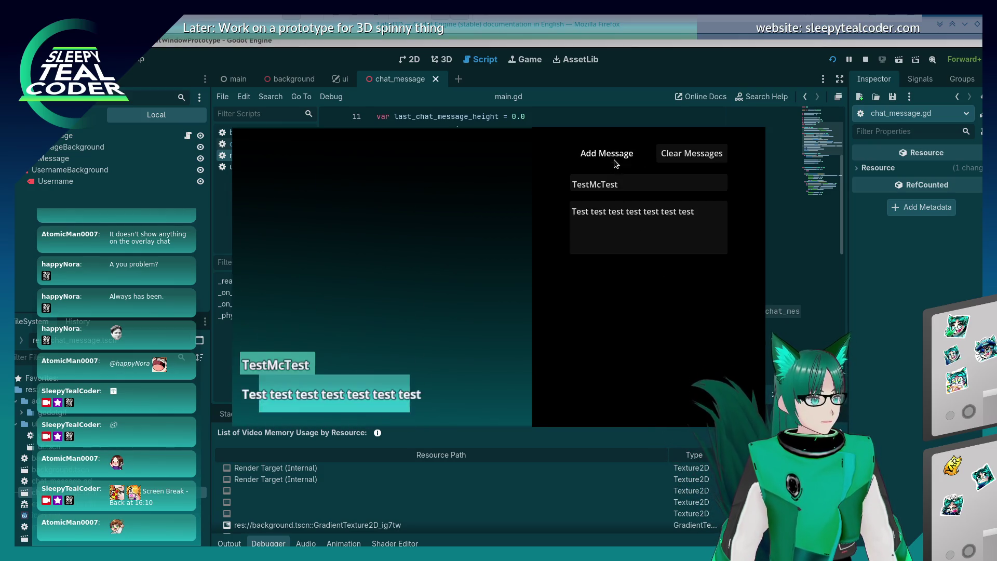
left_click(614, 160)
left_click(614, 160)
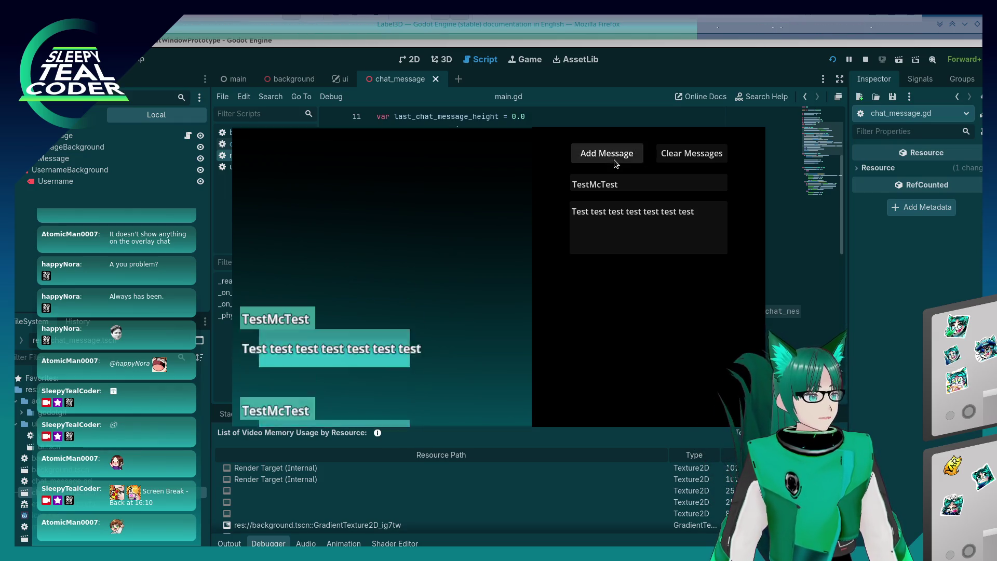
left_click(614, 160)
left_click(613, 159)
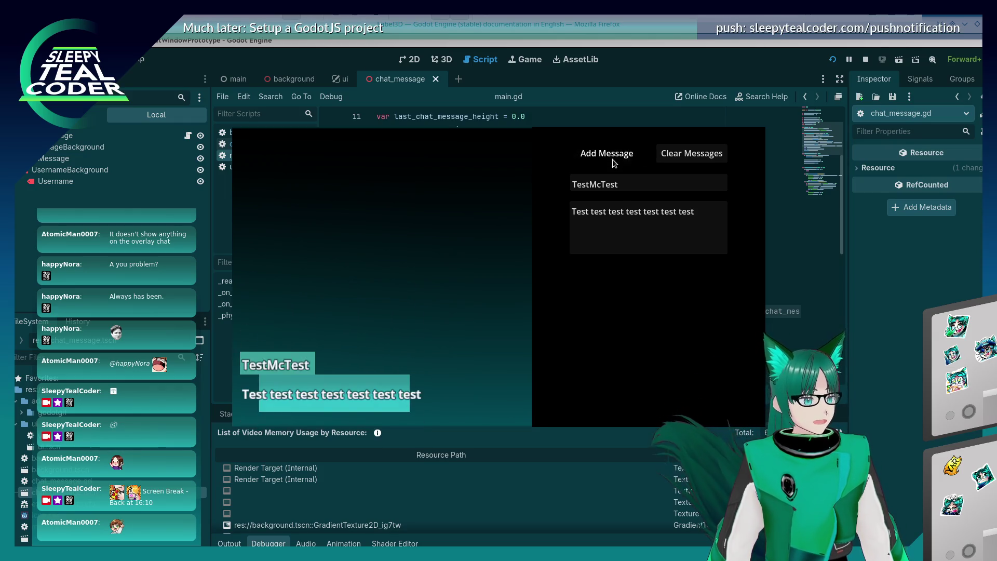
key("F8")
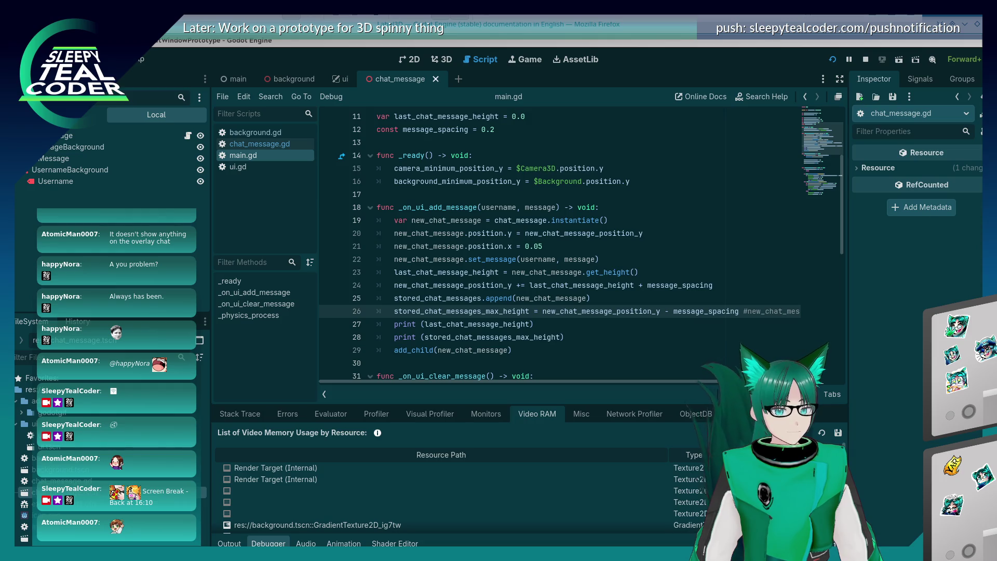
left_click(590, 287)
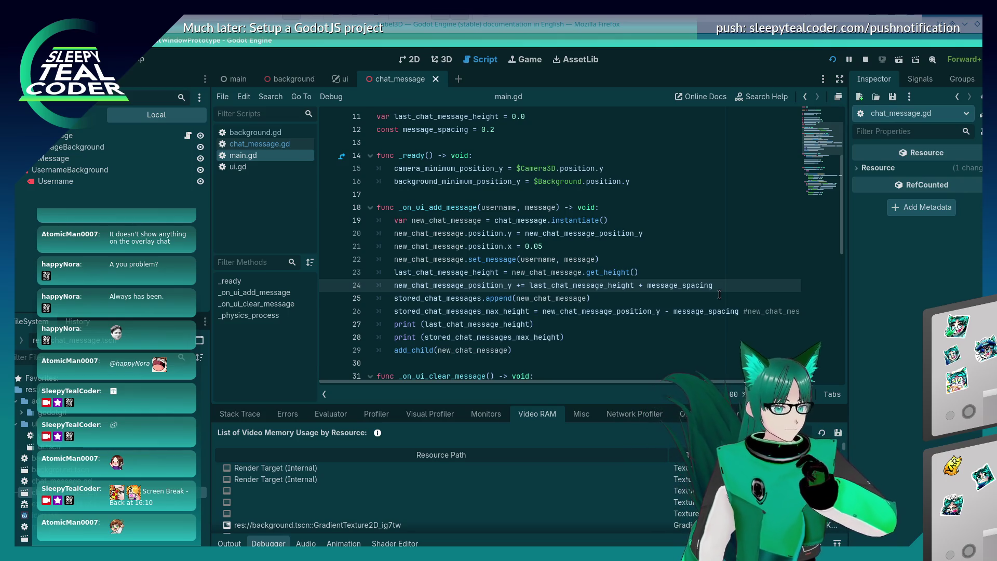
- Delete '- message_spacing' from line 26, leaving plain new_chat_message_position_y, and save
left_click(657, 311)
left_click_drag(738, 311, 661, 311)
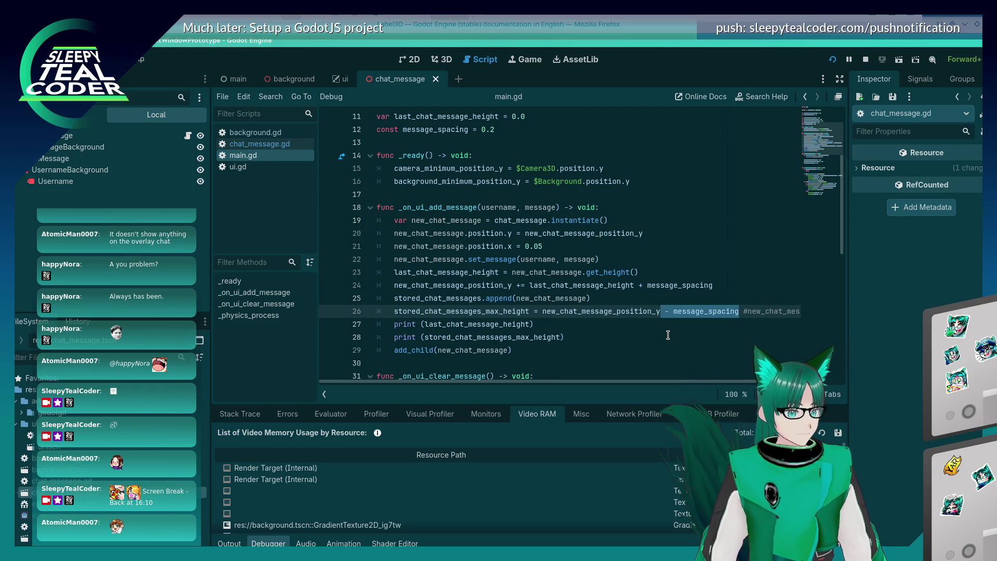
key("Delete")
key("ctrl+s")
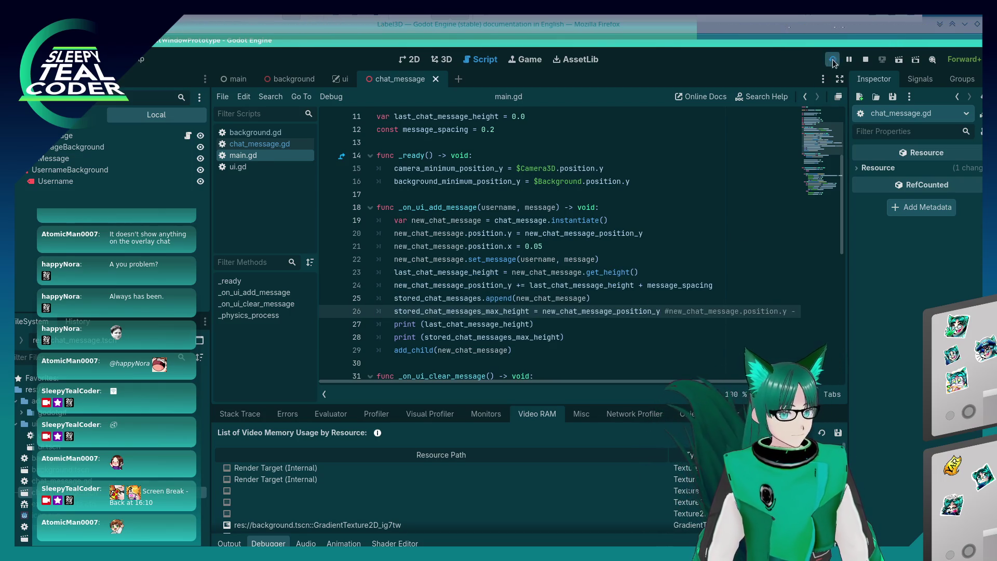
- Run the project, add four chat messages, and bring main.gd back in front
left_click(833, 60)
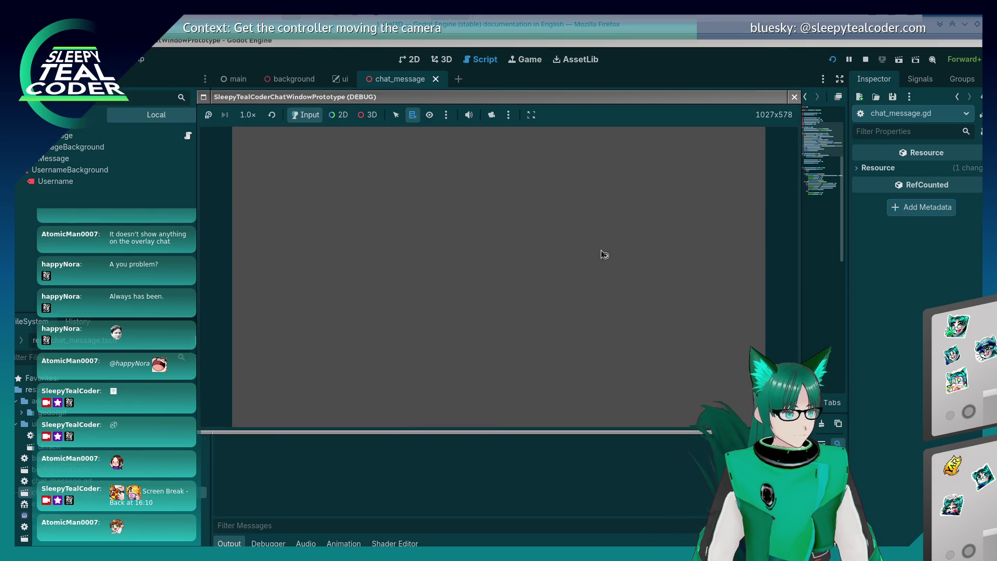
left_click(602, 156)
left_click(603, 156)
left_click(603, 156)
left_click(603, 156)
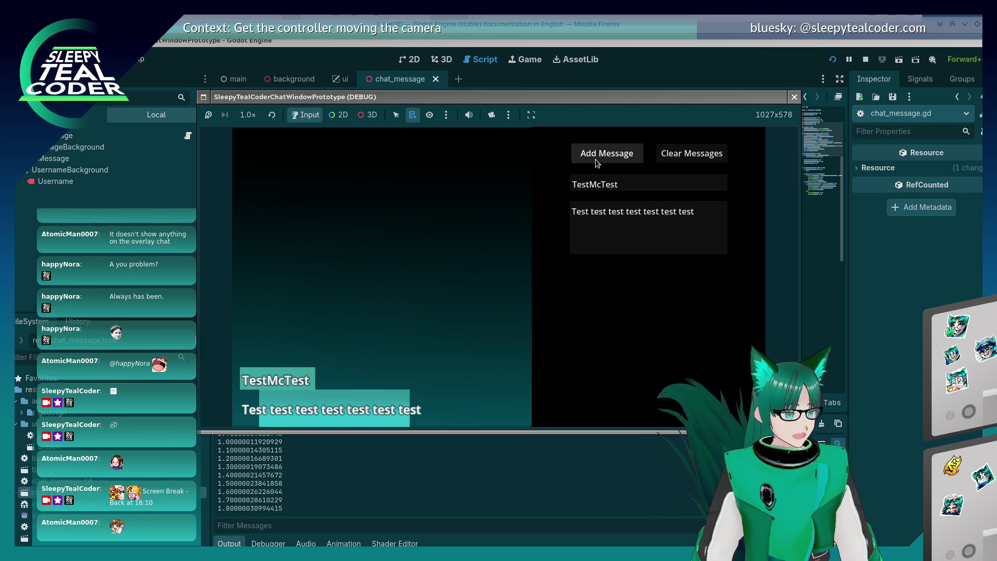
left_click(597, 164)
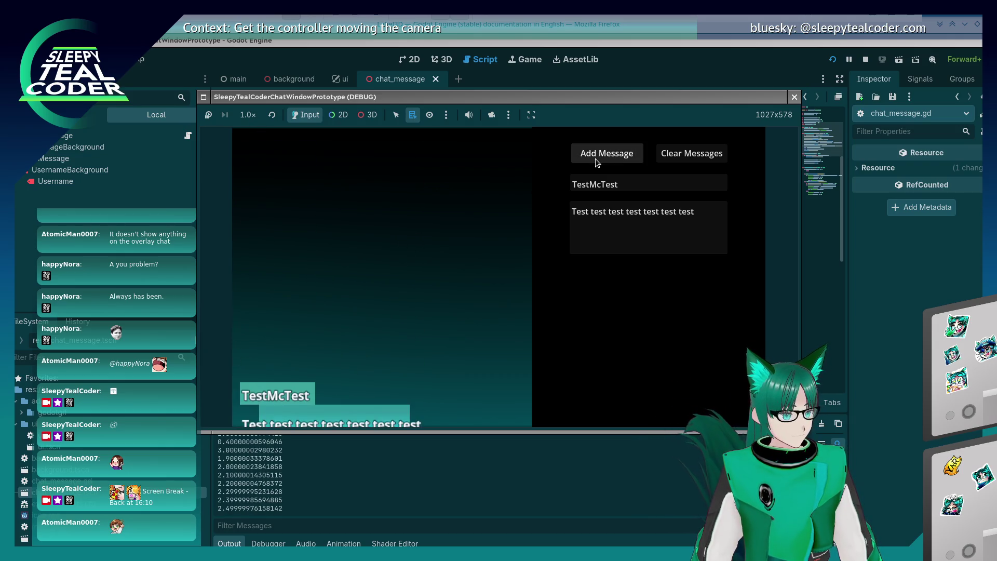
left_click(596, 163)
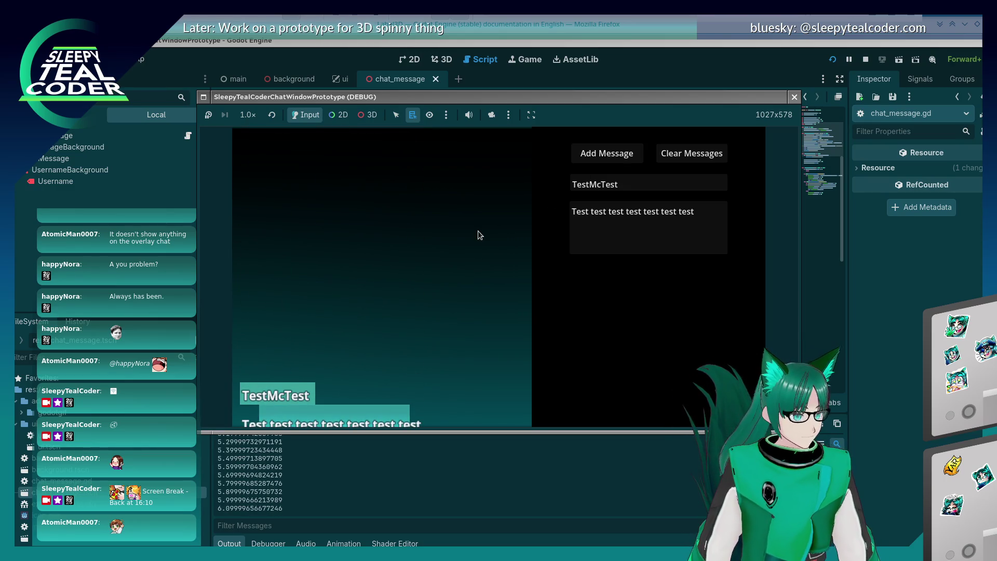
left_click(716, 56)
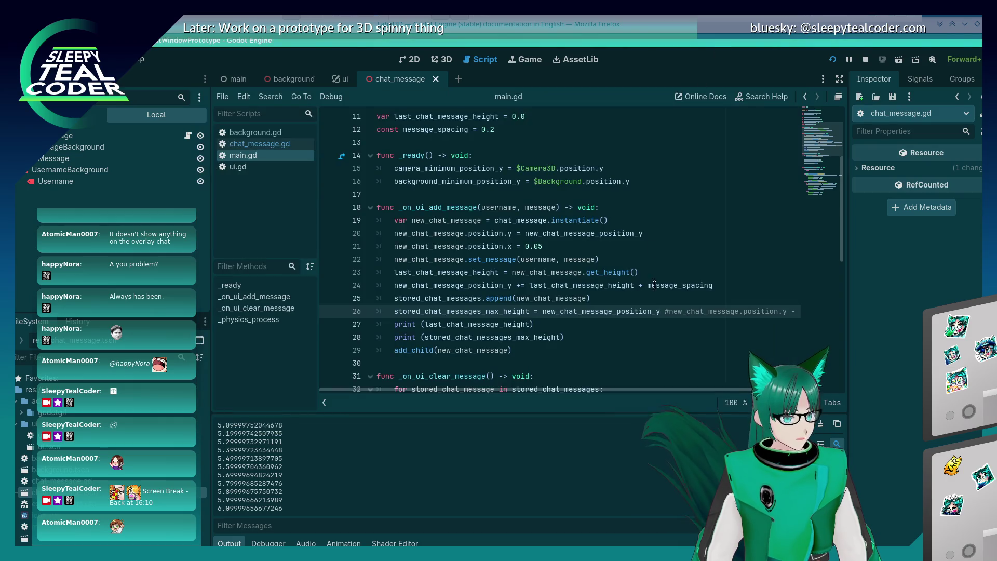
- Append '+ message_spacing' to line 26, run with F5, add three messages, then stop
type("+ message_spacing")
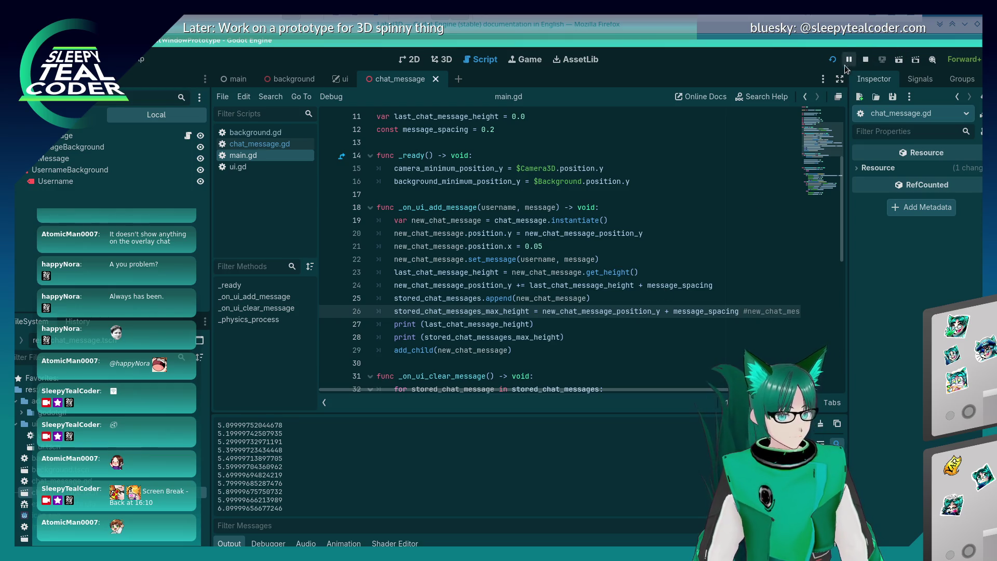
key("F5")
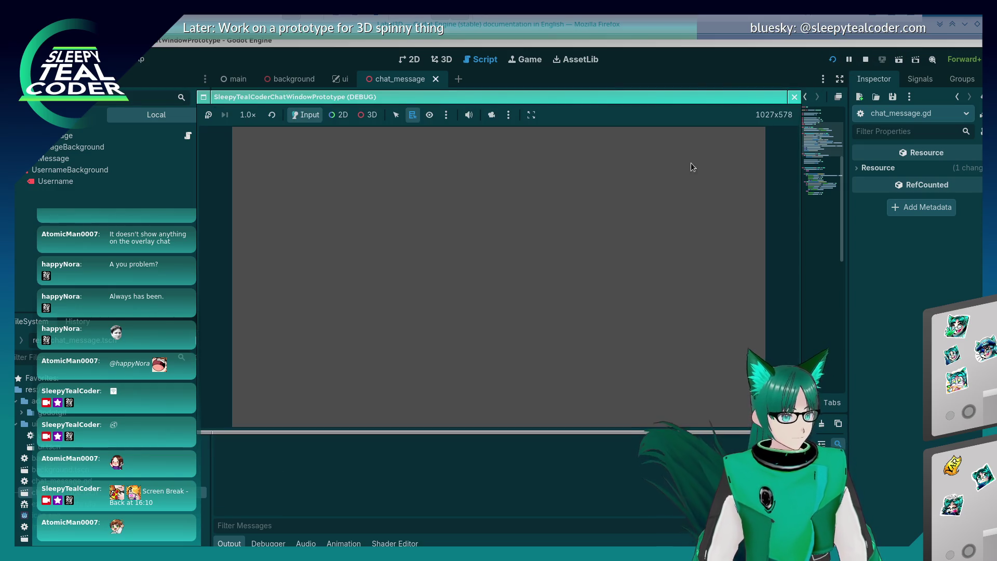
left_click(625, 157)
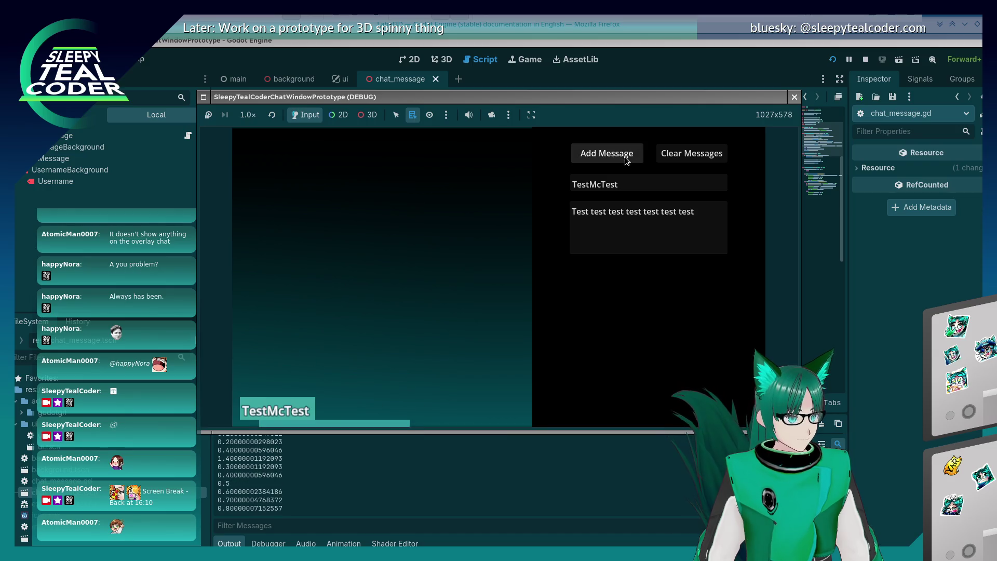
left_click(625, 157)
left_click(625, 157)
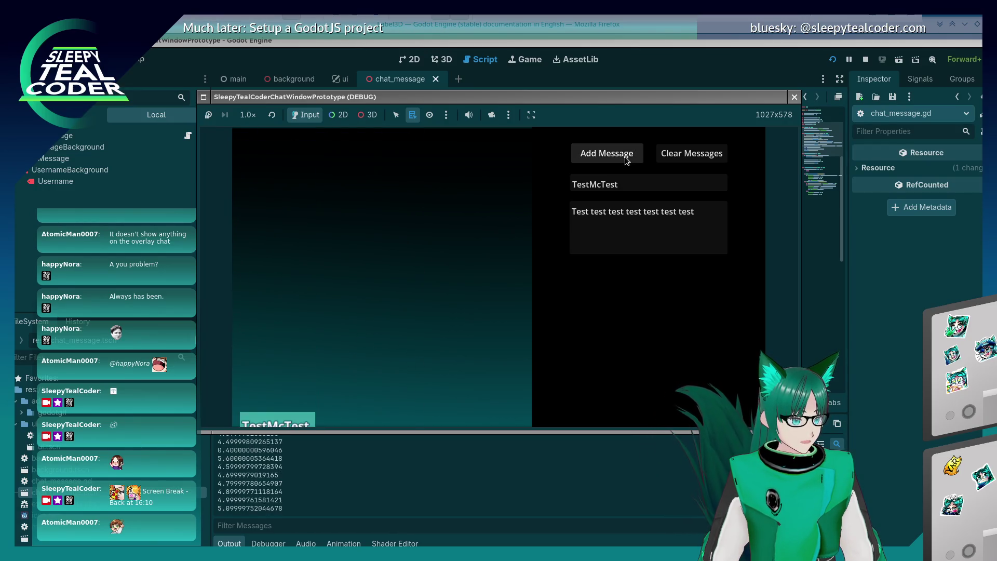
left_click(794, 98)
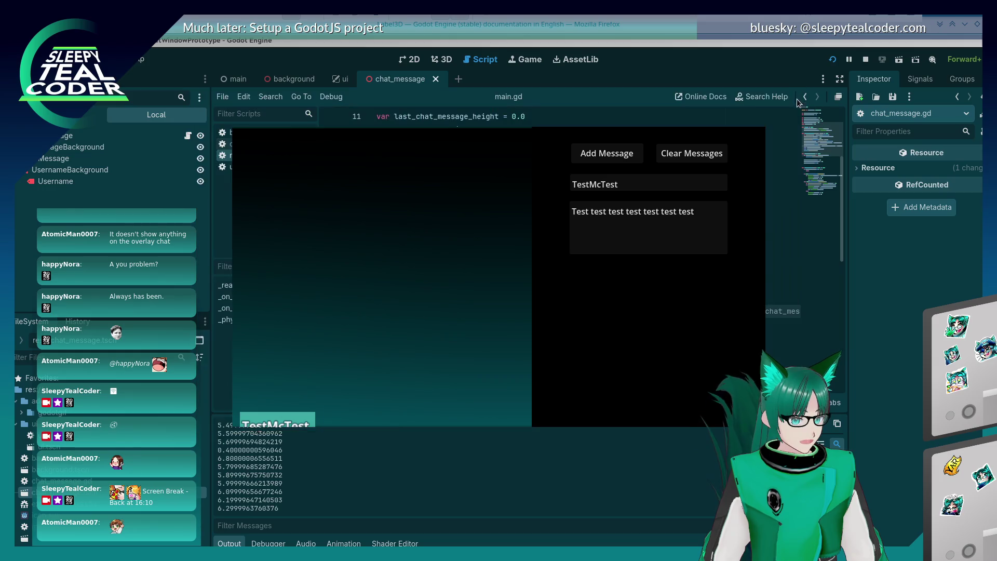
- On line 26, replace the old term with last_chat_message_height and change = to +=
double_click(621, 284)
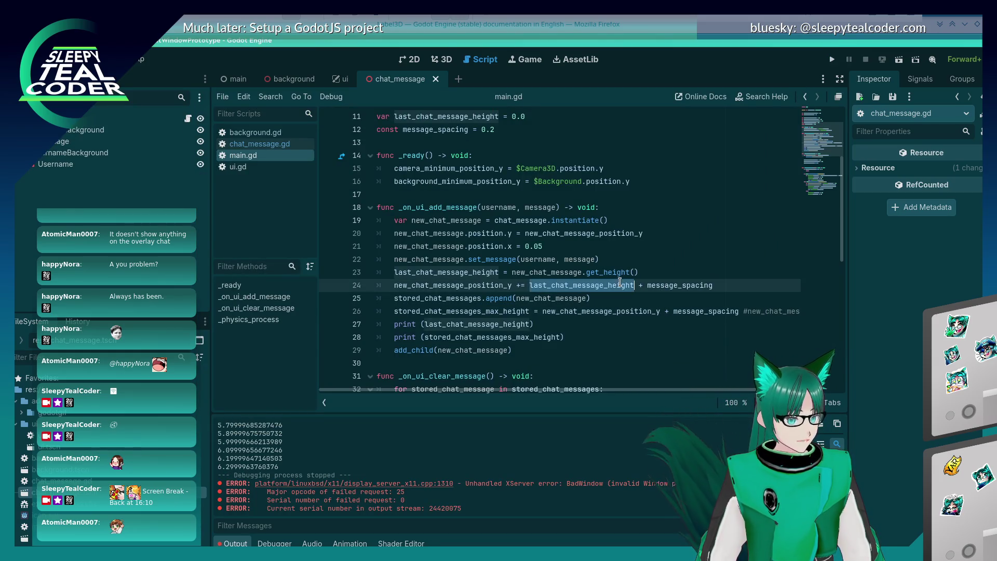
key("ctrl+c")
left_click_drag(542, 311, 660, 311)
key("ctrl+v")
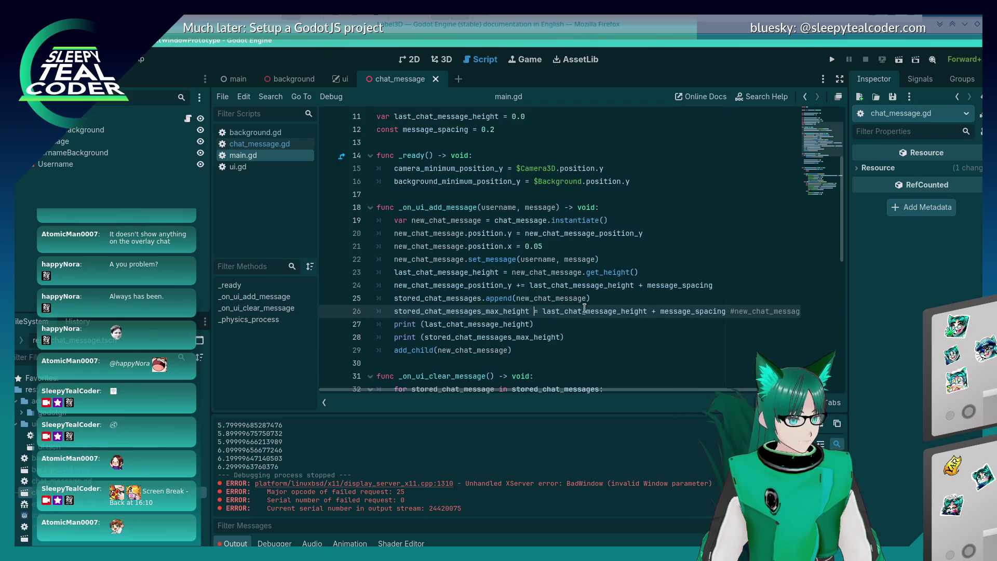
type("+")
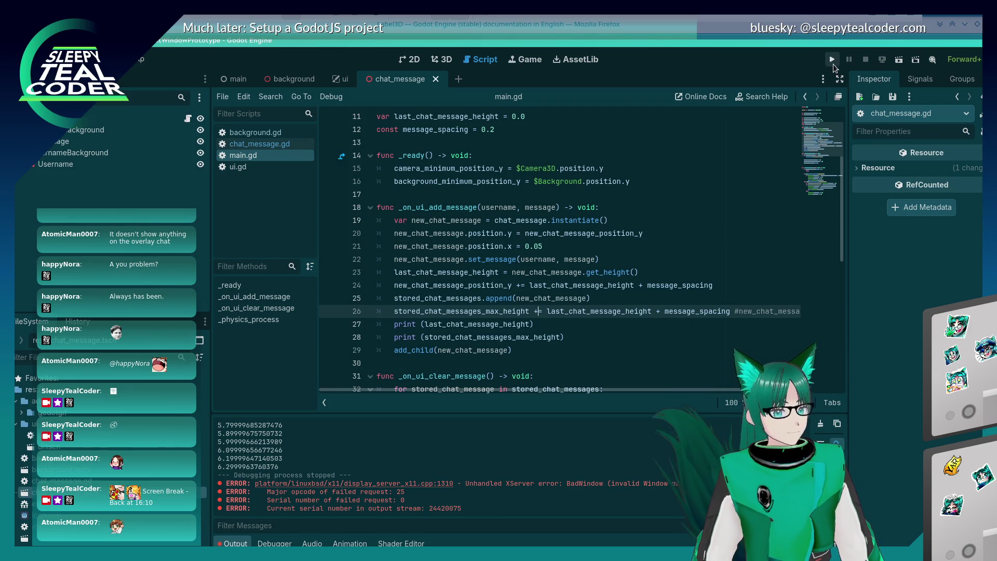
- Run the project, add four chat messages, clear them, add five more and clear again
left_click(834, 64)
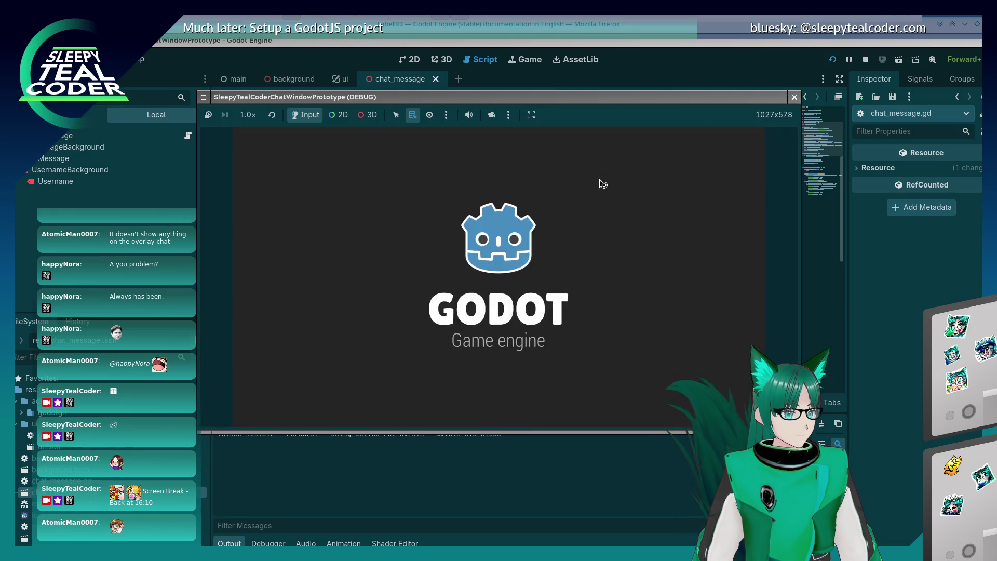
left_click(607, 154)
left_click(608, 157)
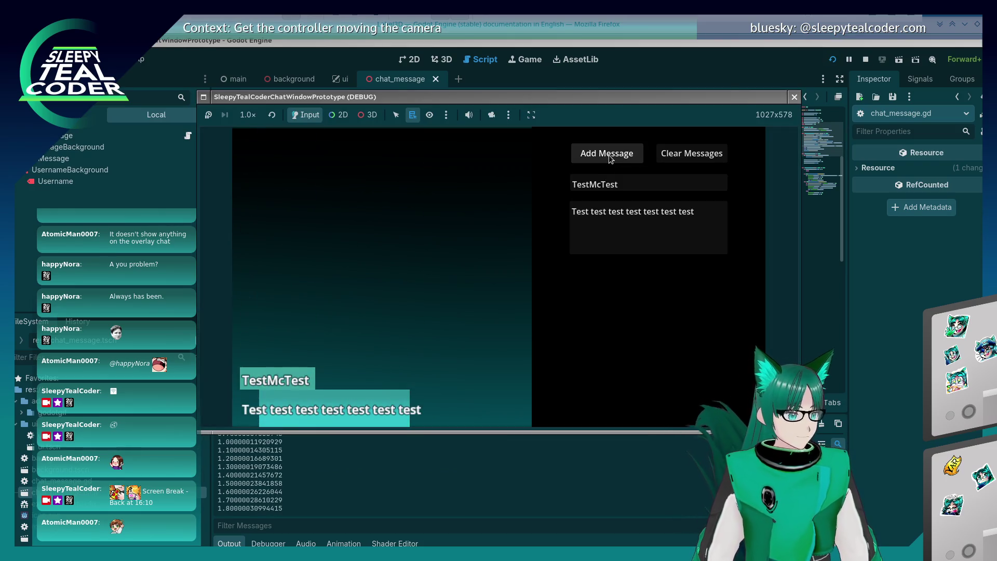
left_click(610, 159)
left_click(610, 159)
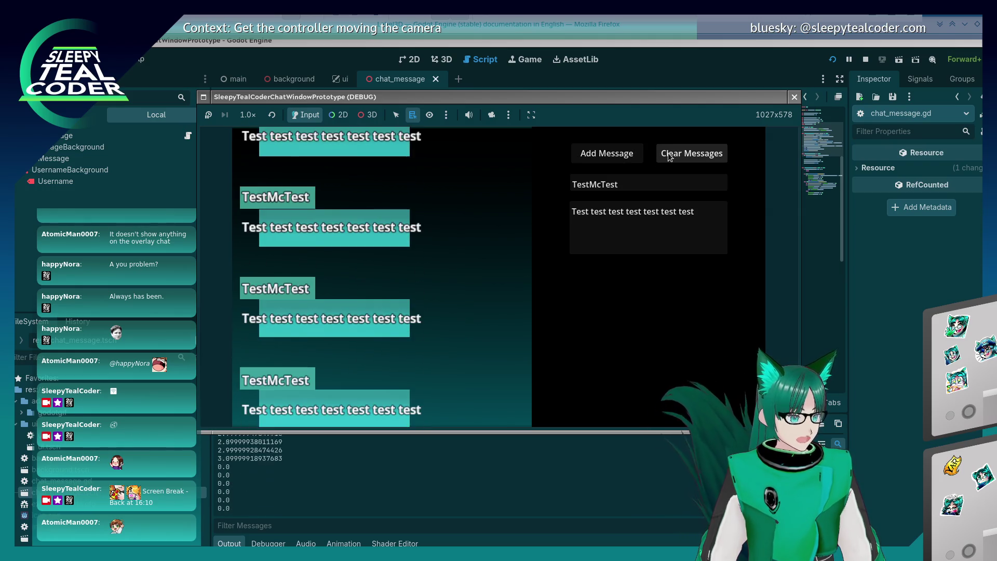
left_click(667, 157)
left_click(633, 157)
left_click(633, 157)
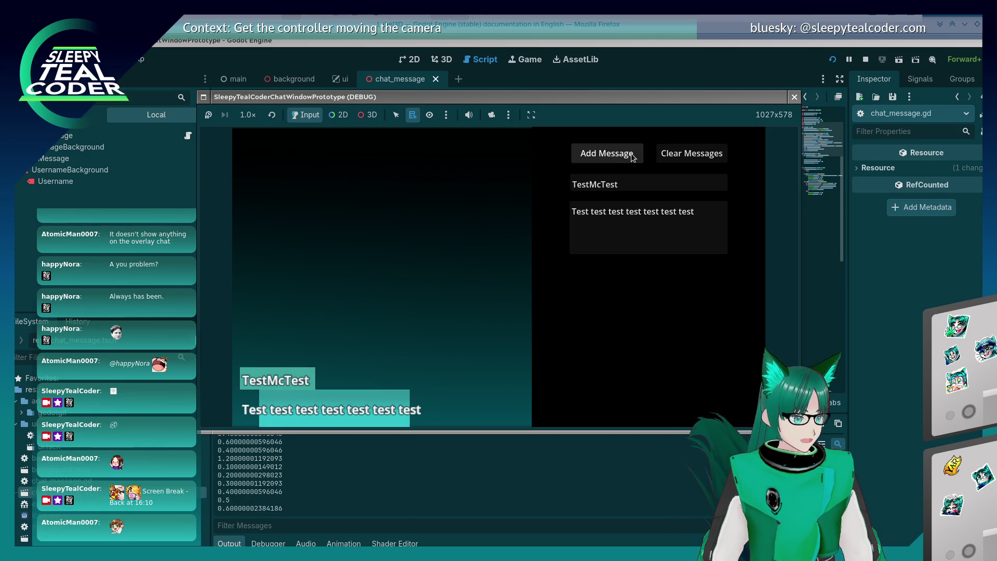
left_click(632, 156)
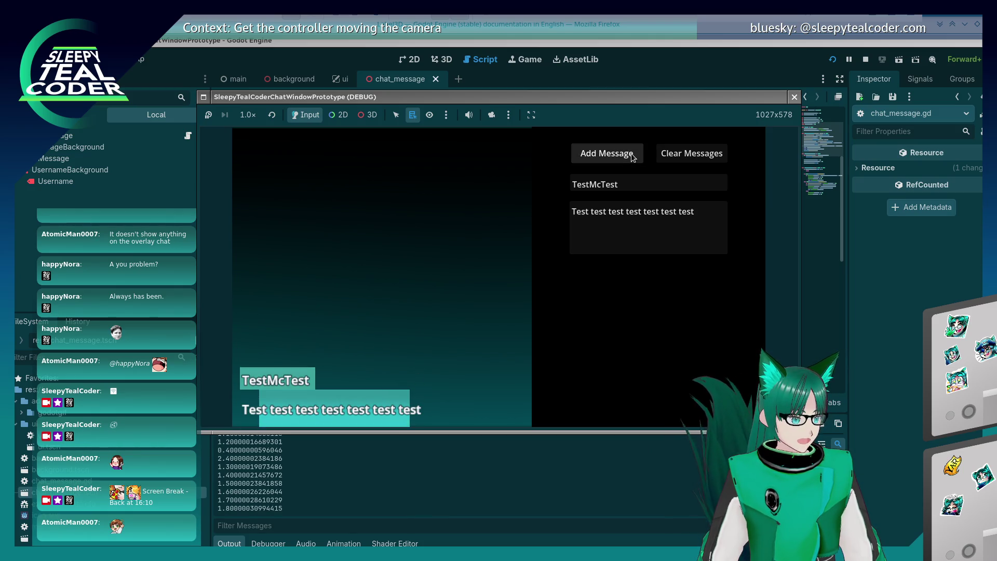
left_click(632, 156)
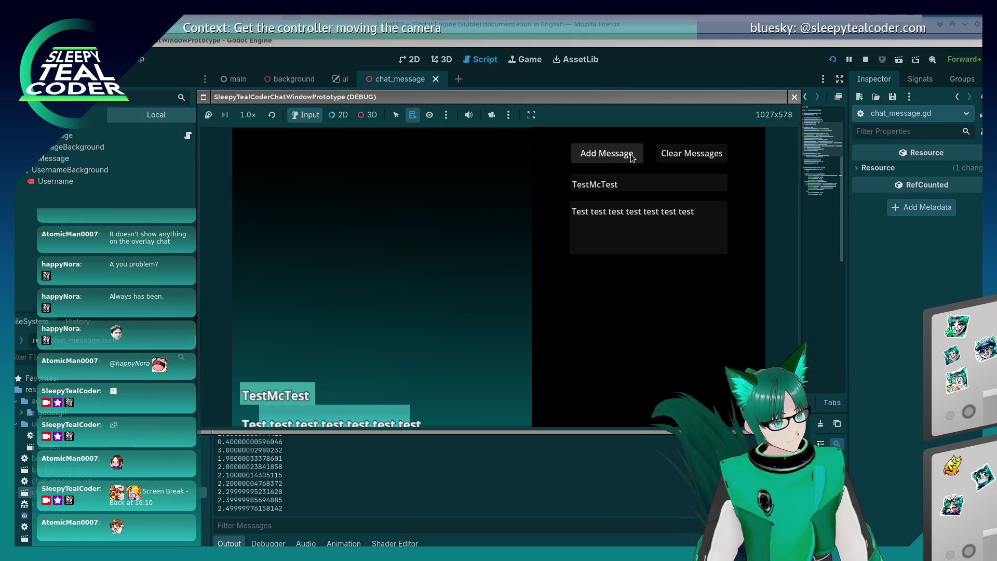
left_click(633, 157)
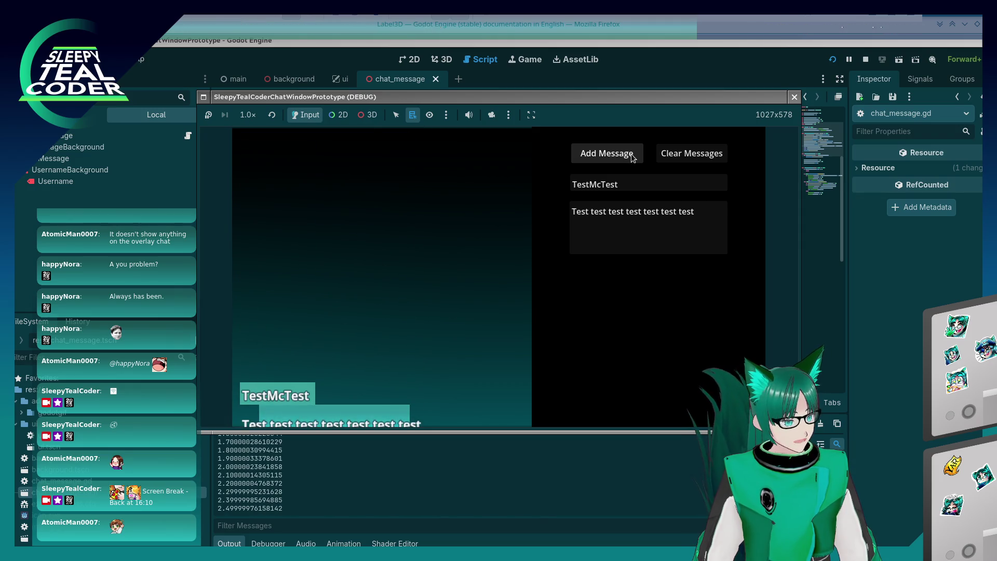
left_click(668, 154)
left_click(638, 154)
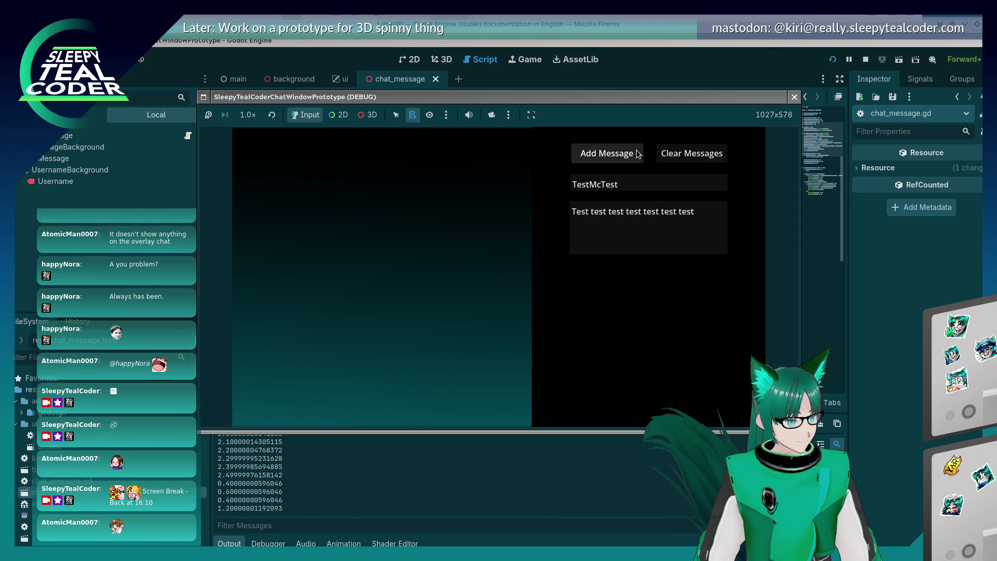
- Add two fresh messages, scroll through the stacked chat, and close the game
left_click(630, 156)
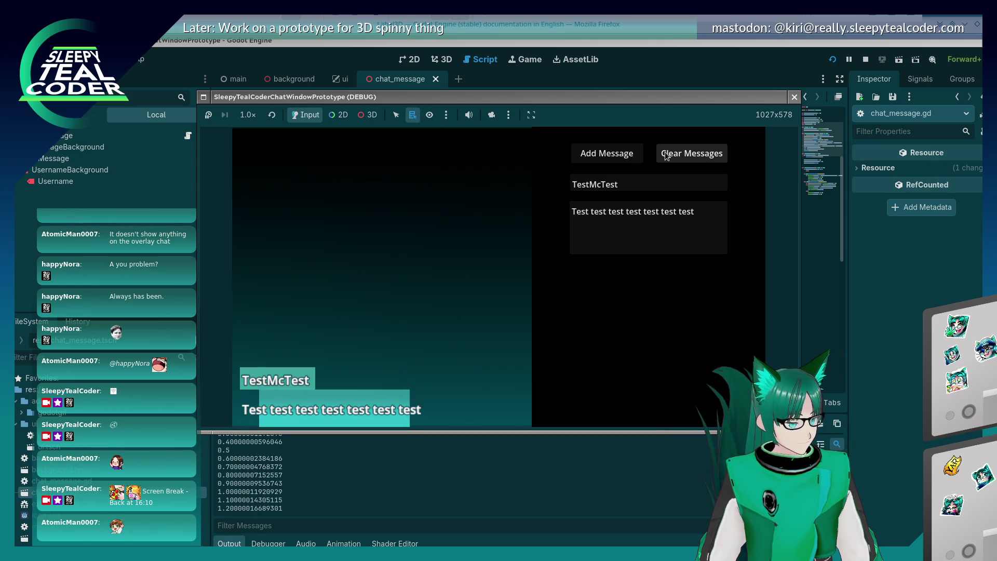
left_click(666, 155)
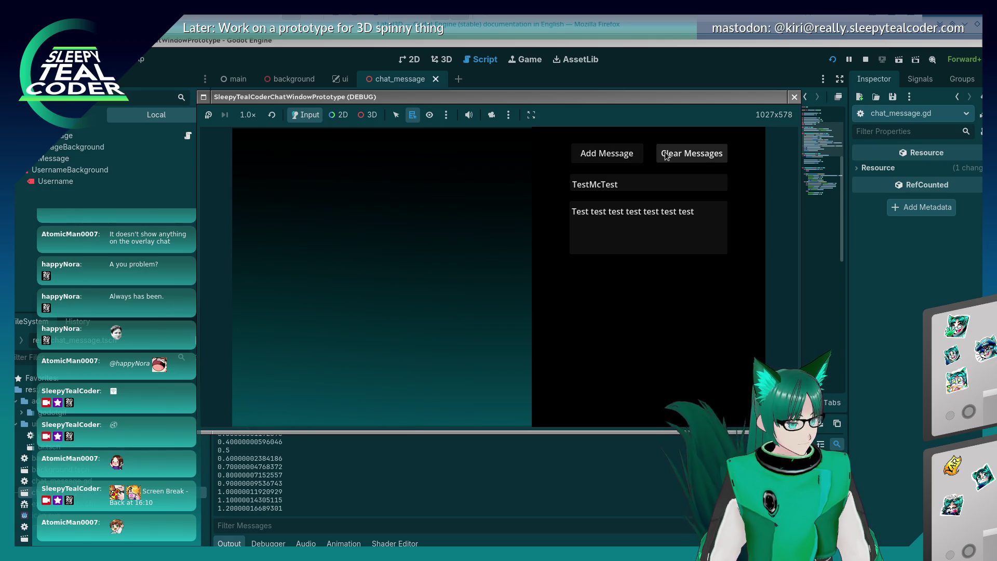
left_click(637, 157)
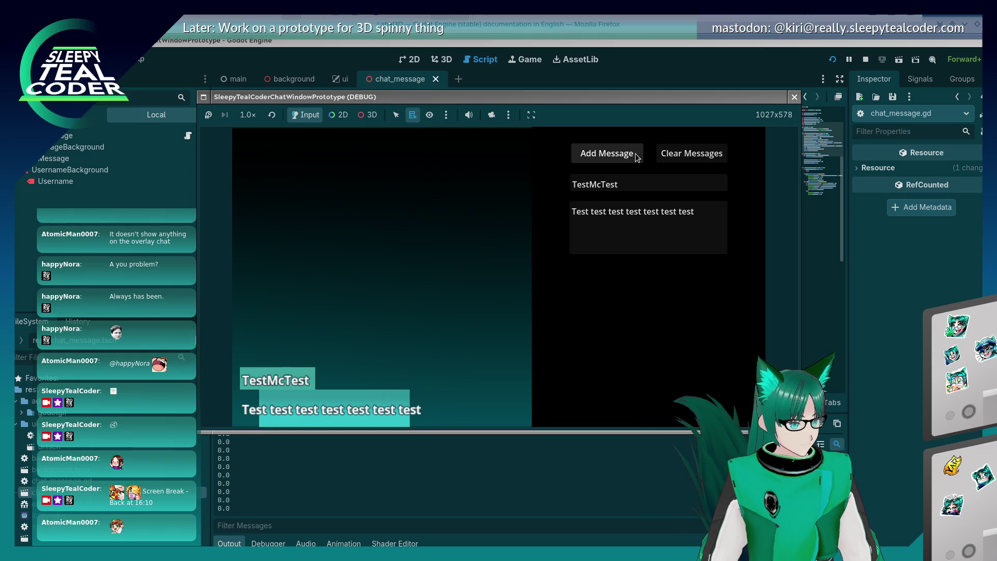
left_click(636, 157)
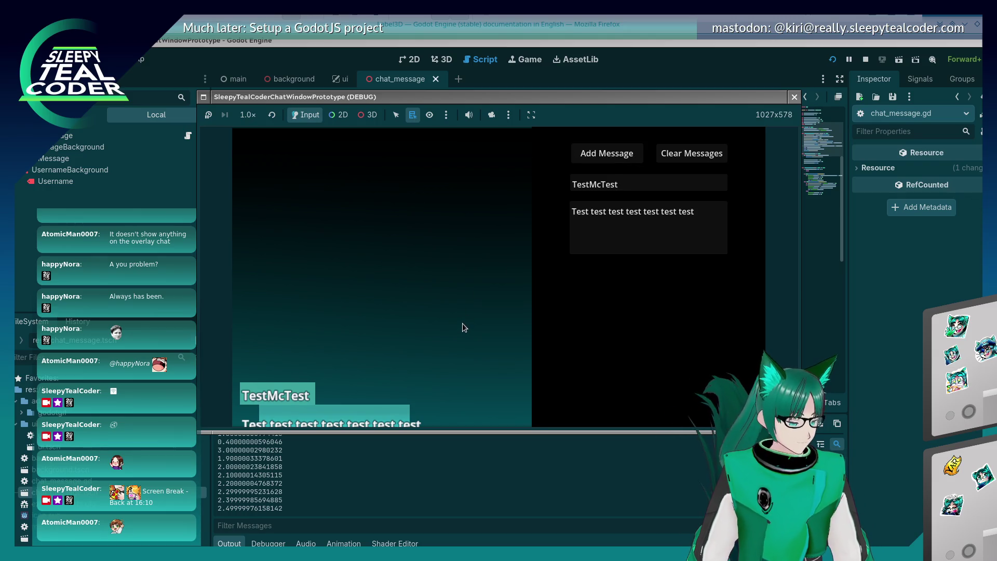
scroll(462, 323, "down", 2)
scroll(464, 317, "down", 3)
scroll(463, 316, "down", 3)
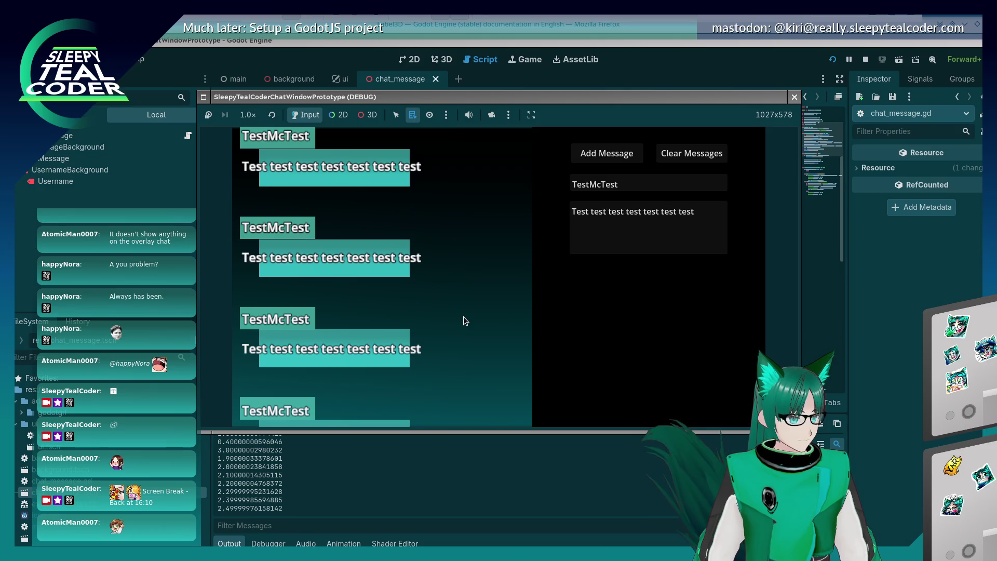
scroll(464, 317, "up", 5)
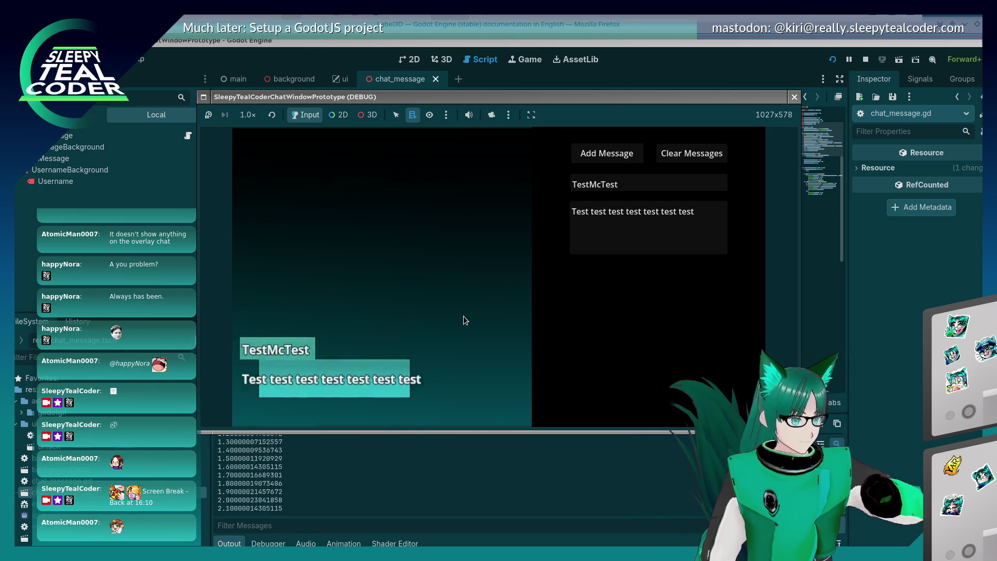
left_click(874, 316)
scroll(598, 304, "down", 6)
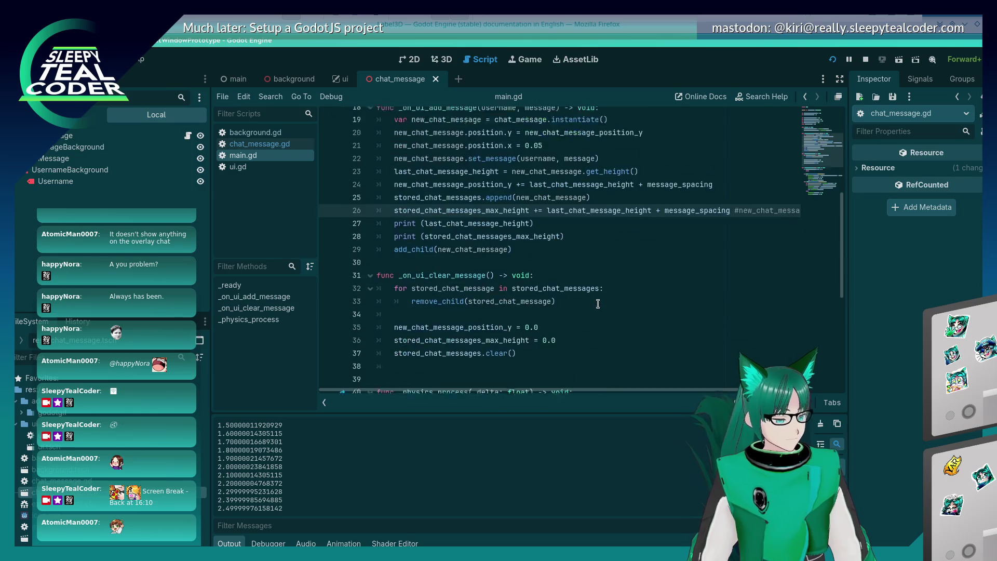
- Remove the ' - message_spacing' term from line 45's scroll-up limit and run the project with F5
scroll(598, 304, "down", 3)
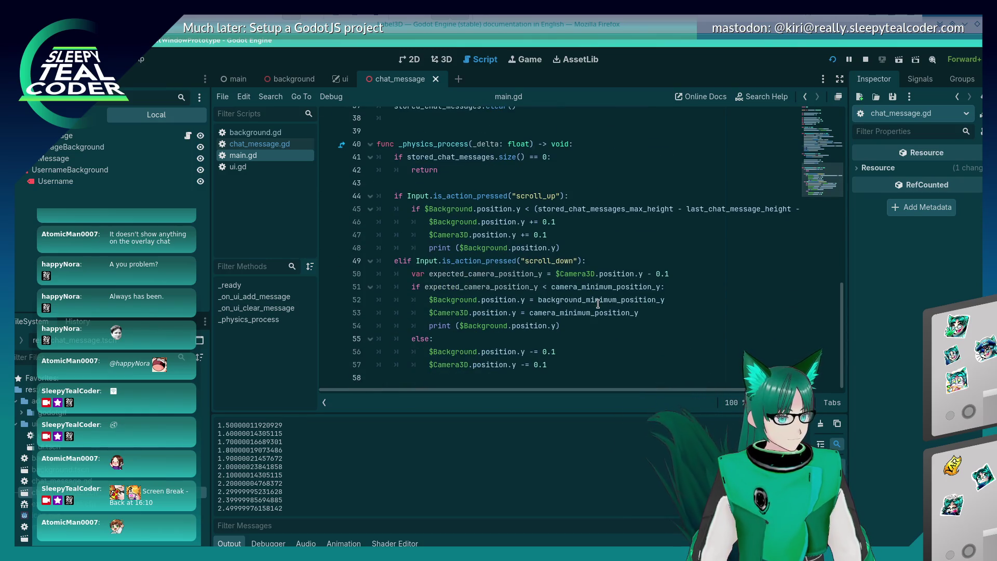
scroll(598, 303, "up", 1)
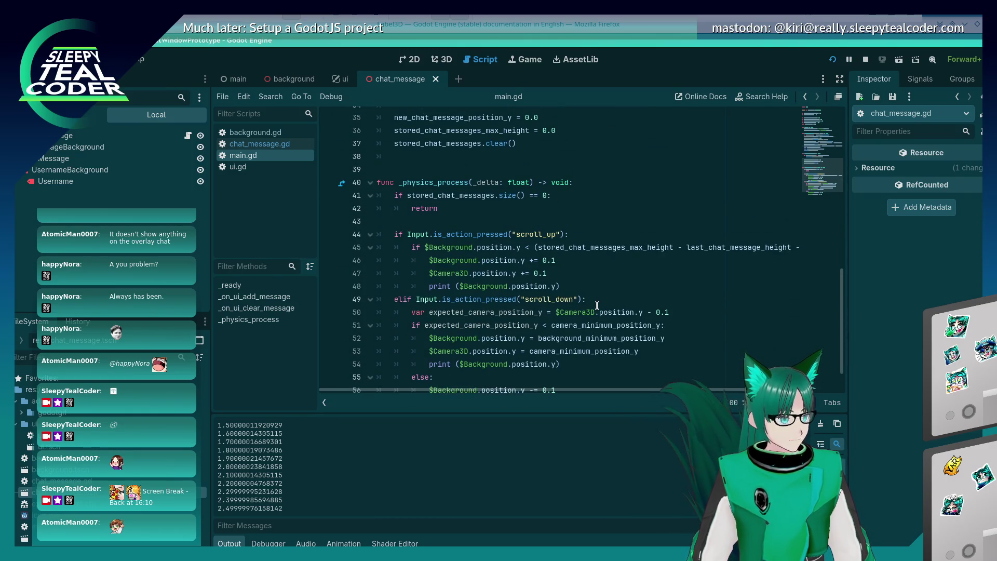
mouse_move(594, 308)
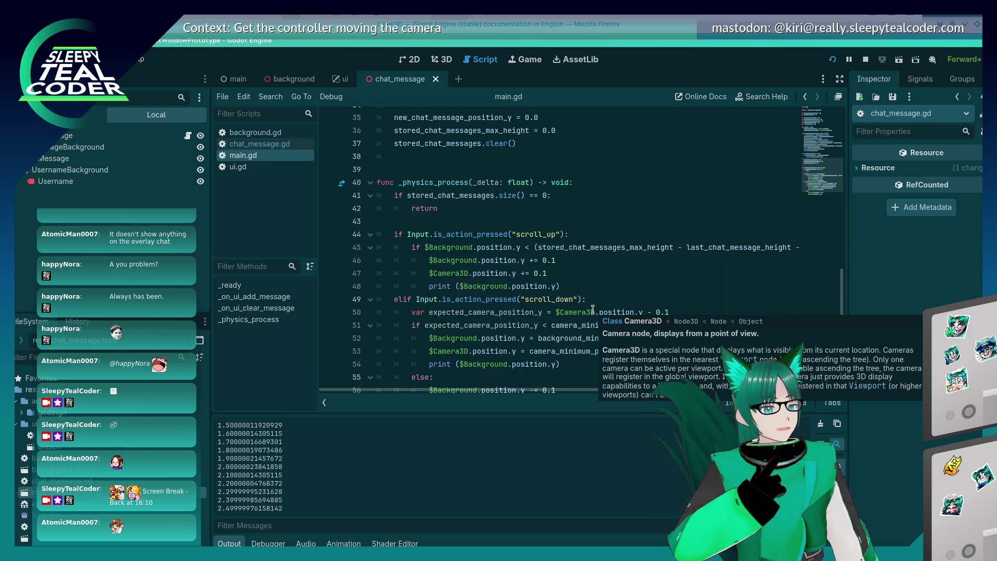
left_click(716, 248)
key("End")
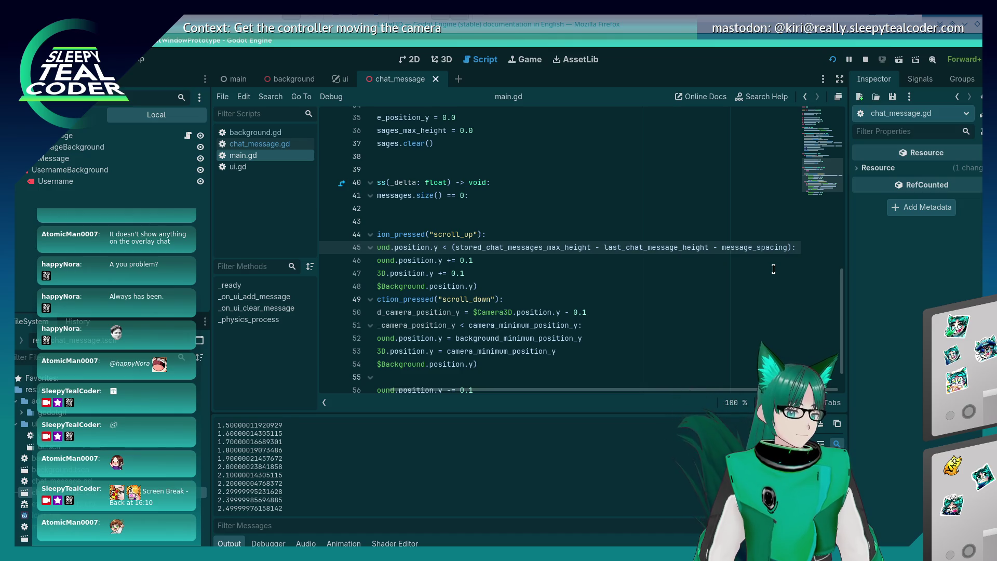
key("BackSpace")
key("BackSpace")
key("BackSpace")
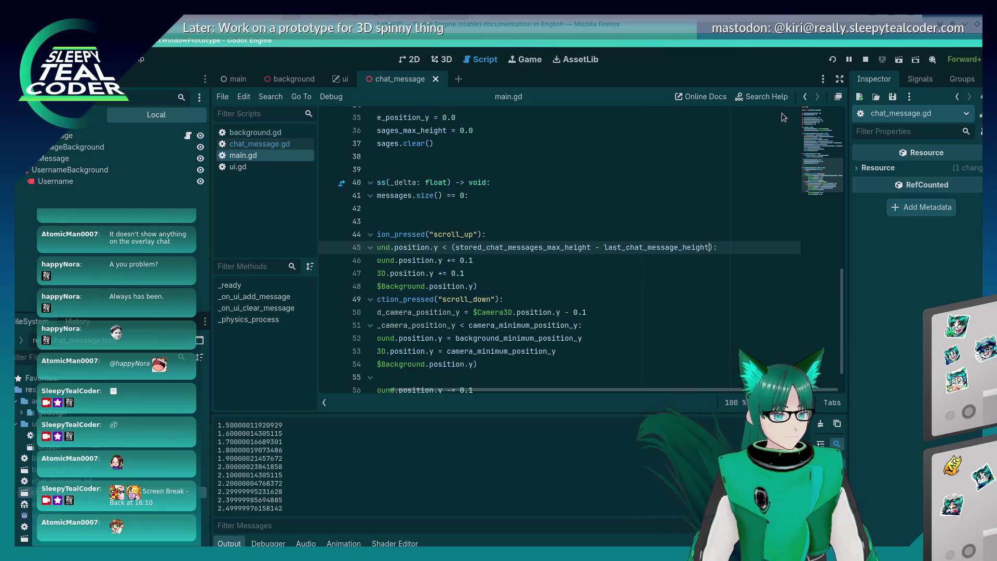
key("F5")
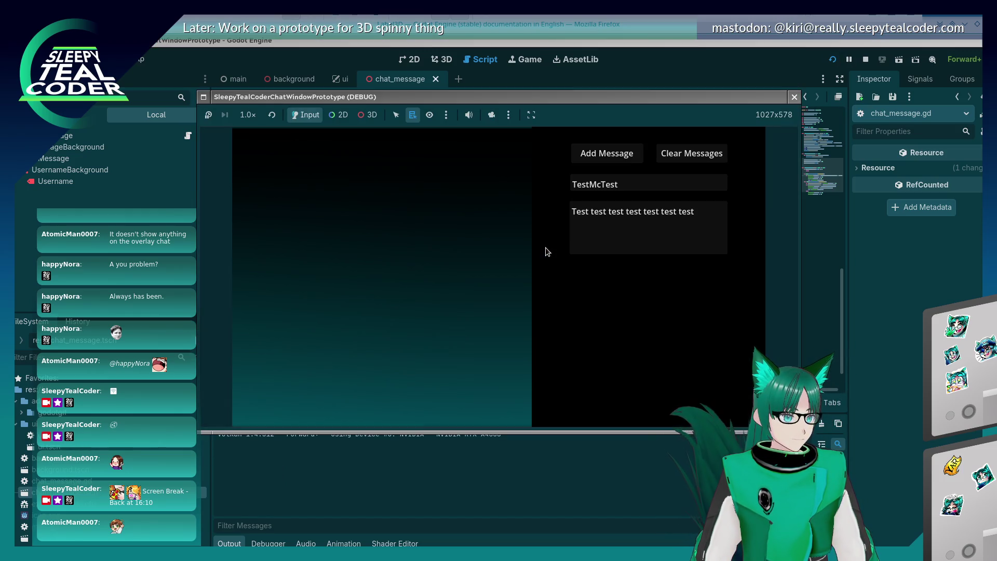
- Add six TestMcTest messages in the running game, then return to main.gd
left_click(612, 156)
left_click(612, 156)
left_click(612, 156)
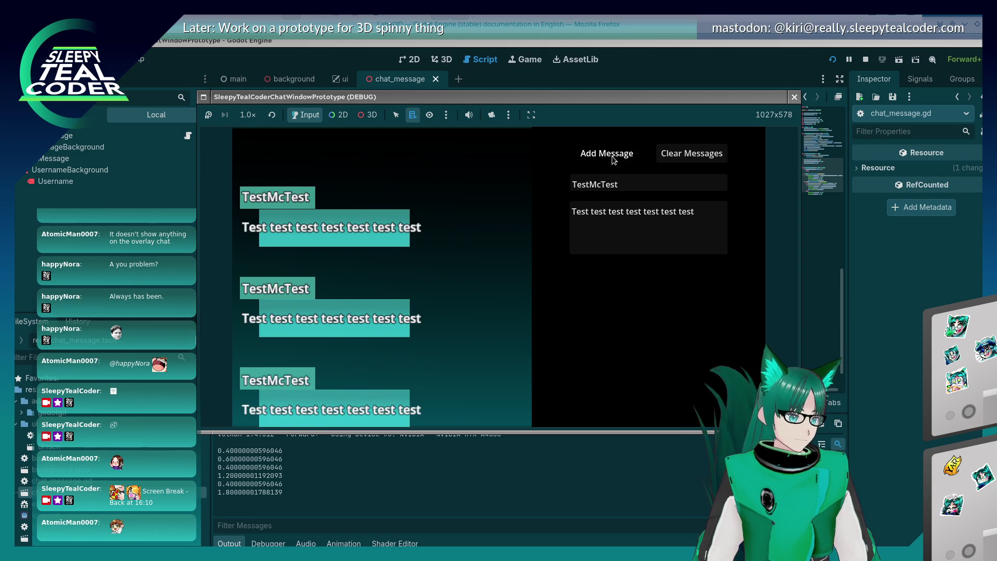
left_click(612, 155)
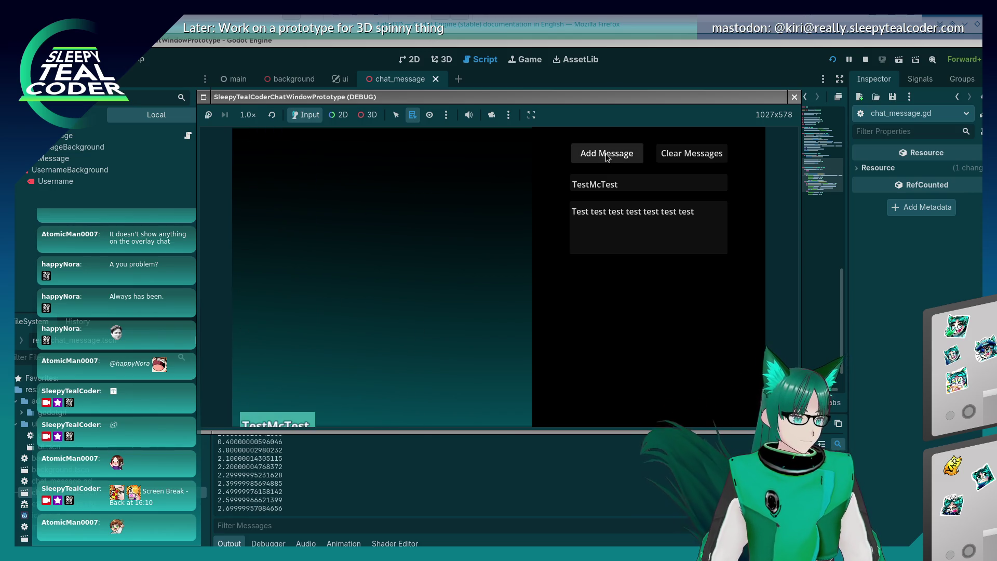
left_click(608, 157)
left_click(607, 156)
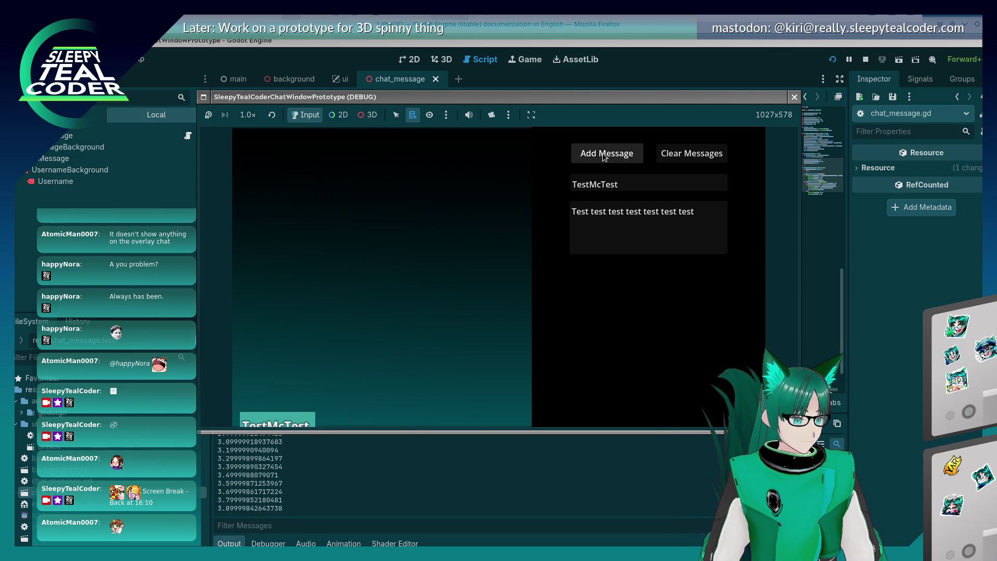
left_click(865, 245)
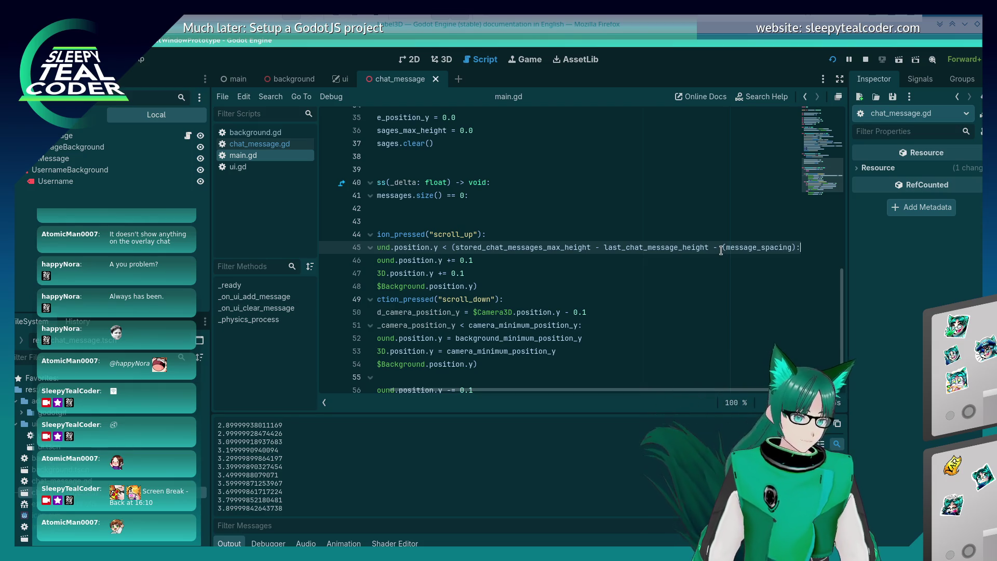
- Make line 45 subtract (message_spacing * 2), save, and run the project
type("* 2")
key("ctrl+s")
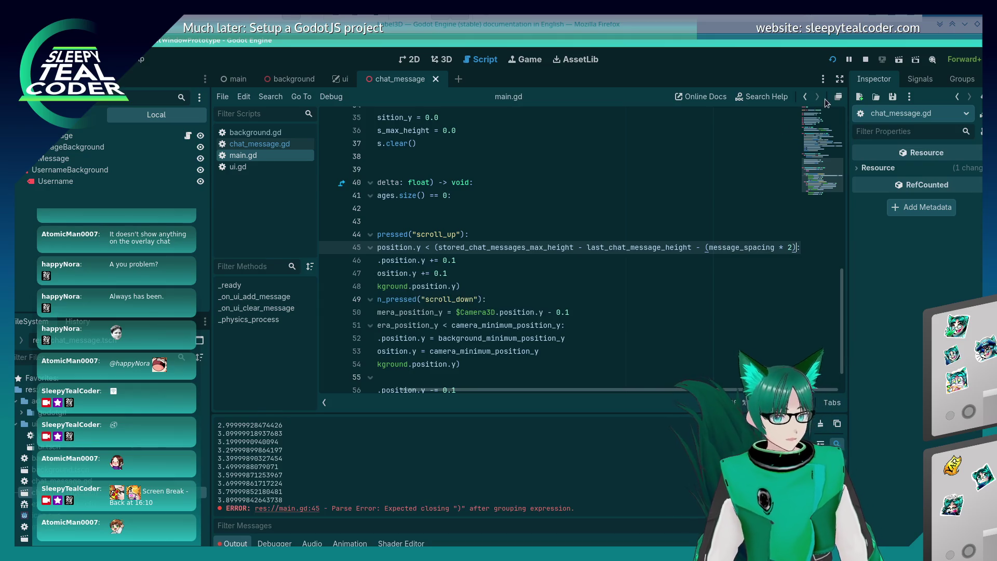
left_click(832, 60)
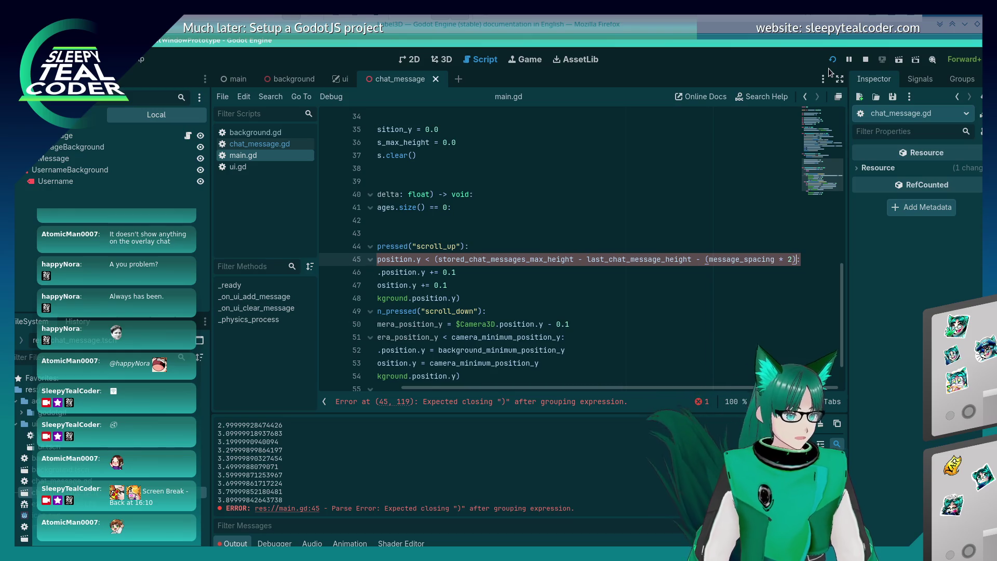
type(")")
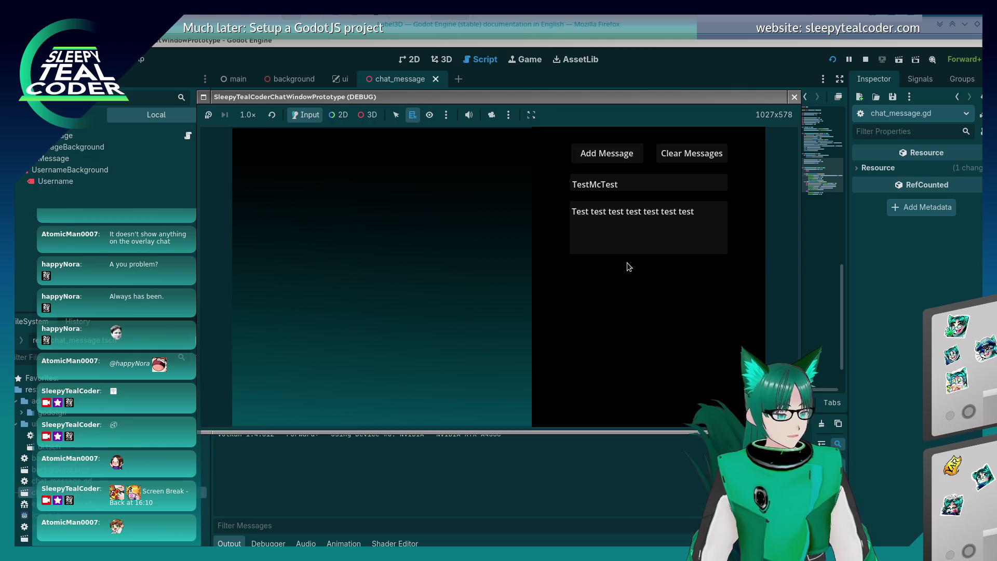
- Add five chat messages, clear them, add four more, then close the game window
left_click(607, 153)
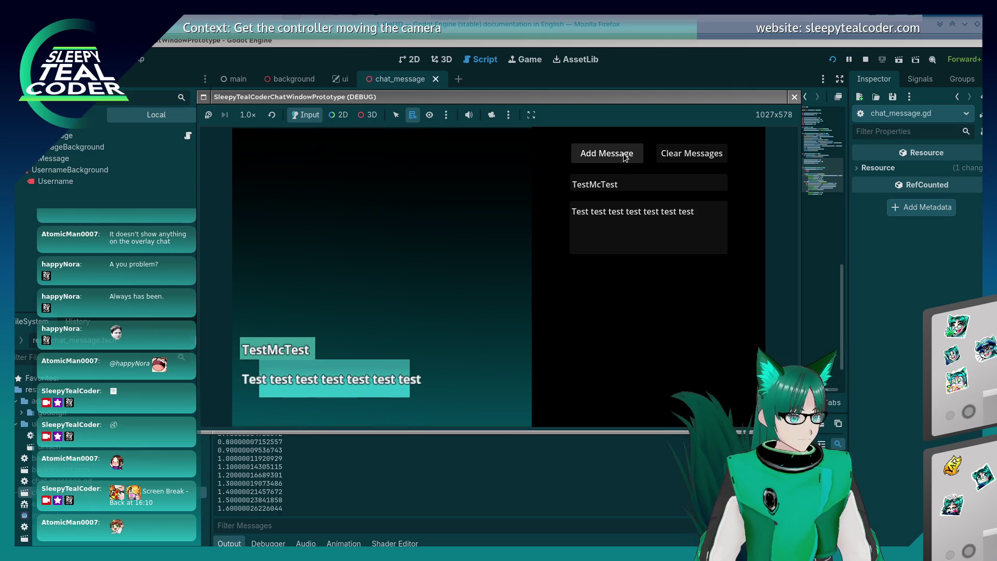
left_click(625, 158)
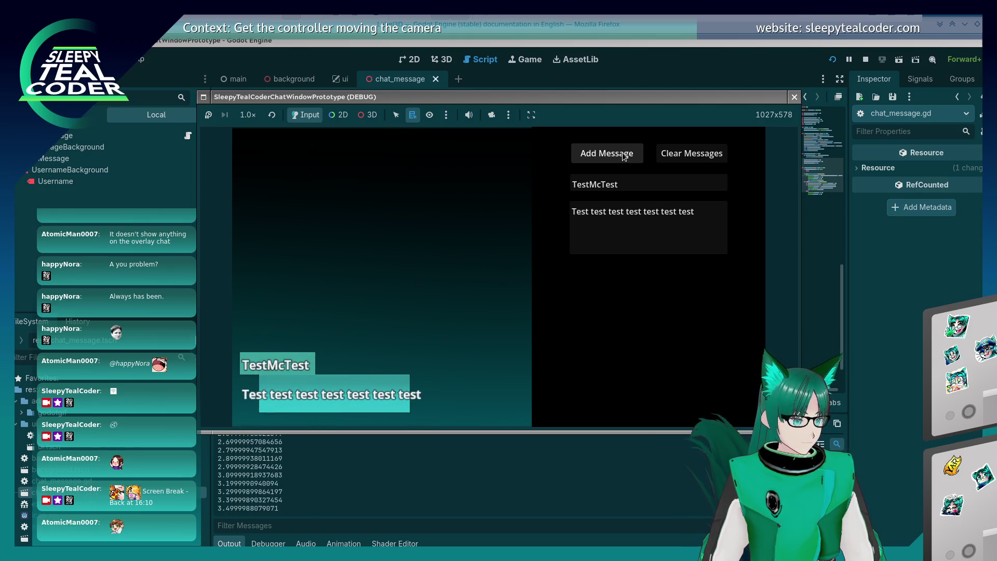
left_click(624, 157)
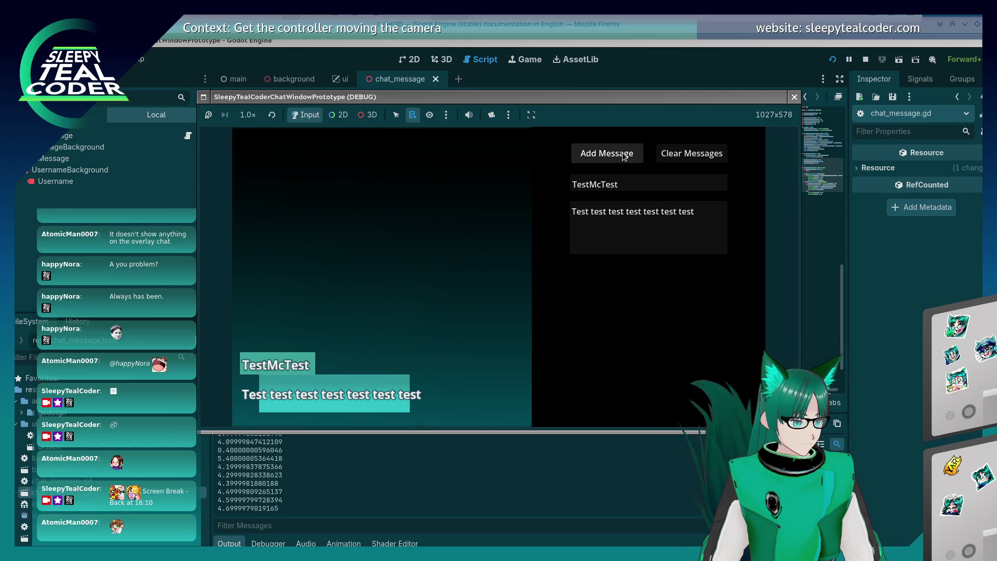
left_click(623, 157)
left_click(623, 157)
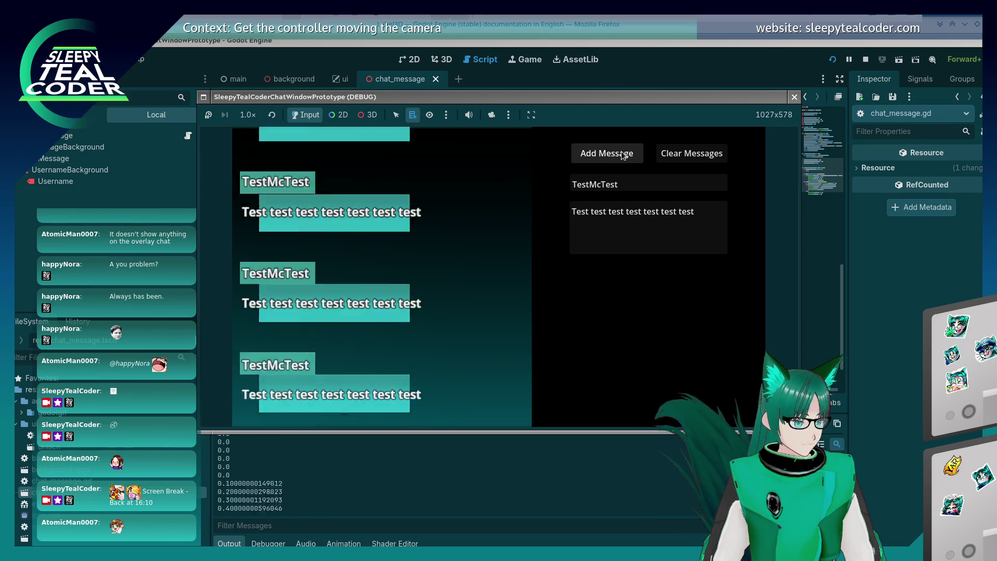
left_click(685, 158)
left_click(612, 158)
left_click(613, 159)
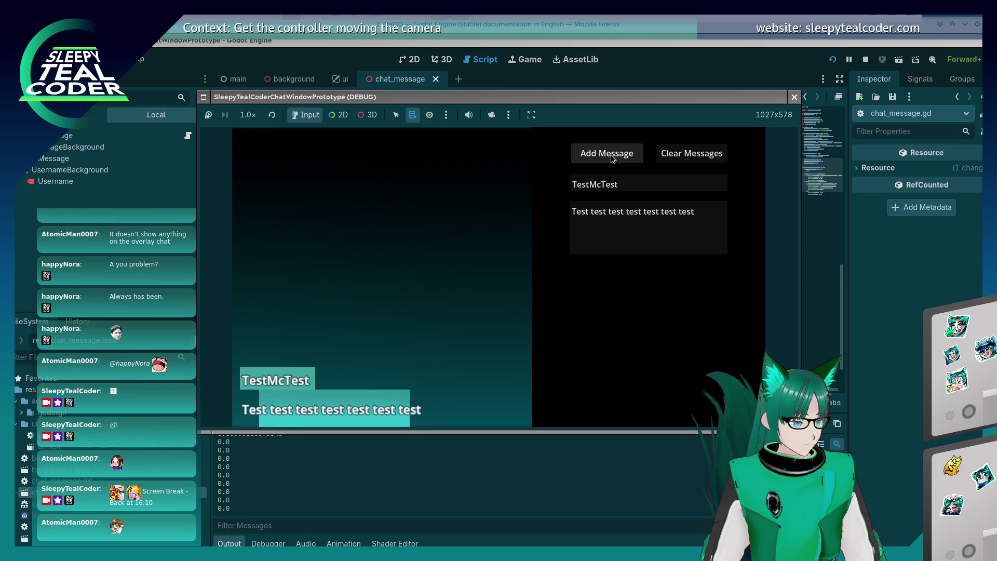
left_click(612, 160)
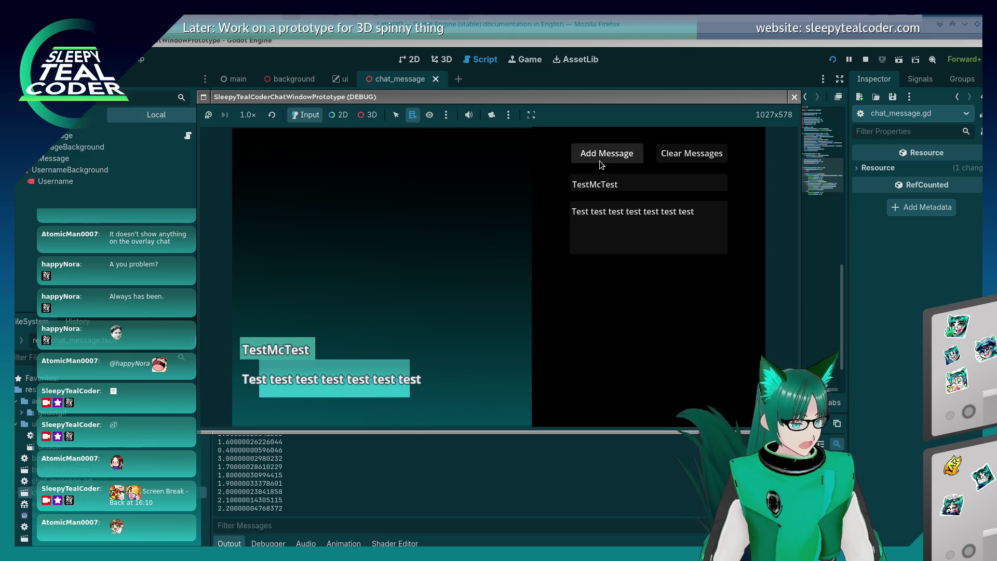
left_click(601, 165)
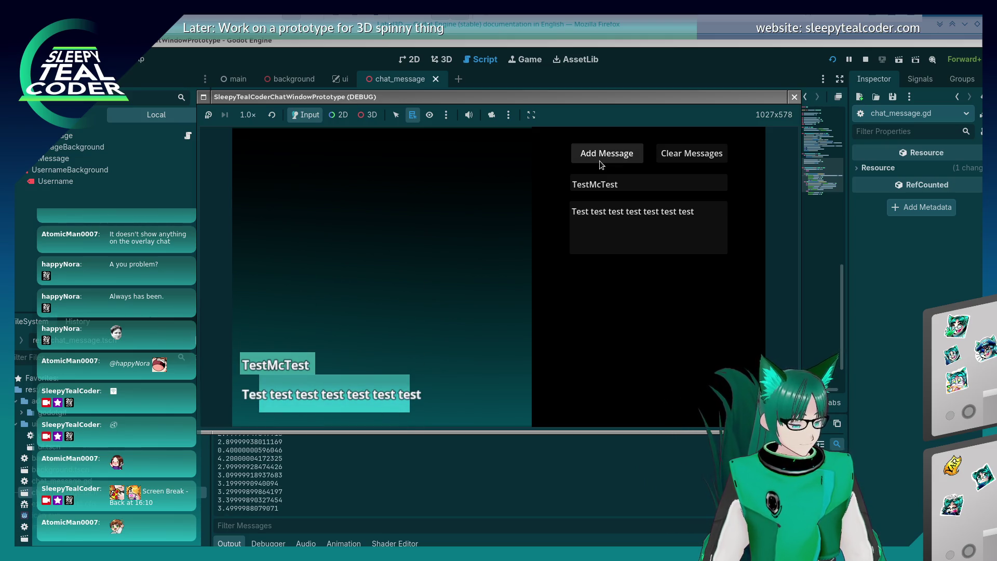
left_click(934, 242)
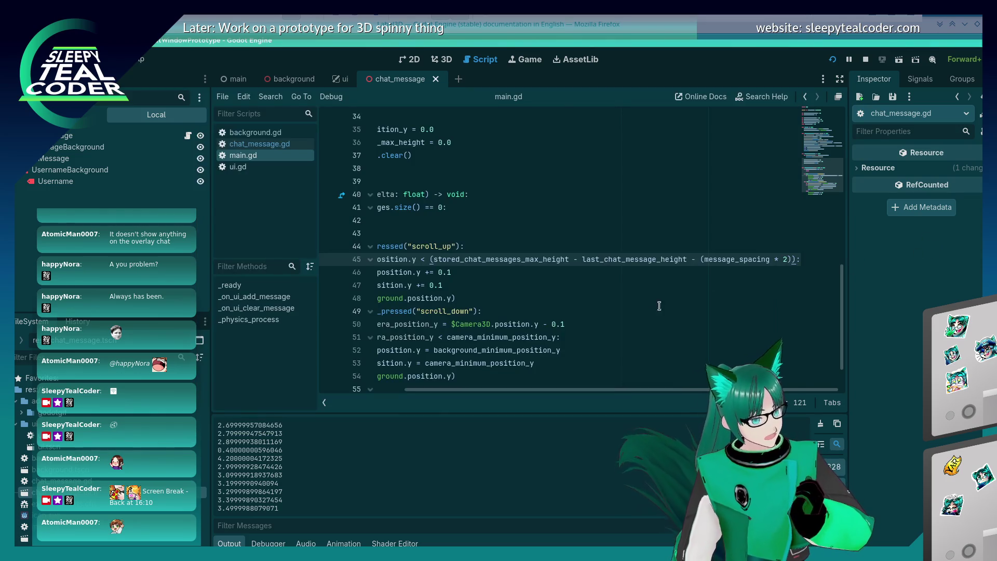
- Delete ' - last_chat_message_height - (message_spacing * 2)' from line 45's scroll-up limit
left_click_drag(586, 388, 512, 396)
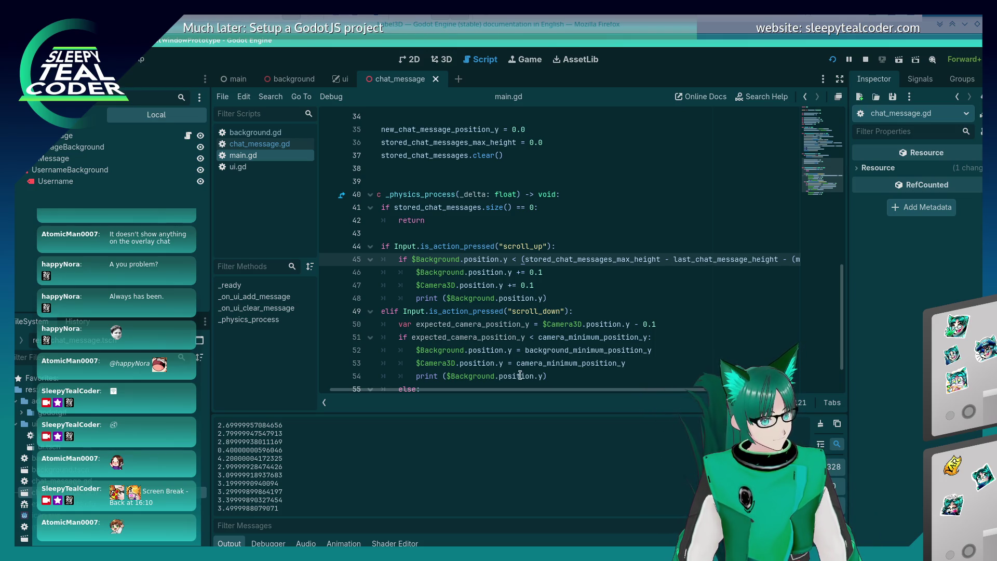
left_click_drag(518, 389, 594, 389)
left_click_drag(792, 261, 608, 260)
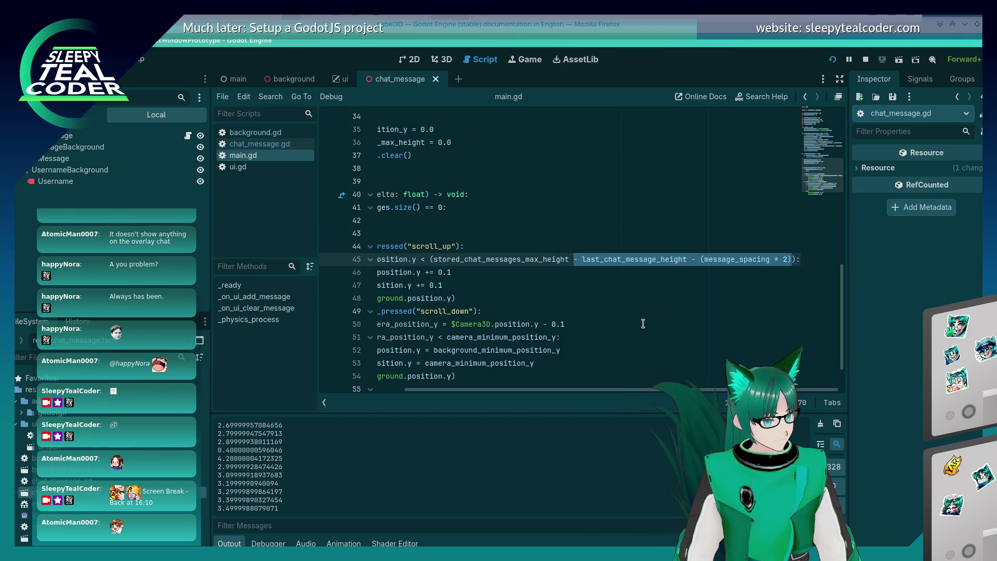
key("BackSpace")
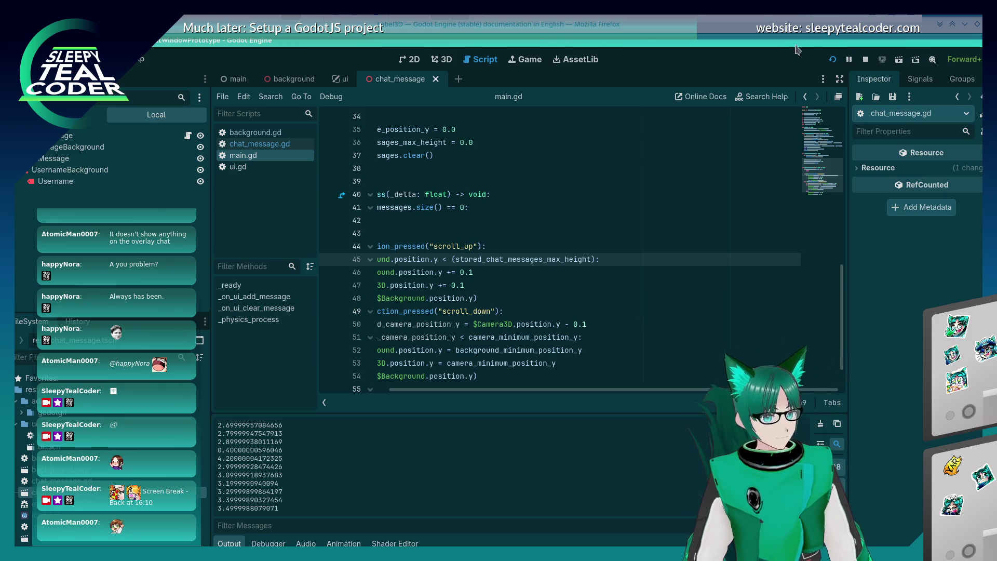
- Run the game again and add three TestMcTest messages
left_click(831, 60)
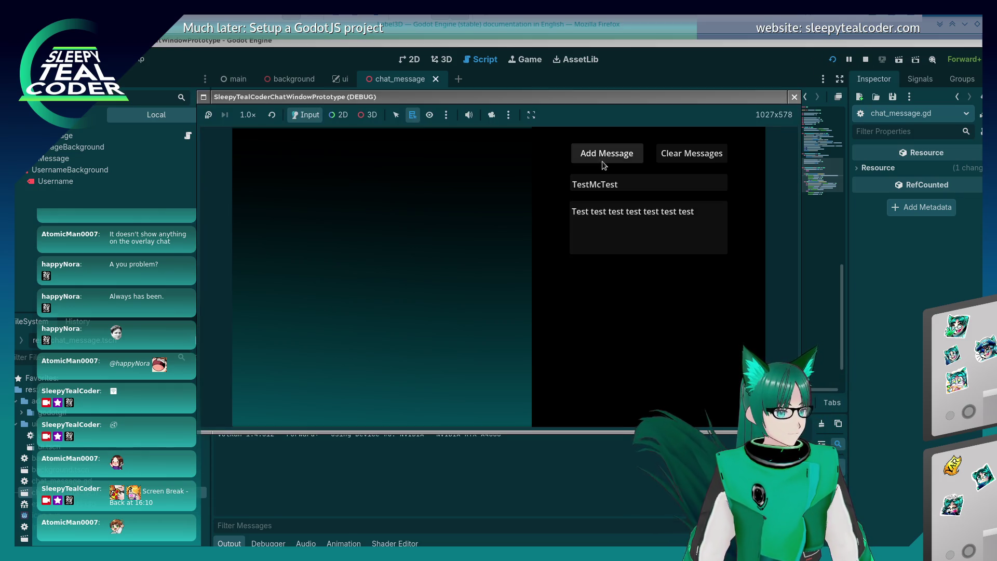
left_click(601, 153)
left_click(601, 153)
left_click(601, 153)
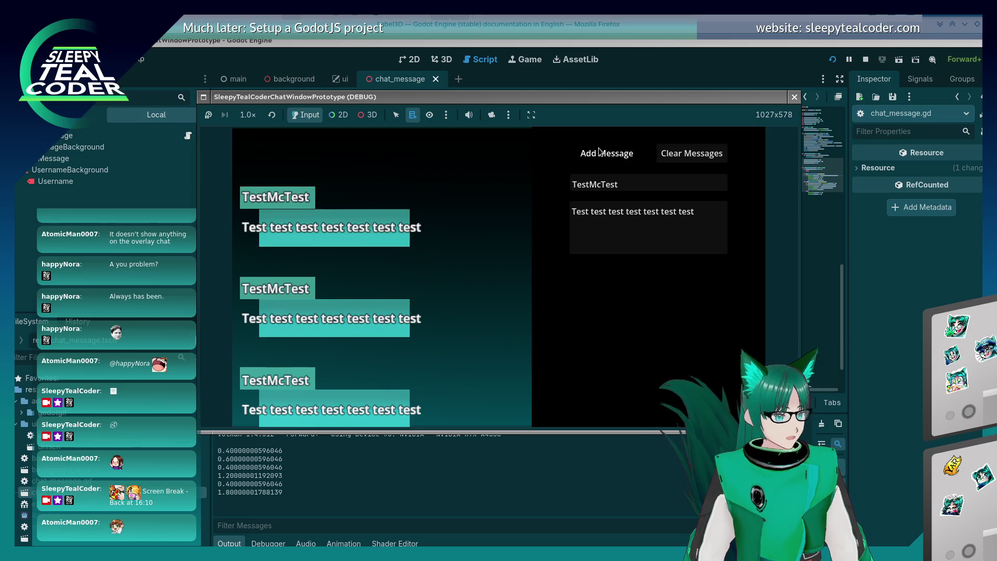
left_click(600, 153)
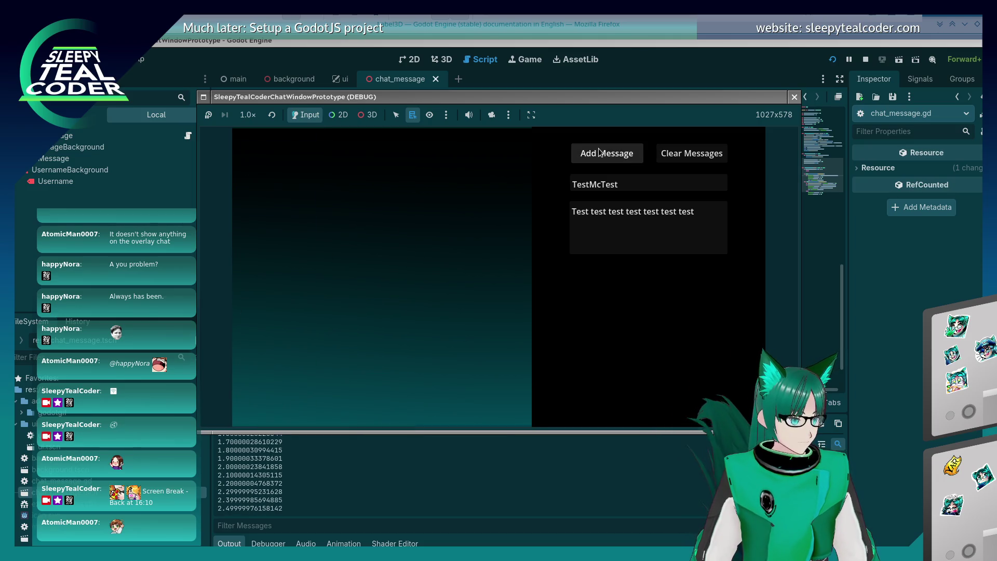
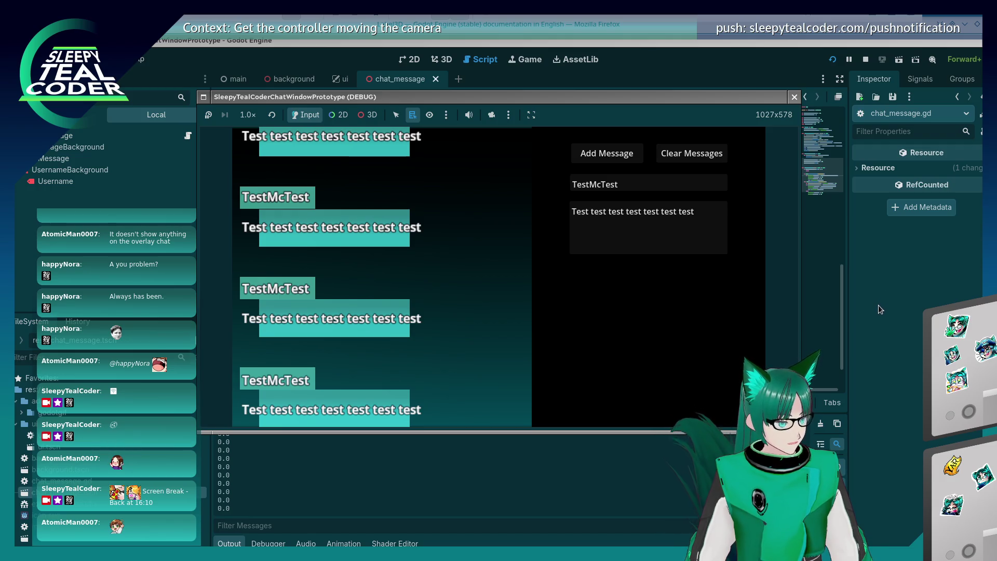
- Return to main.gd and scroll up to review the message position lines 24–27
left_click(875, 310)
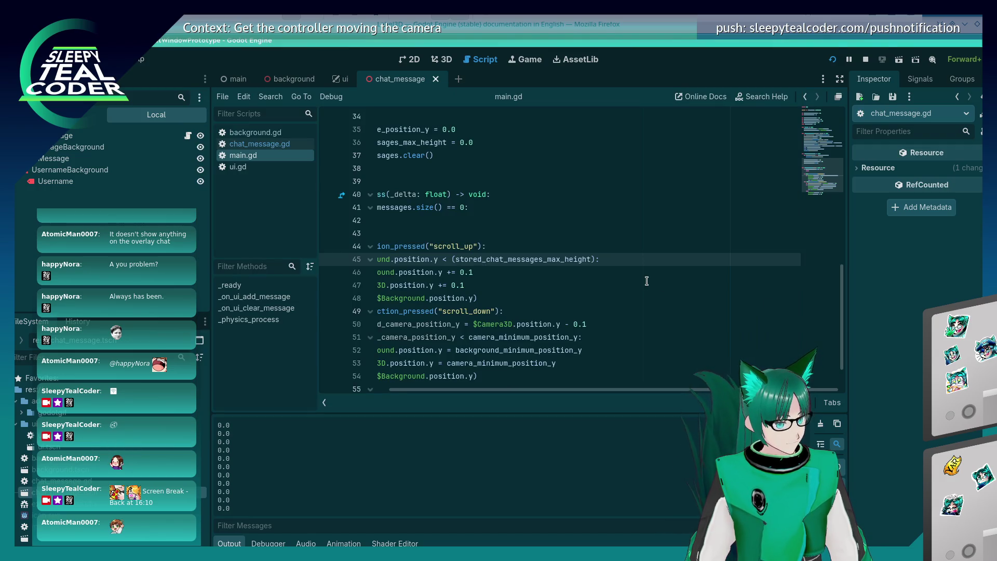
scroll(502, 385, "left", 3)
scroll(493, 338, "up", 4)
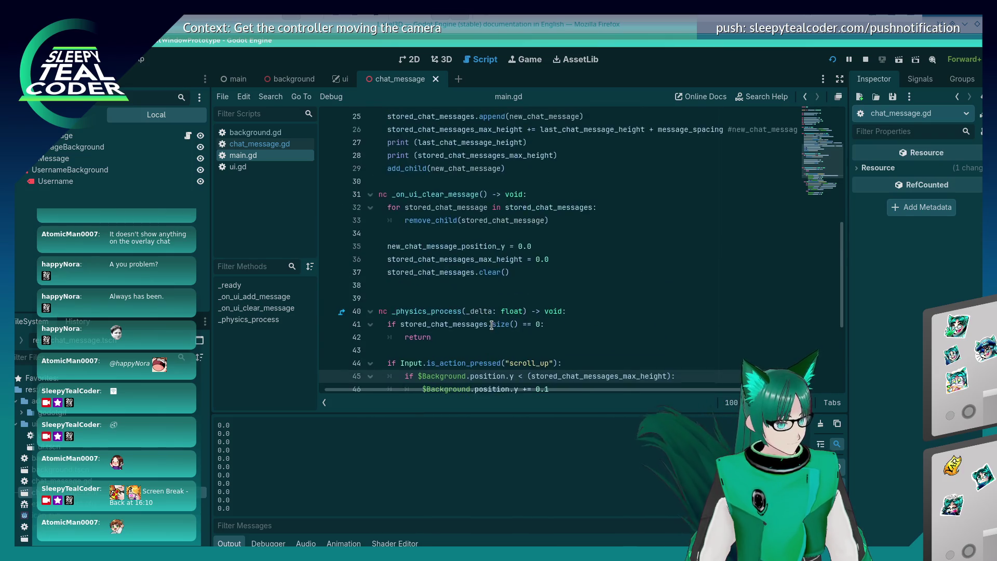
scroll(492, 326, "up", 4)
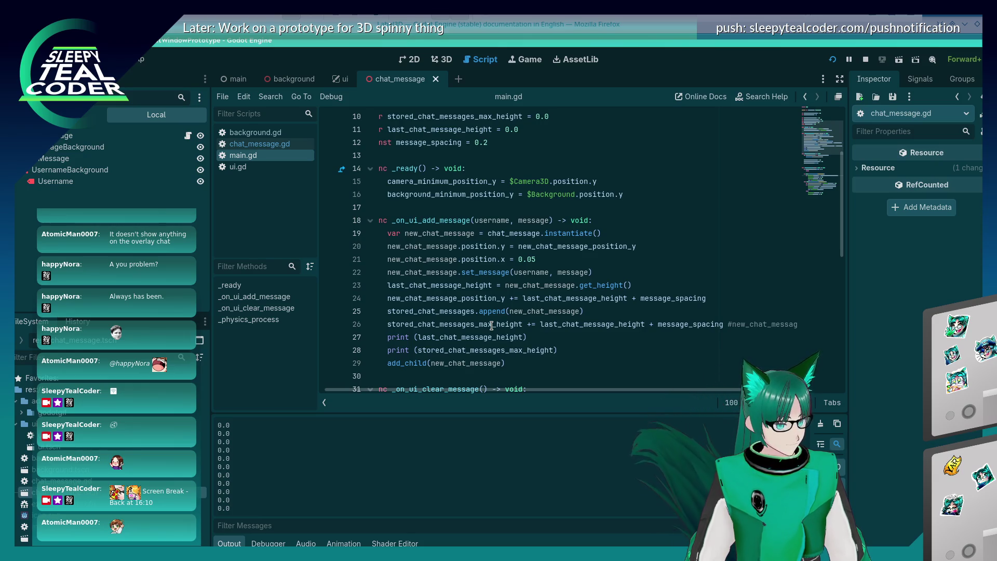
double_click(490, 300)
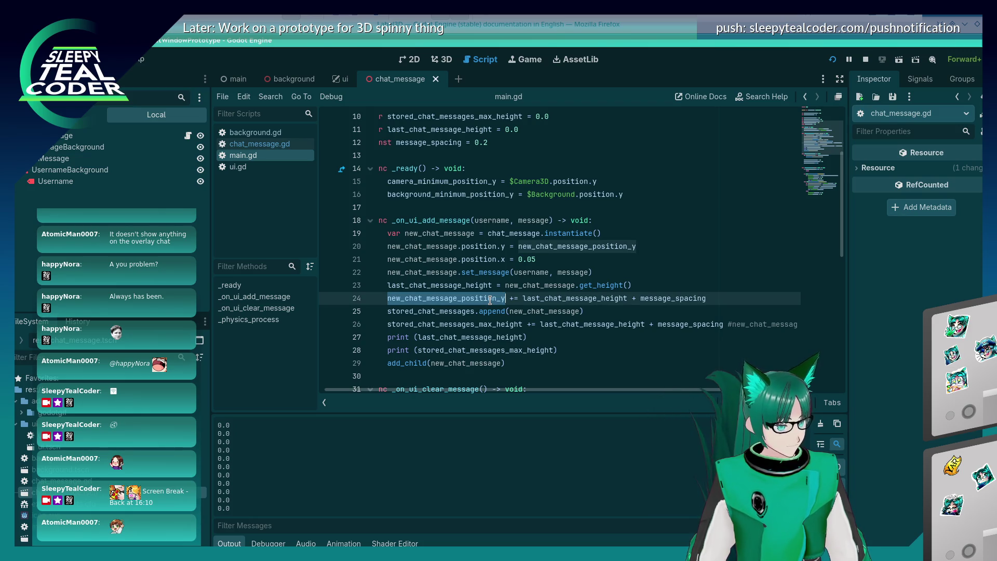
left_click(469, 336)
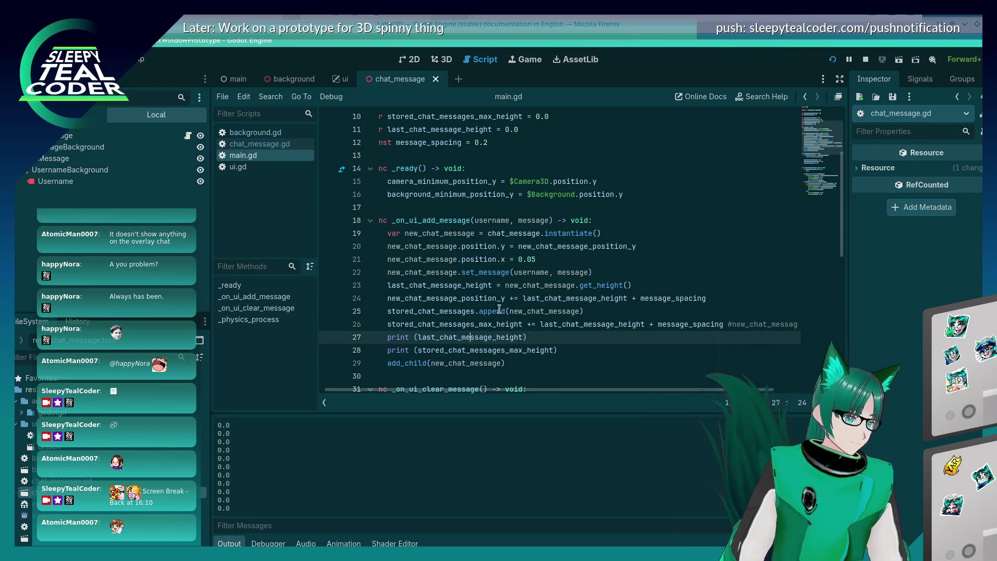
left_click(544, 298)
- Delete ' + message_spacing' from the max-height line 26
left_click(658, 298)
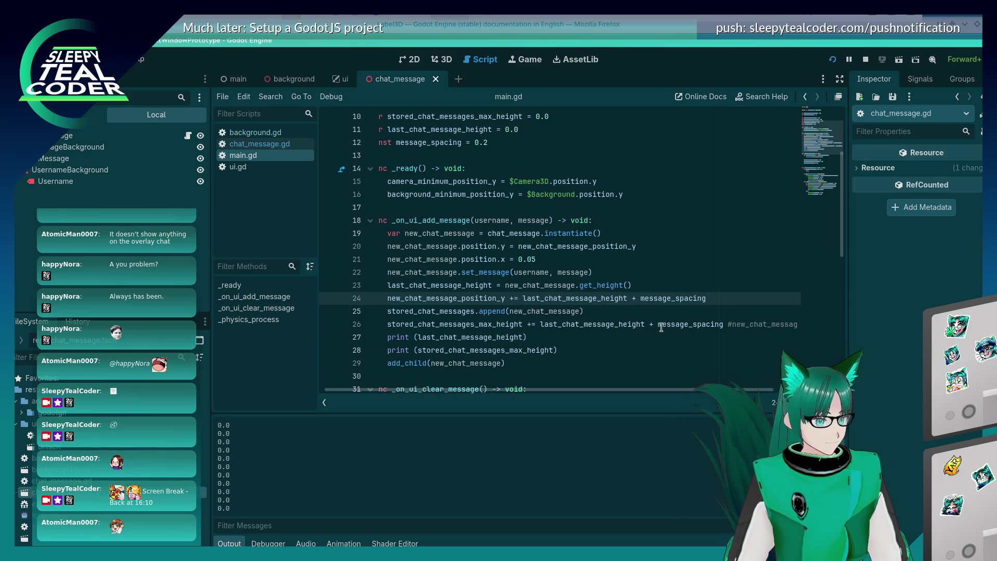
triple_click(647, 332)
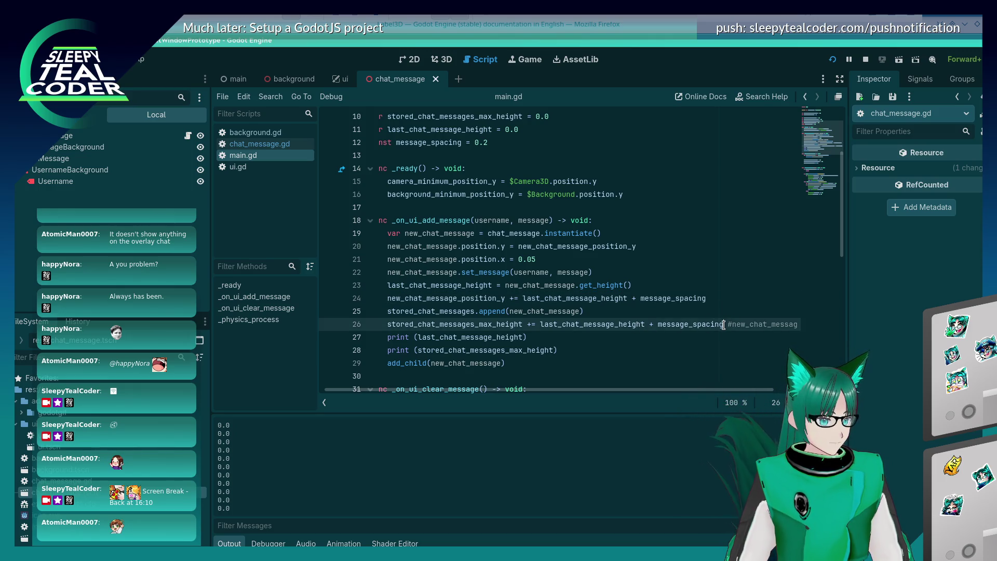
left_click(646, 325)
key("ctrl+shift+Right")
key("ctrl+shift+Right")
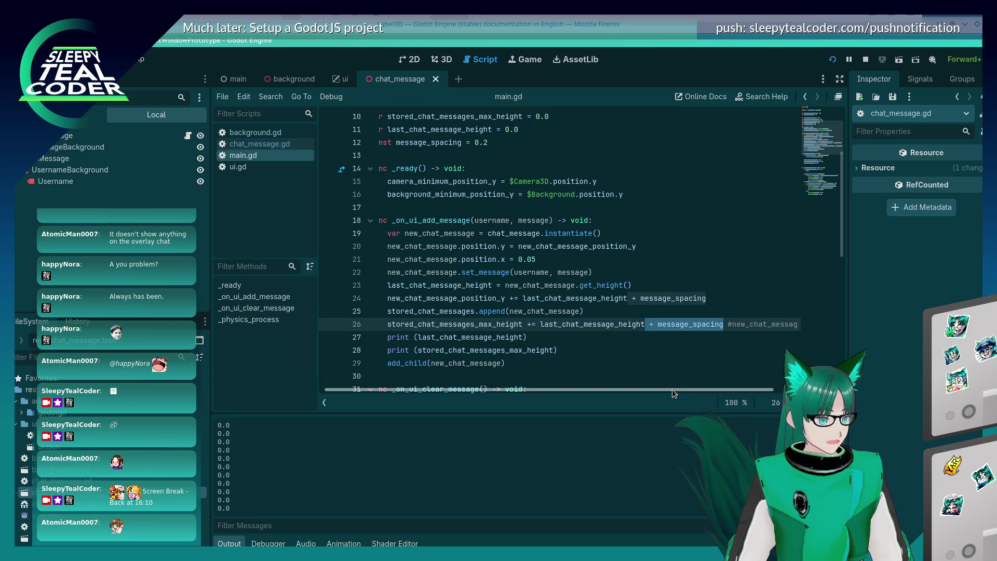
key("Delete")
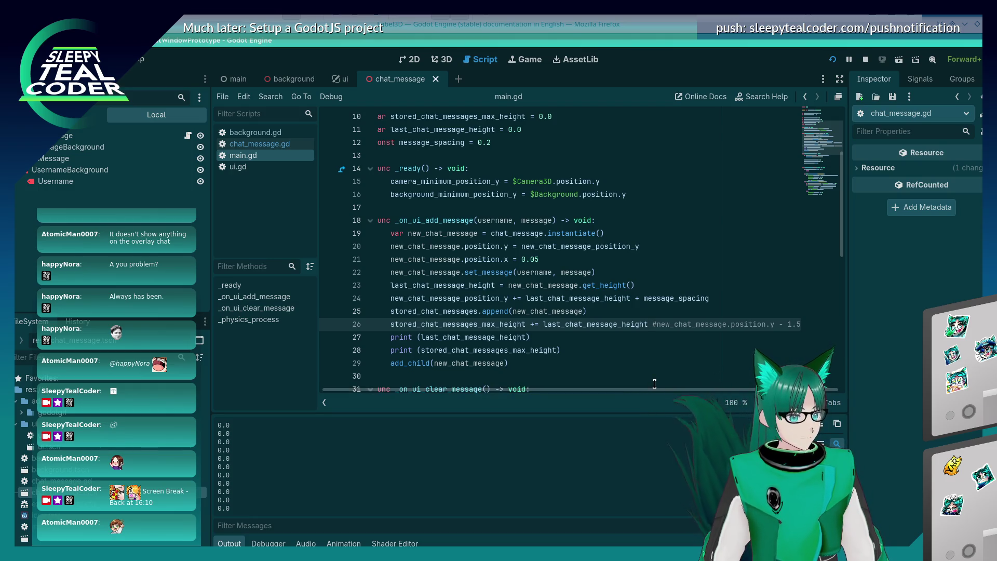
double_click(448, 298)
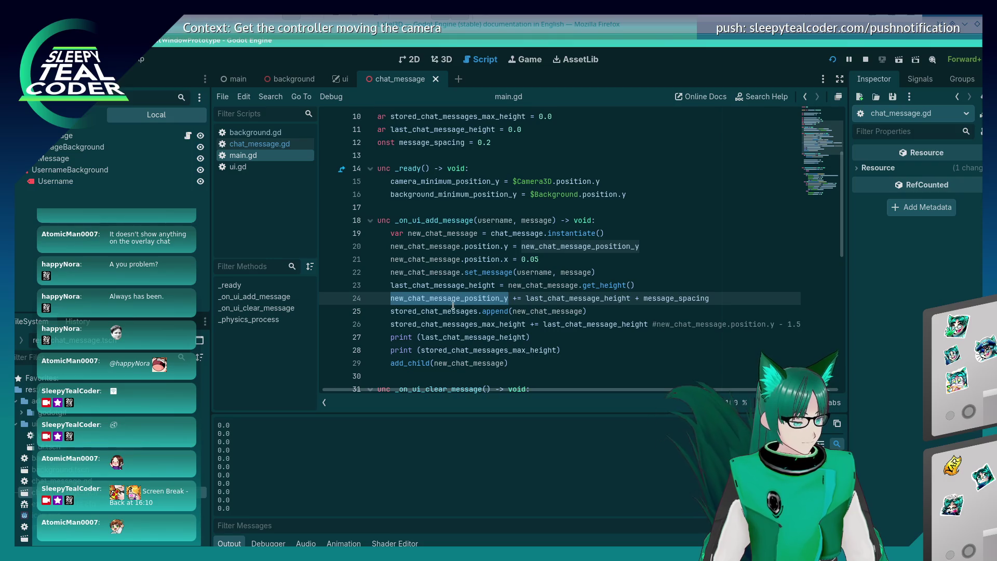
- Add 'var message_height_and_spacing = last_chat_message_height + message_spacing' after line 23 and save
left_click(653, 324)
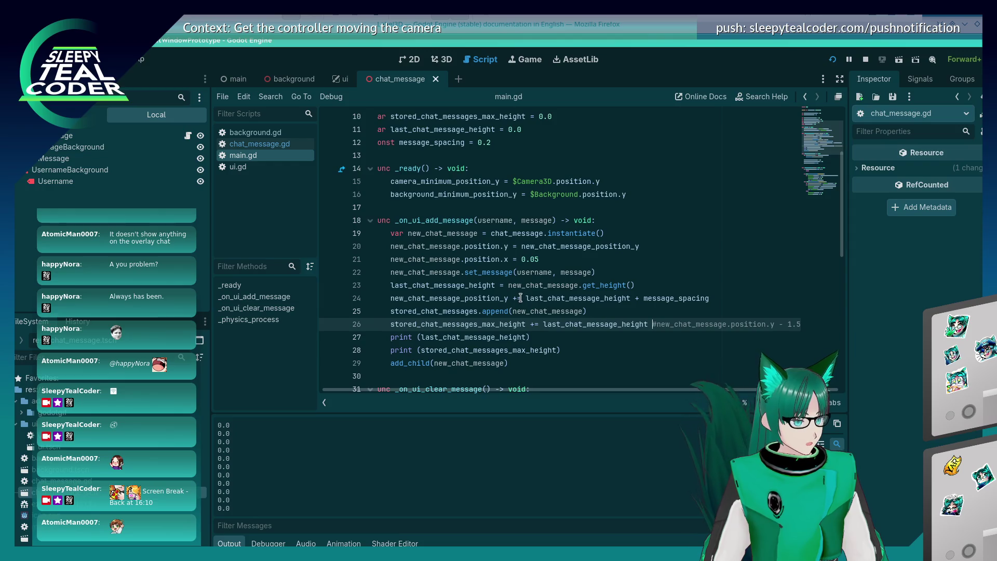
left_click_drag(526, 299, 711, 298)
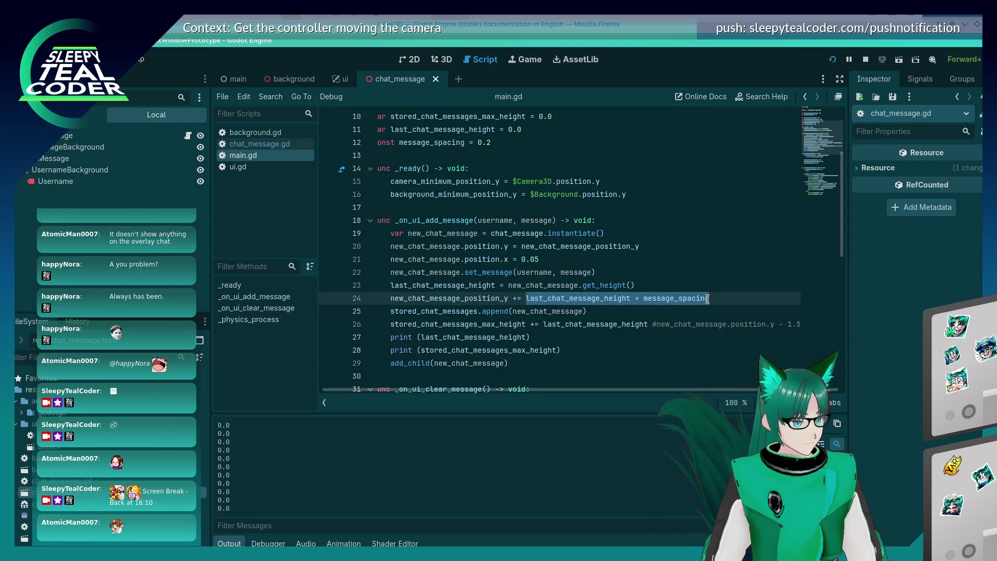
left_click(664, 288)
key("Return")
type("va")
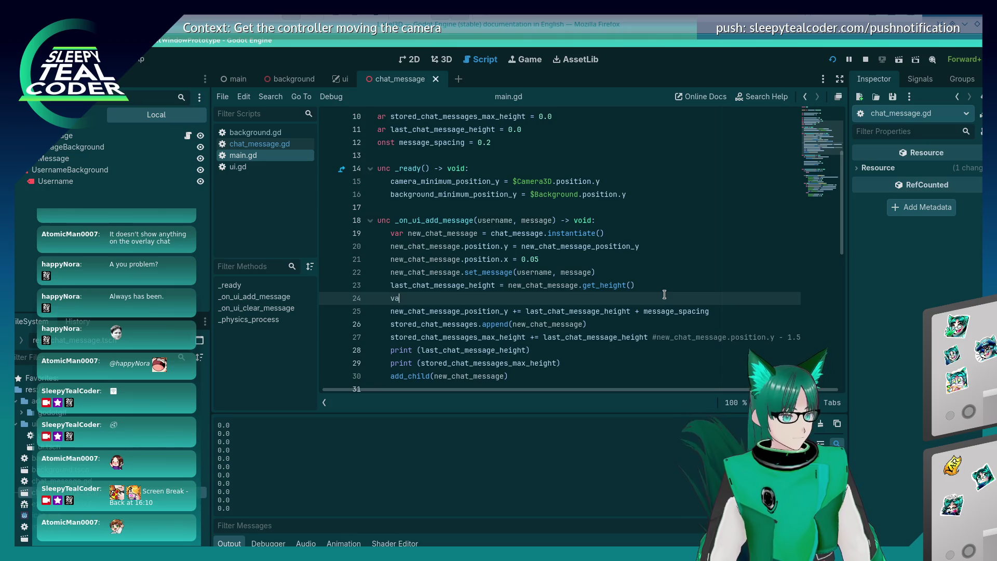
type("r message_height_an")
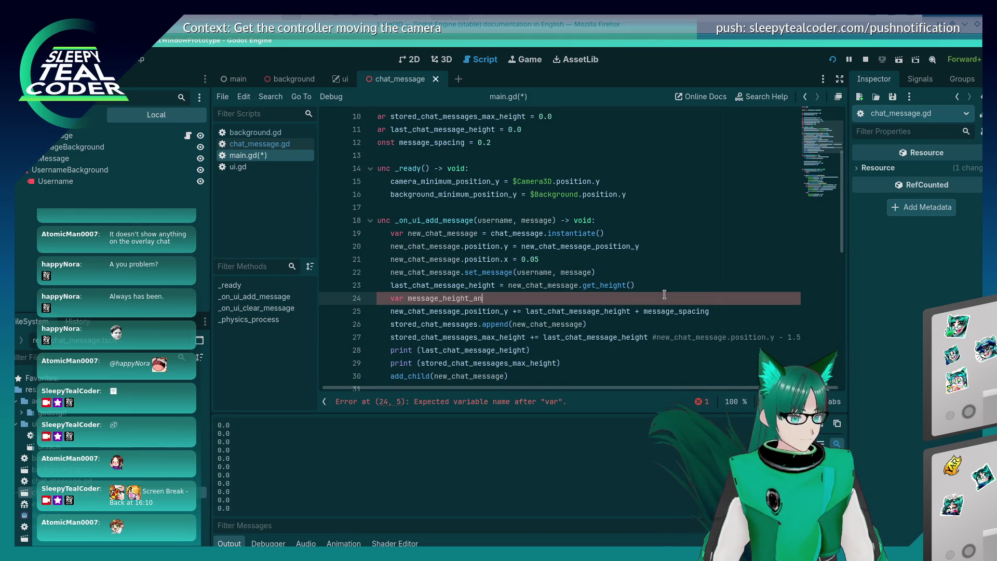
type("d_spacing = last_chat_message_height + message_spacing")
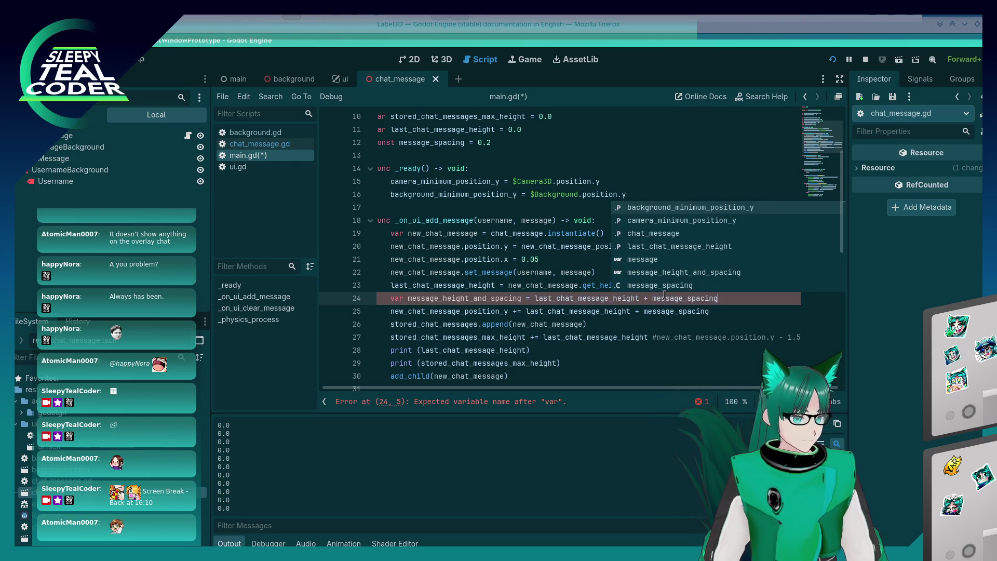
key("ctrl+s")
- Use message_height_and_spacing on lines 25 and 27, then run the project
double_click(491, 299)
key("ctrl+c")
left_click_drag(524, 312, 719, 312)
key("ctrl+v")
left_click_drag(542, 339, 648, 338)
key("ctrl+v")
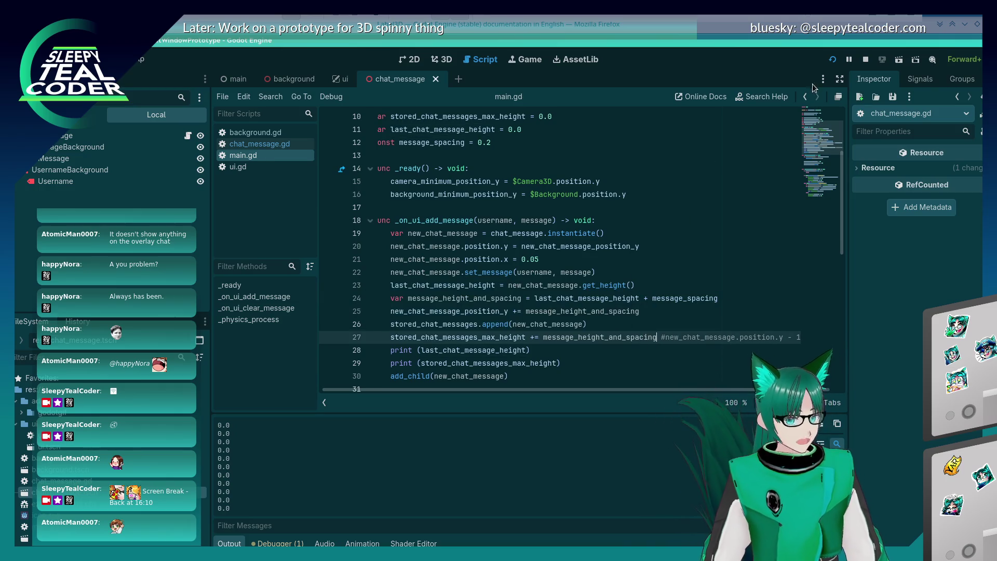
left_click(832, 61)
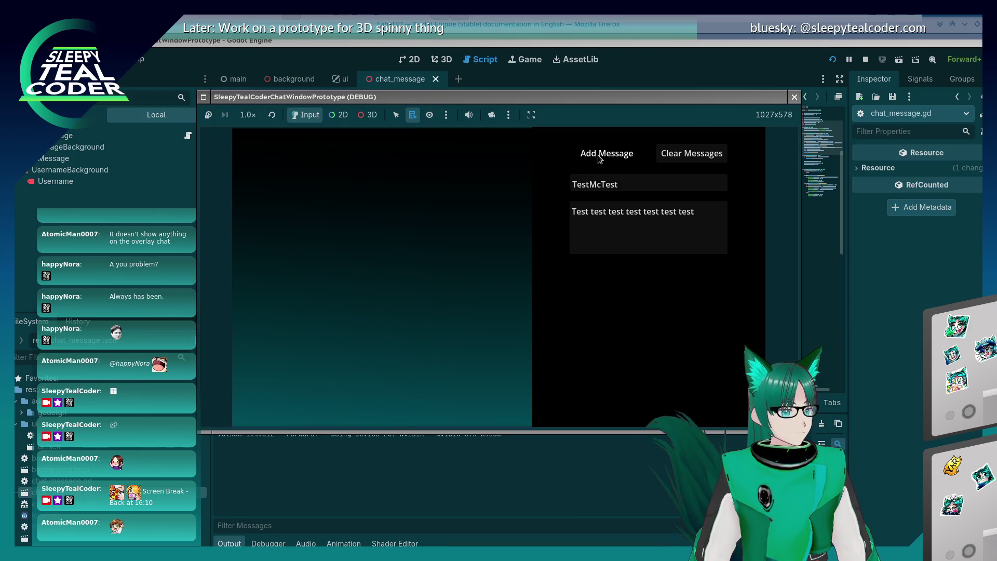
- Add seven TestMcTest chat messages in the running game, then return to main.gd
left_click(599, 156)
left_click(599, 156)
left_click(598, 156)
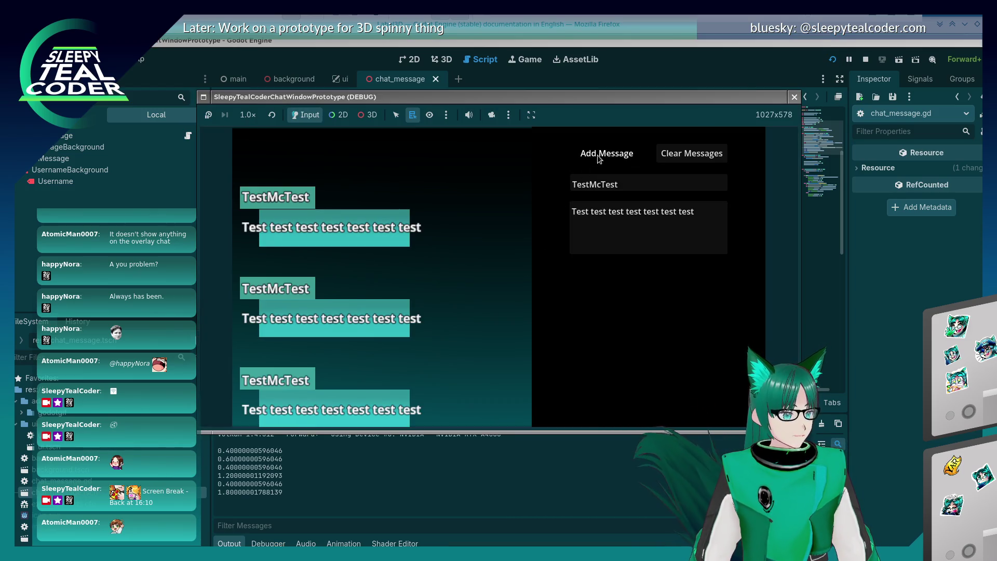
left_click(599, 156)
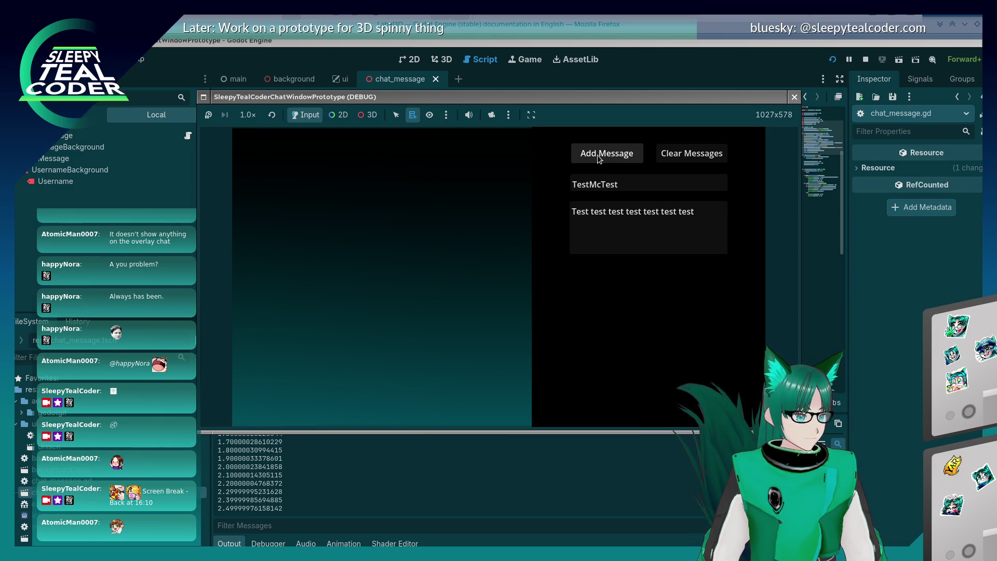
left_click(600, 159)
left_click(600, 158)
left_click(599, 159)
left_click(600, 158)
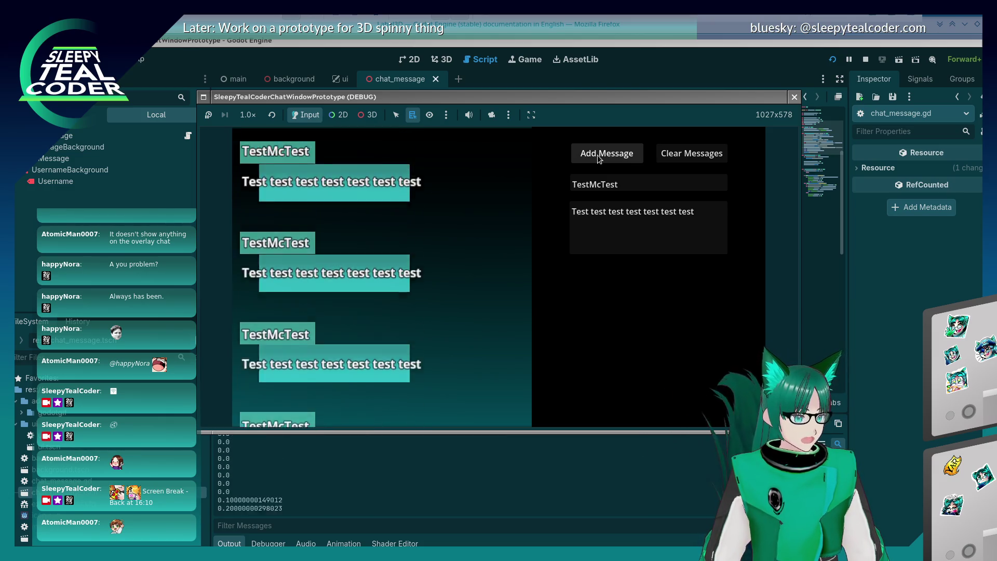
left_click(600, 158)
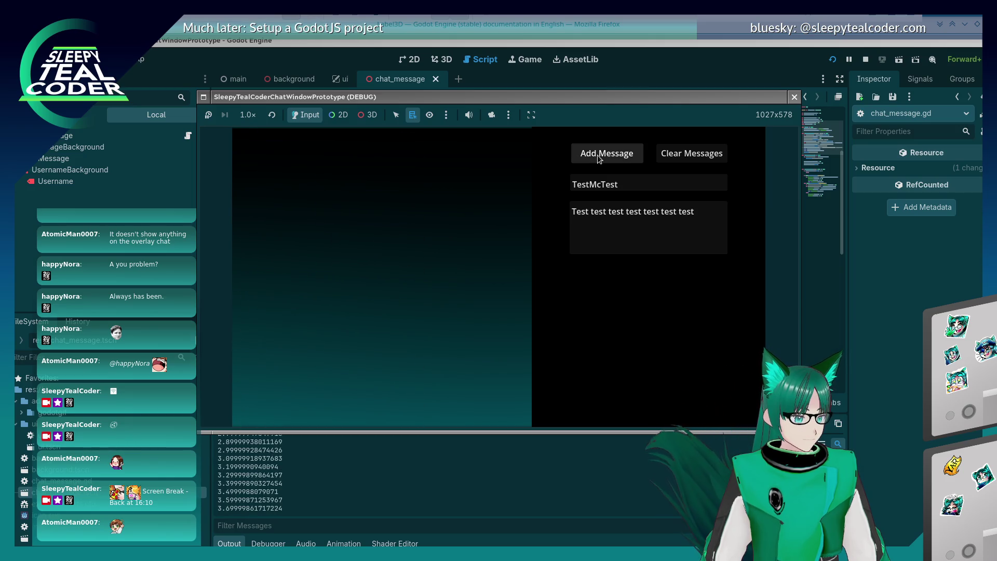
left_click(600, 159)
left_click(600, 159)
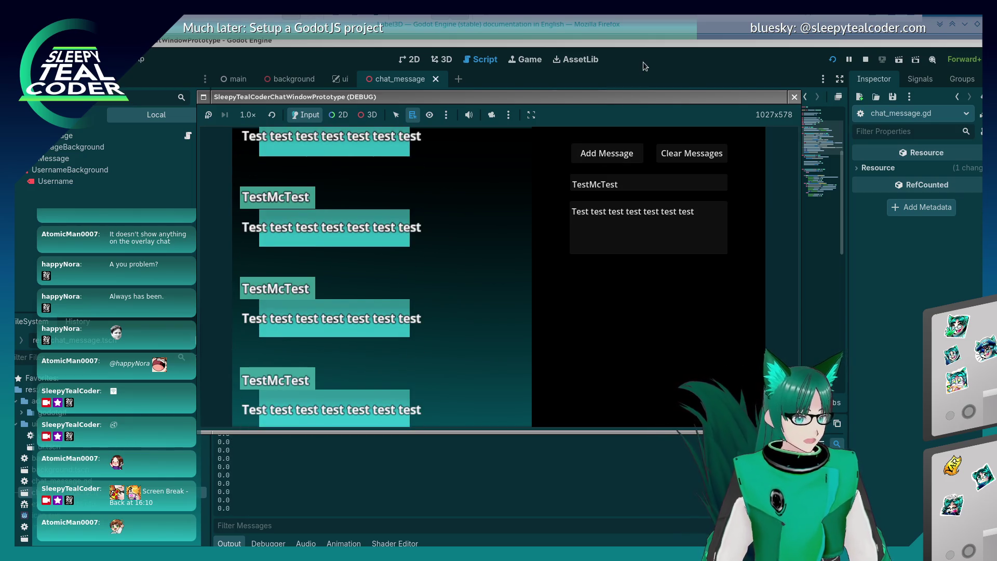
left_click(643, 62)
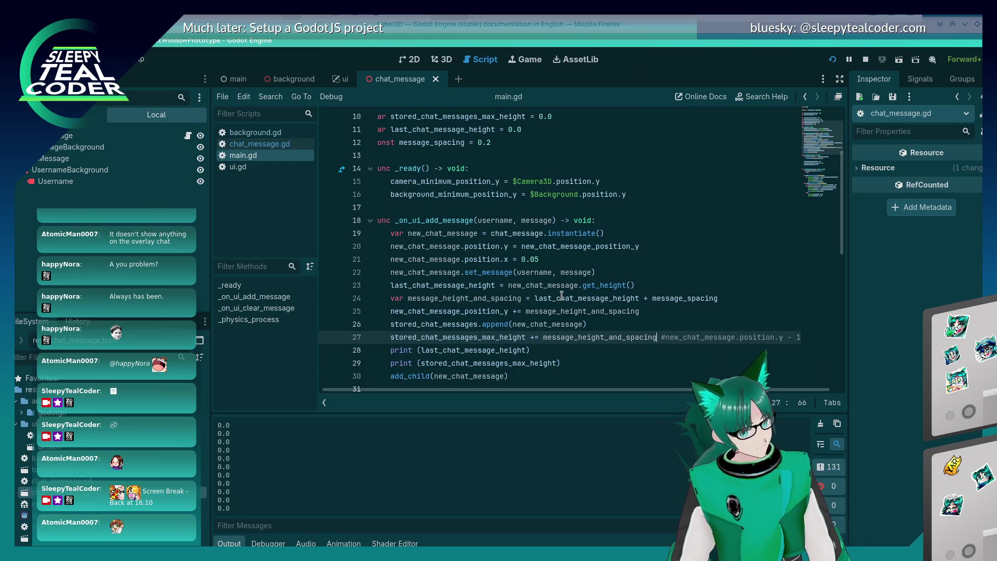
- Clear the game's chat messages, add one message, then stop the game with F8
scroll(553, 290, "down", 3)
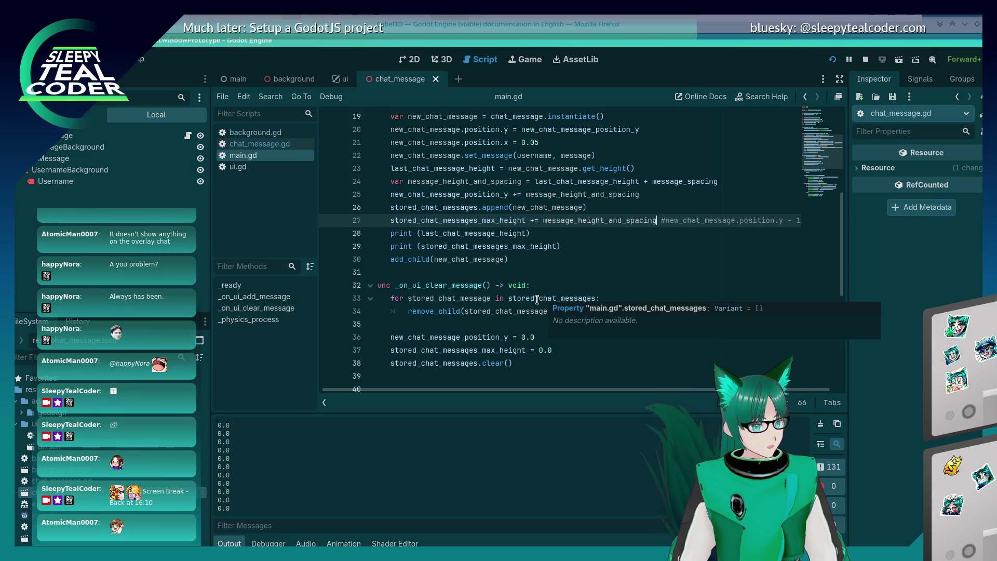
key("alt+Tab")
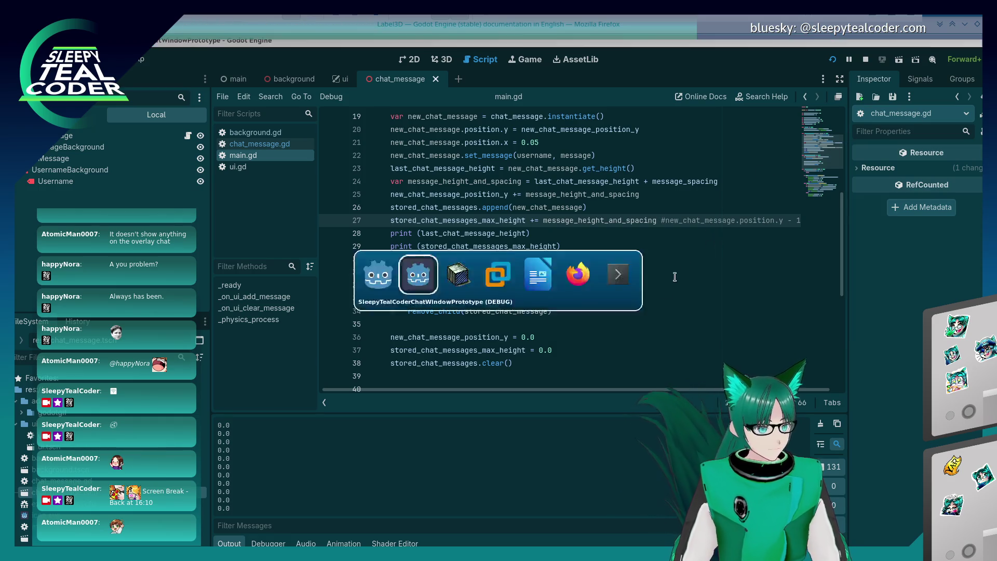
left_click(683, 157)
left_click(615, 158)
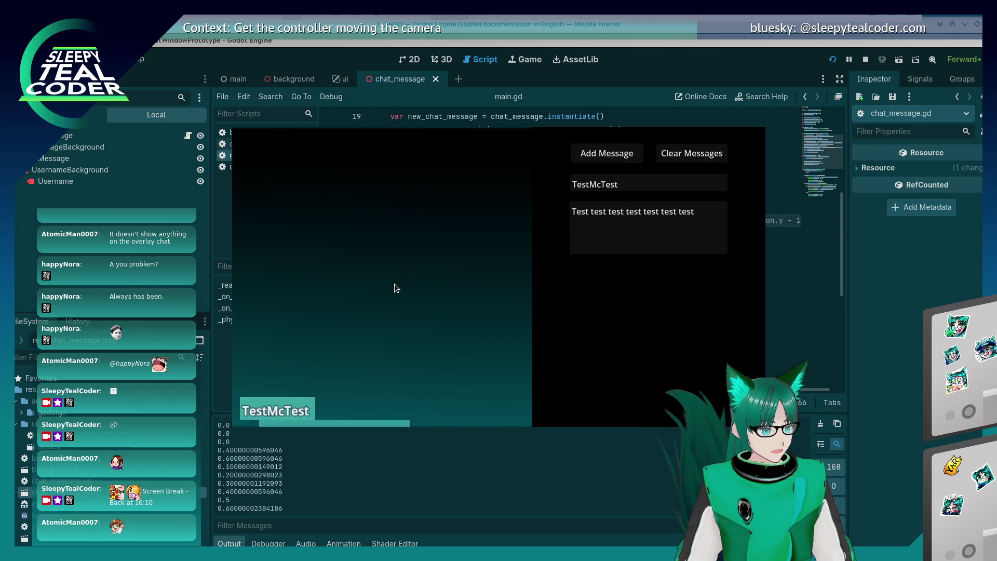
left_click(685, 161)
left_click(622, 160)
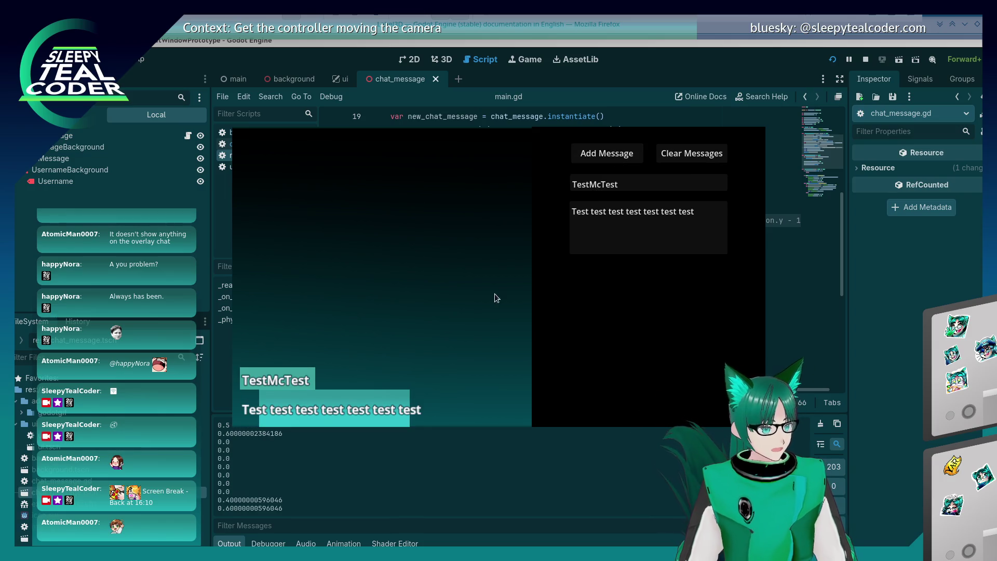
key("F8")
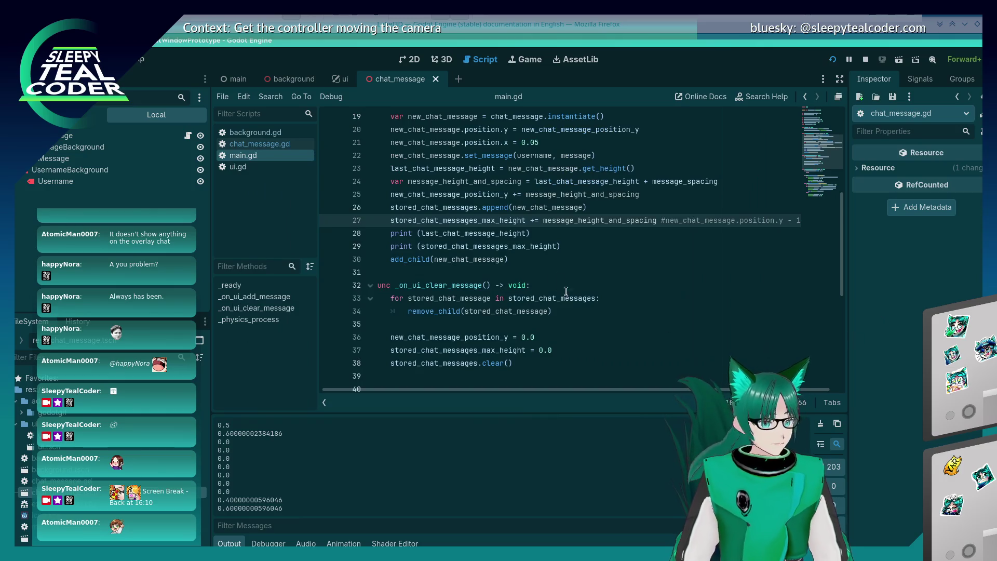
scroll(553, 299, "up", 2)
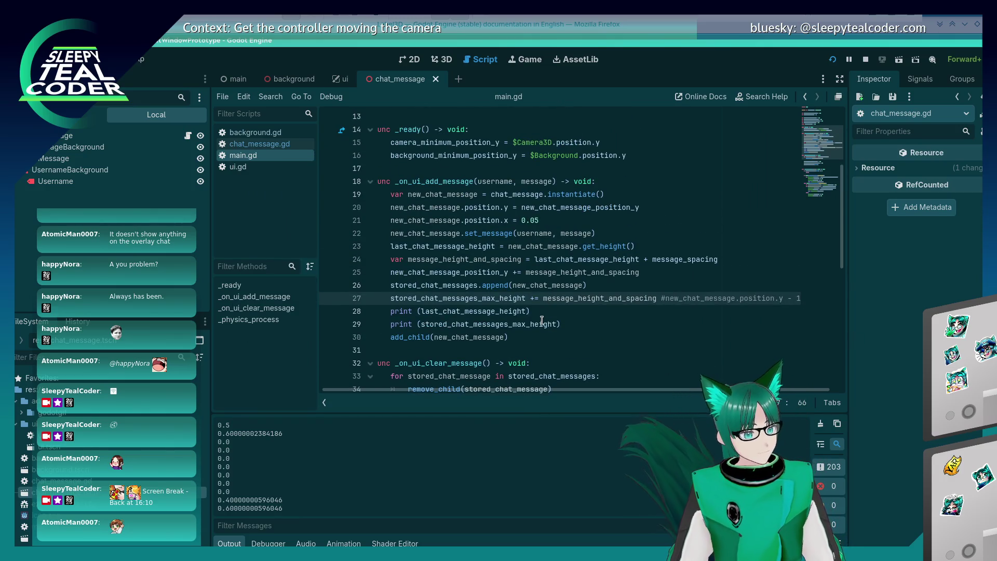
- Replace message_height_and_spacing on line 27 with last_chat_message_height
double_click(562, 297)
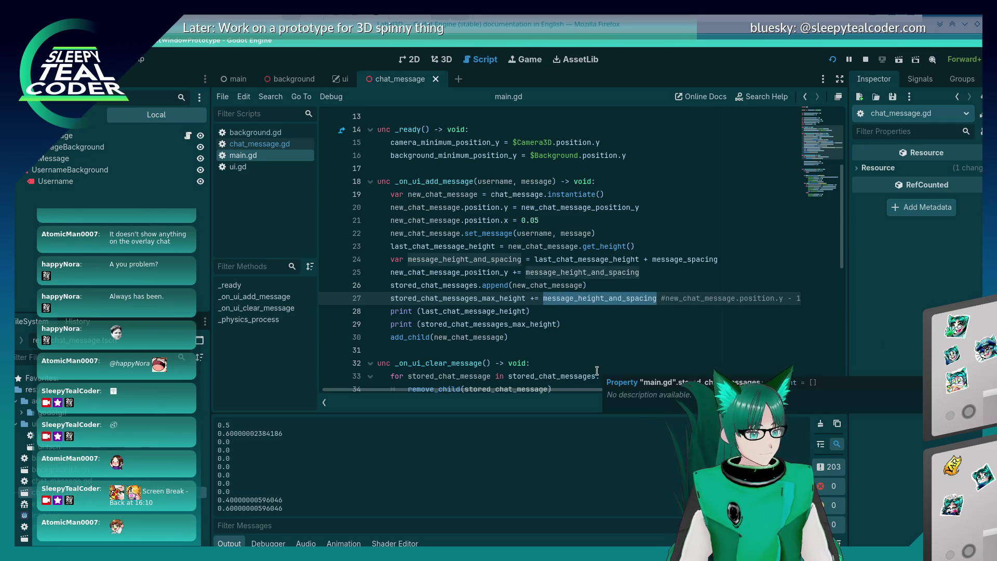
double_click(582, 259)
double_click(583, 299)
key("ctrl+v")
- Write a new condition line checking stored_chat_messages.size() == 0
left_click(606, 284)
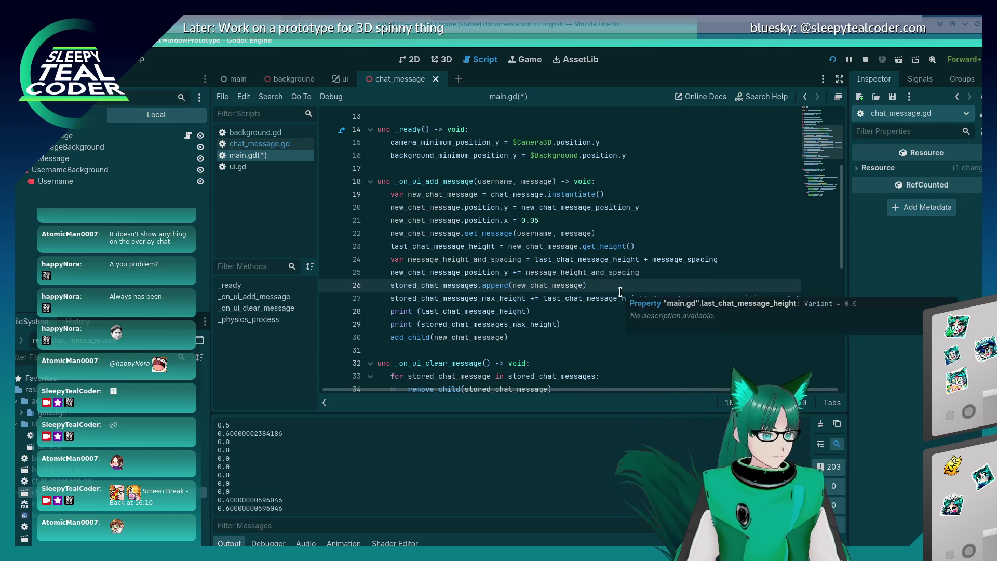
key("Return")
key("Return")
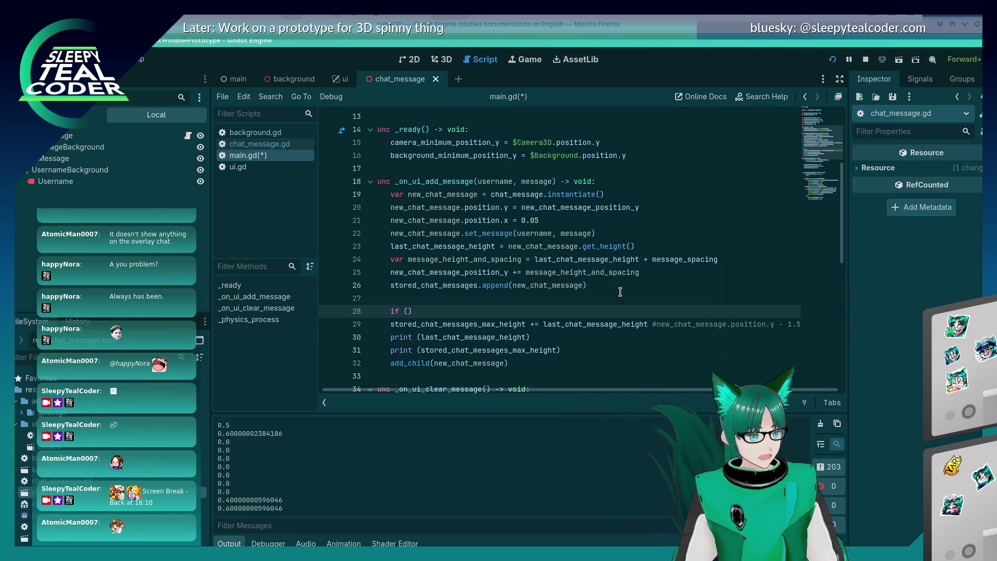
type("if (")
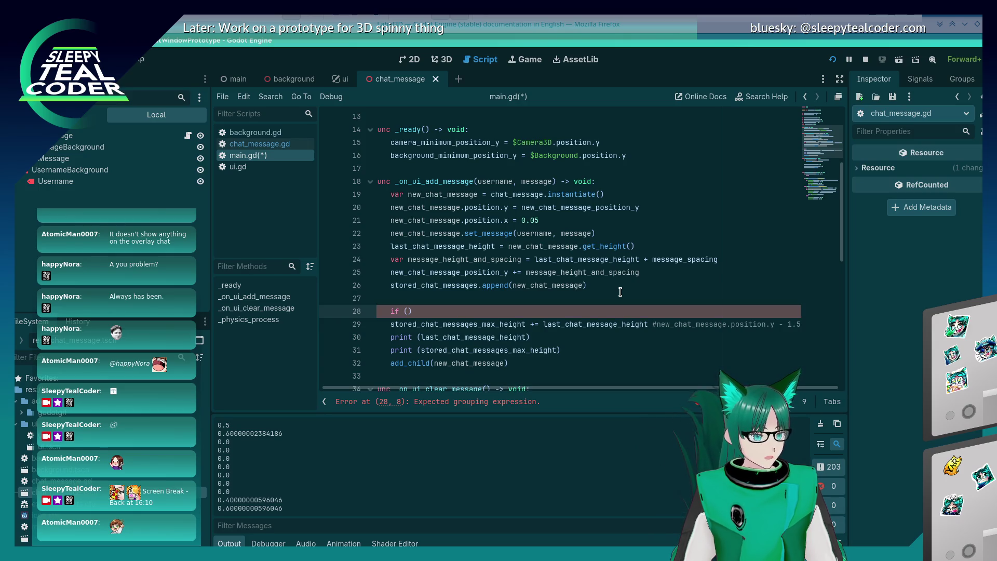
type("last_chat_message_height")
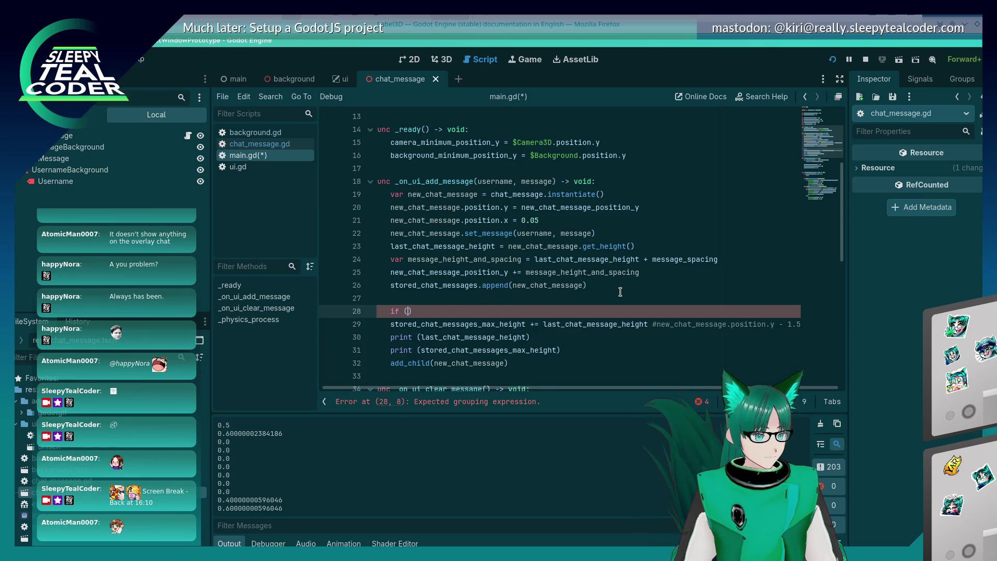
type("_c")
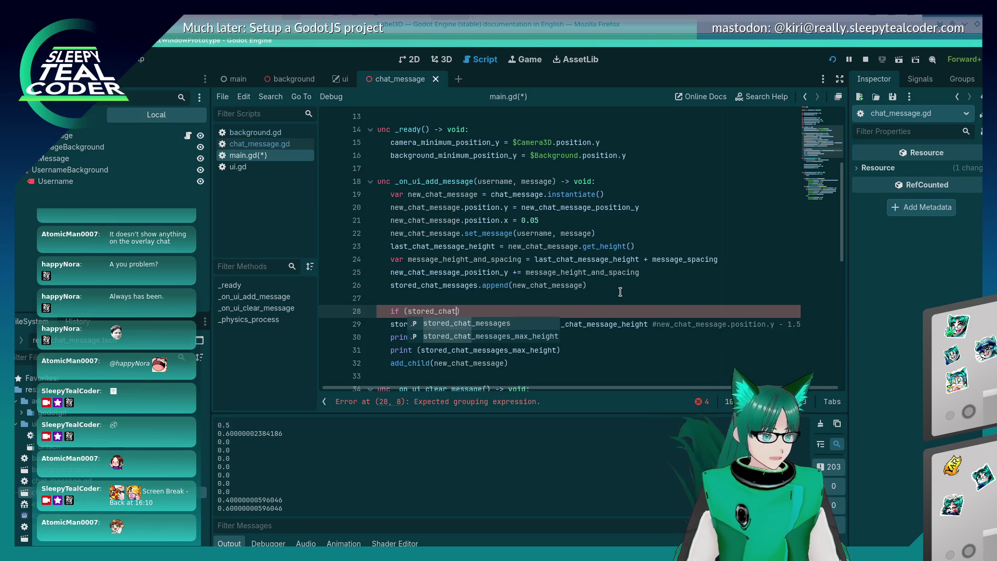
key("Return")
type(".si")
key("Return")
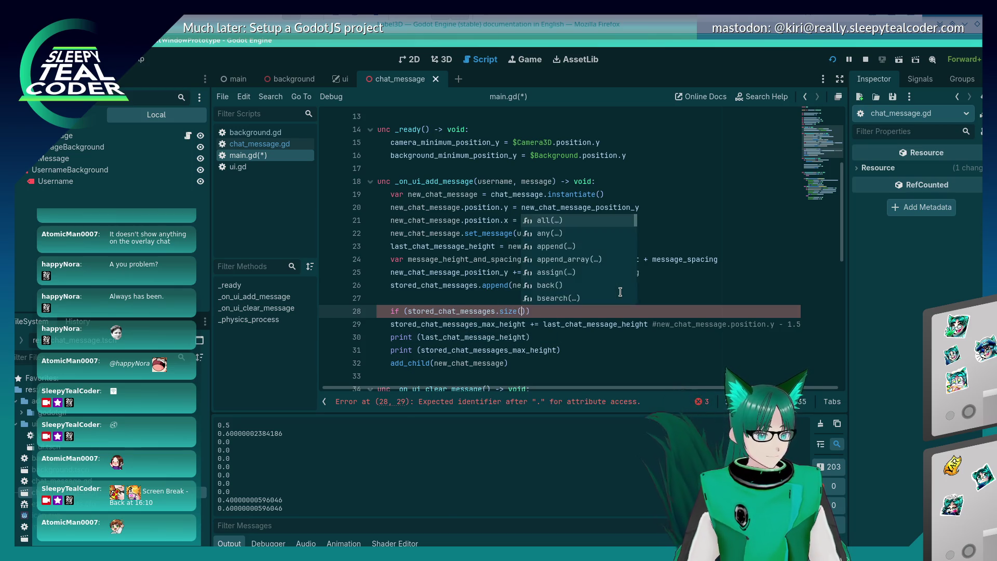
type(")")
key("BackSpace")
type("== 0:")
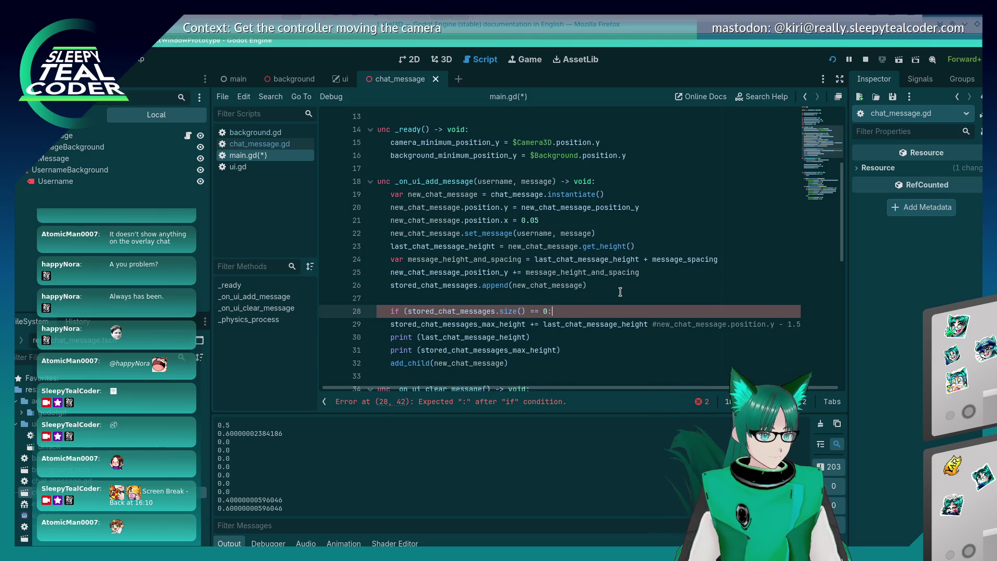
- Move the size-check condition to a new line above the append call
key("Home")
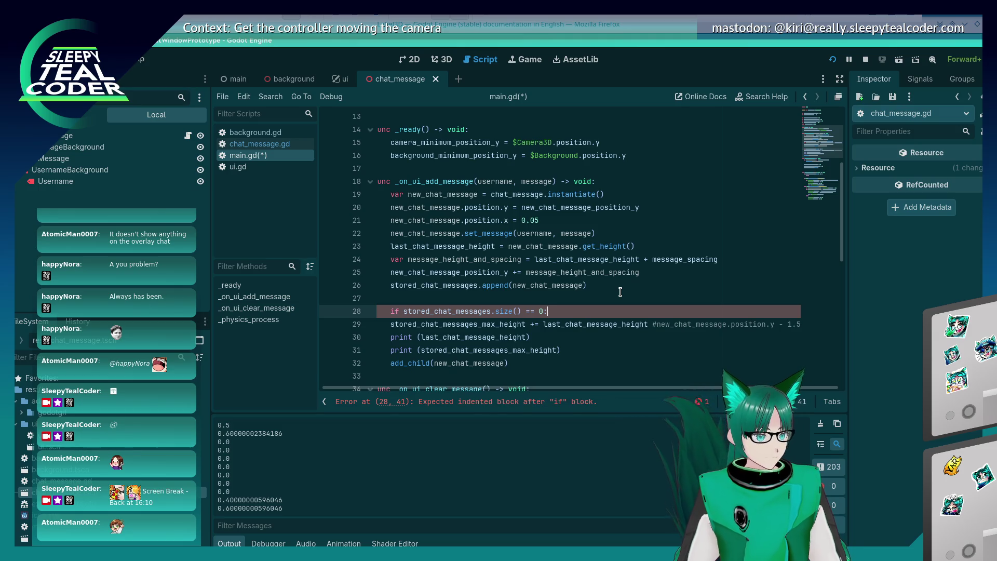
key("shift+End")
key("BackSpace")
key("Up")
key("Up")
key("Return")
key("Up")
type("if stored_chat_messages.size() == 0:")
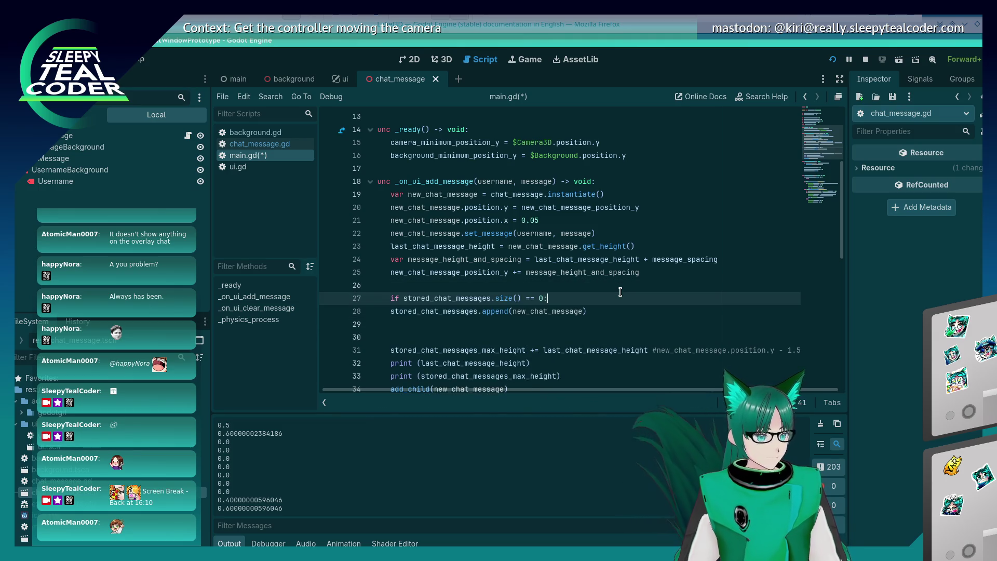
key("Up")
key("End")
- Copy the max-height accumulation statement into the if body
key("Down")
key("Return")
key("Down")
key("Down")
key("Down")
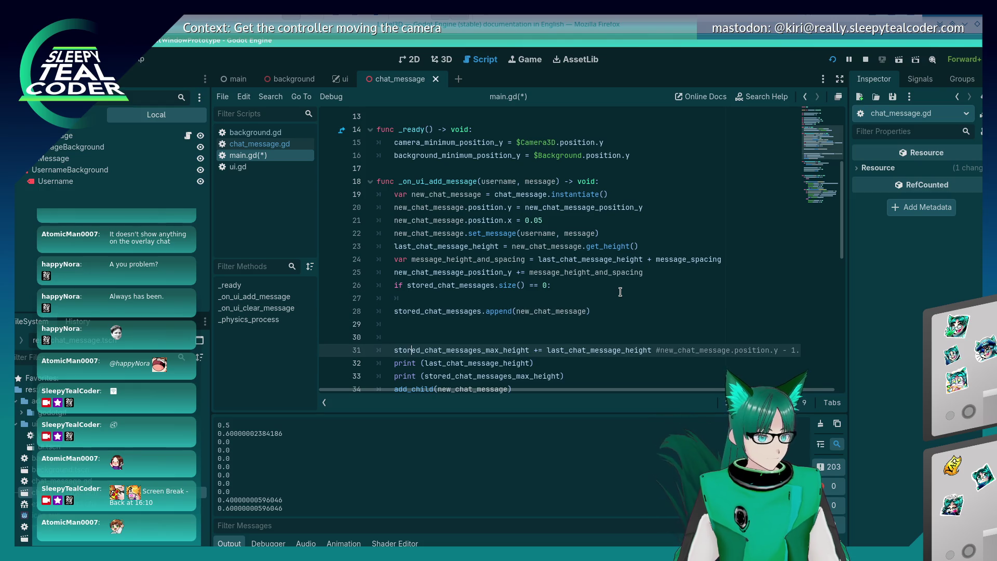
key("Home")
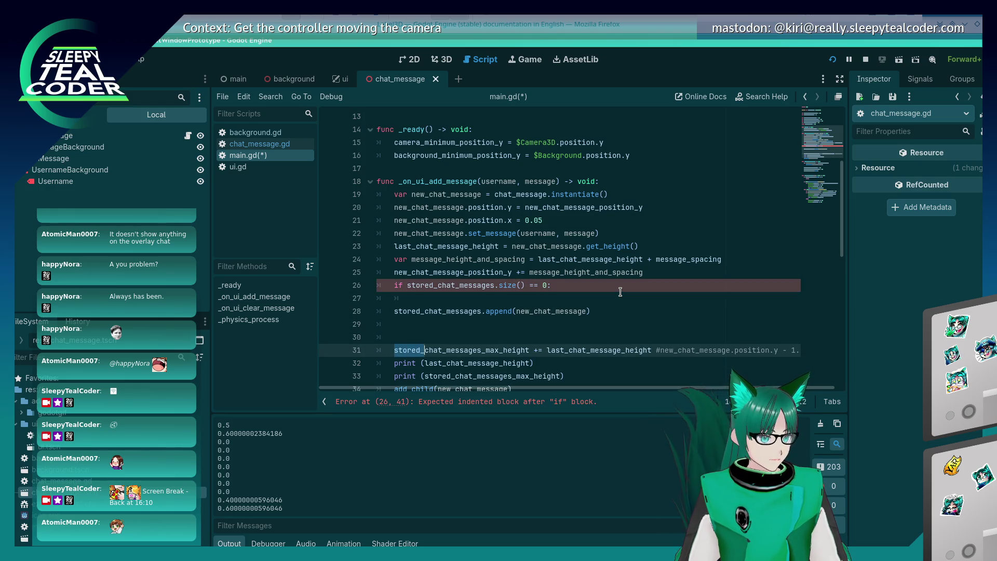
key("shift+Right")
key("shift+Right")
key("shift+Right")
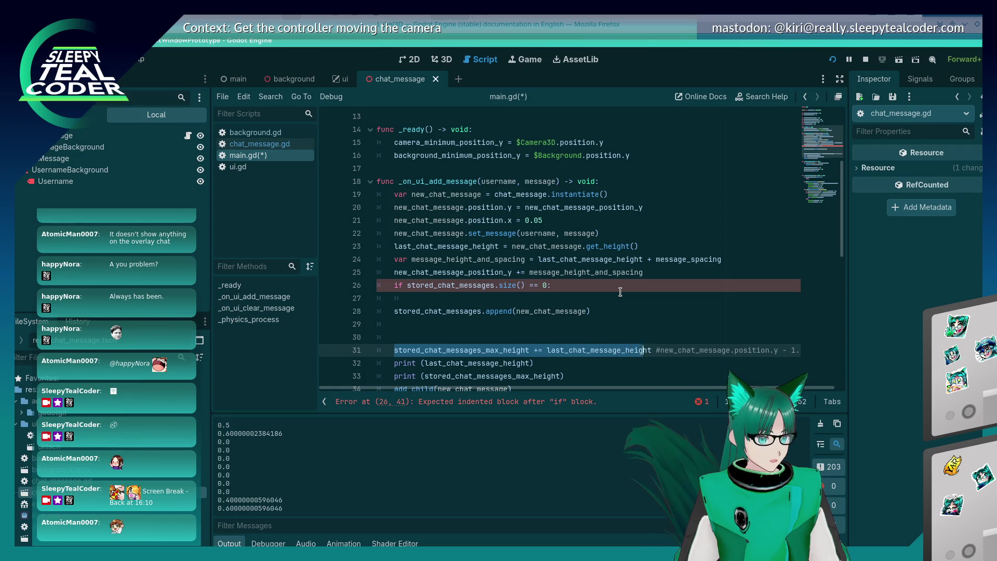
key("shift+Right")
key("shift+Right")
key("shift+Right")
key("ctrl+c")
key("Up")
key("Up")
key("Up")
key("ctrl+v")
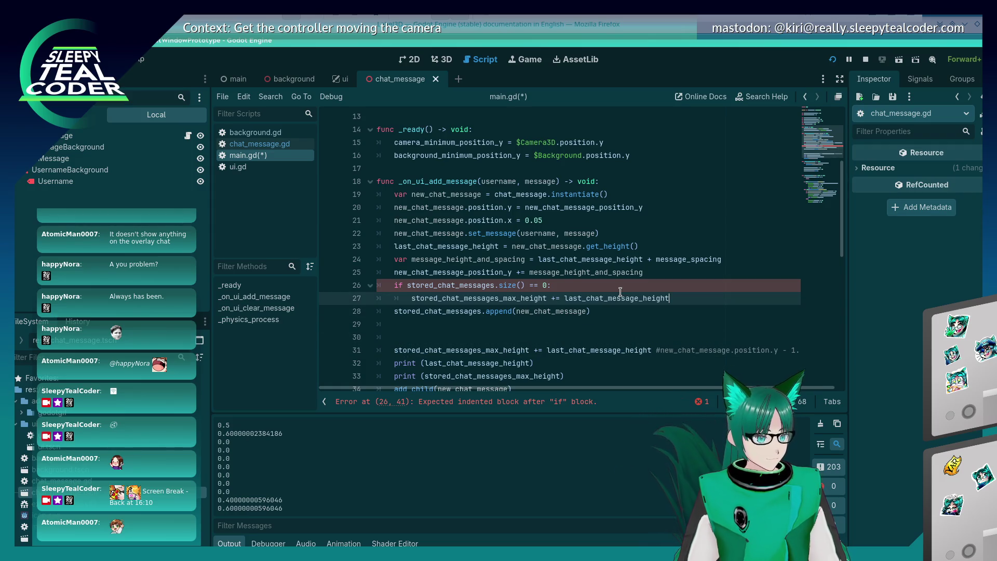
- Keep the max-height statement above the if, a copy in its body, and make the check > 0
key("Return")
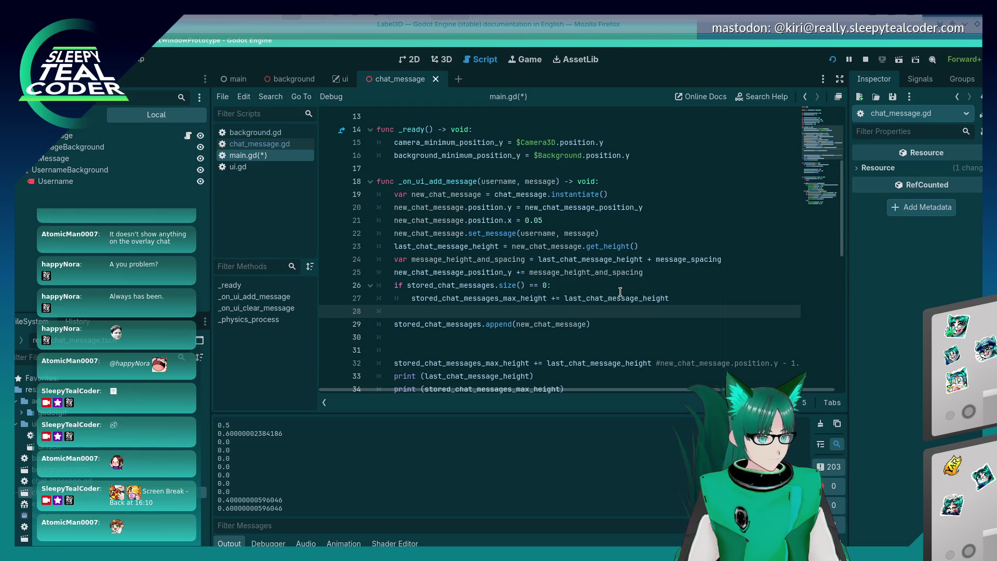
key("ctrl+v")
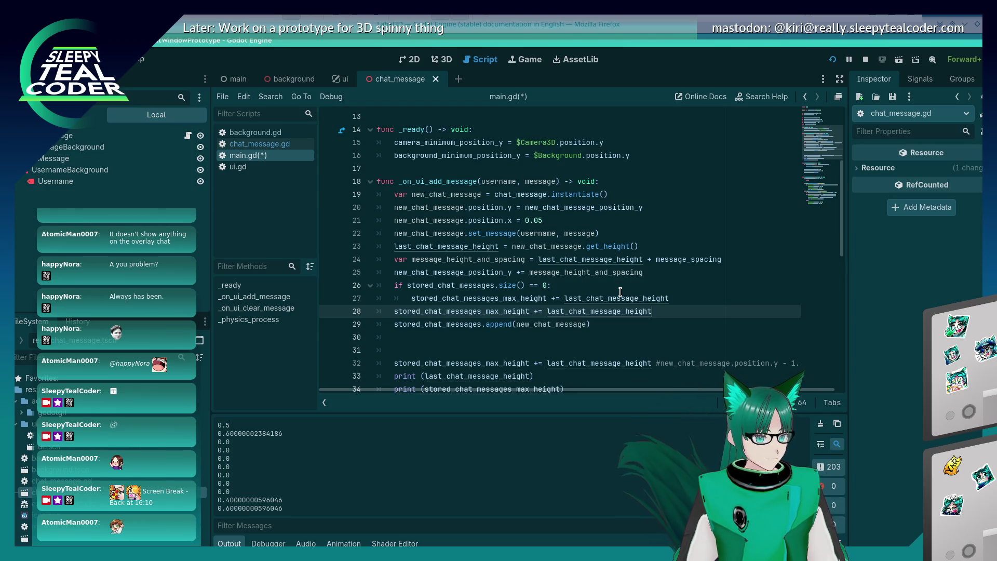
key("ctrl+z")
key("Up")
key("shift+End")
key("ctrl+x")
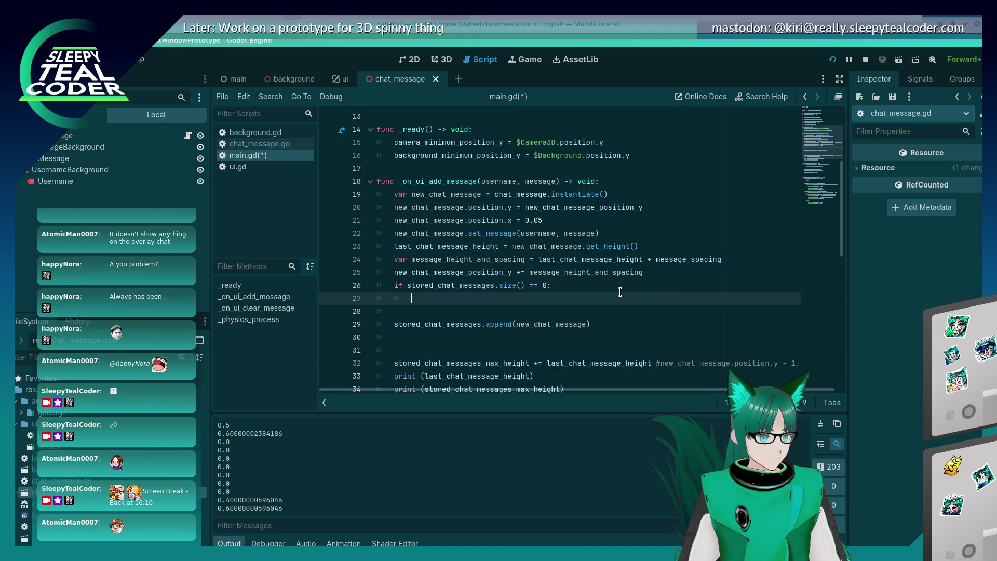
key("Up")
key("Home")
key("ctrl+v")
key("Return")
key("Down")
key("ctrl+v")
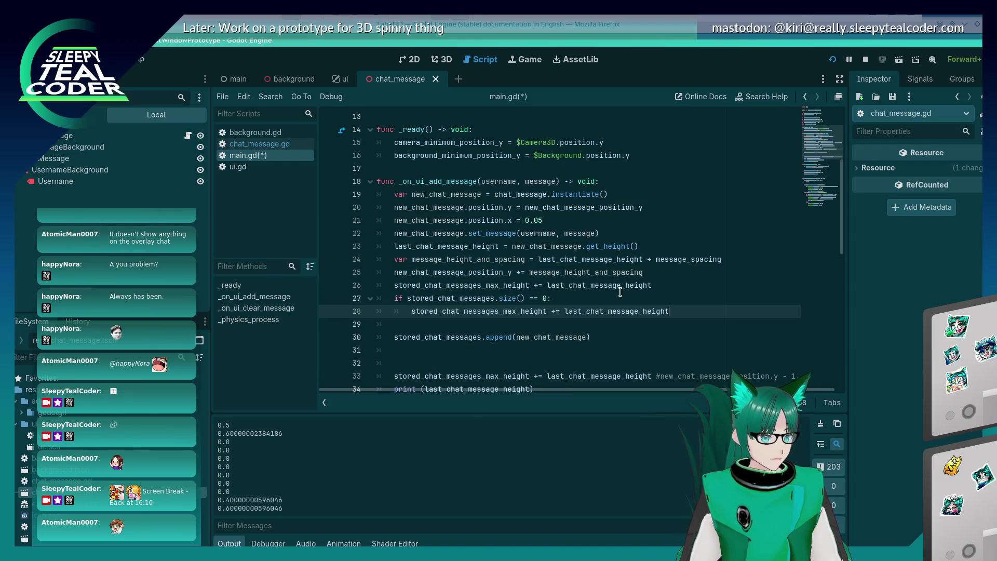
key("Up")
key("Left")
key("Left")
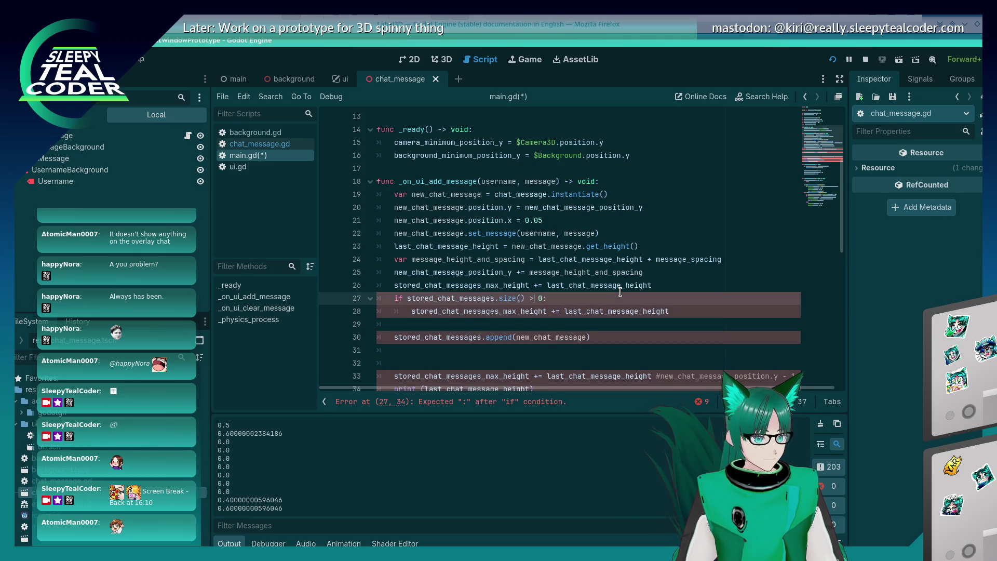
key("Down")
key("End")
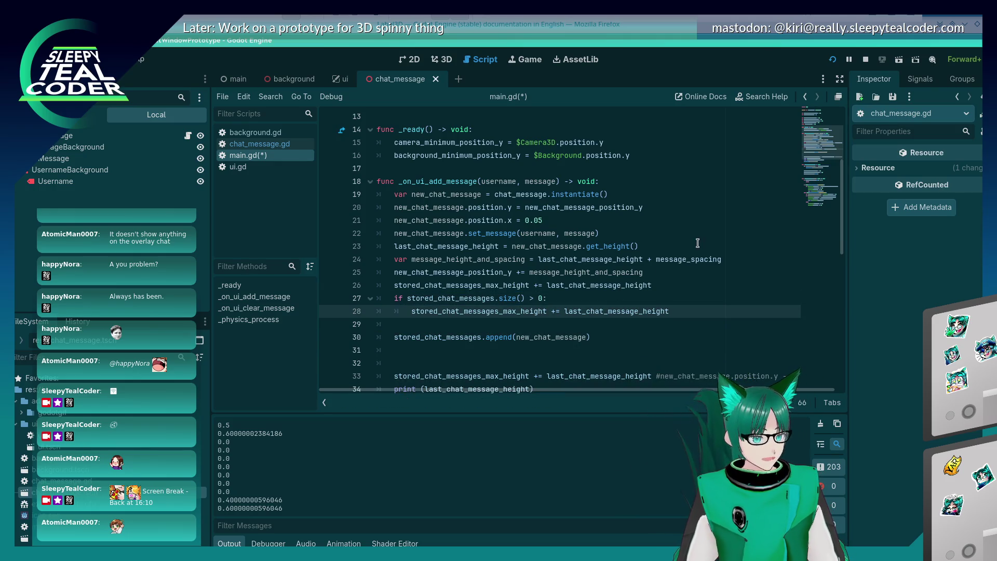
- Make the if body add message_spacing to max height and save main.gd
double_click(689, 259)
key("ctrl+c")
double_click(638, 312)
key("ctrl+v")
key("ctrl+s")
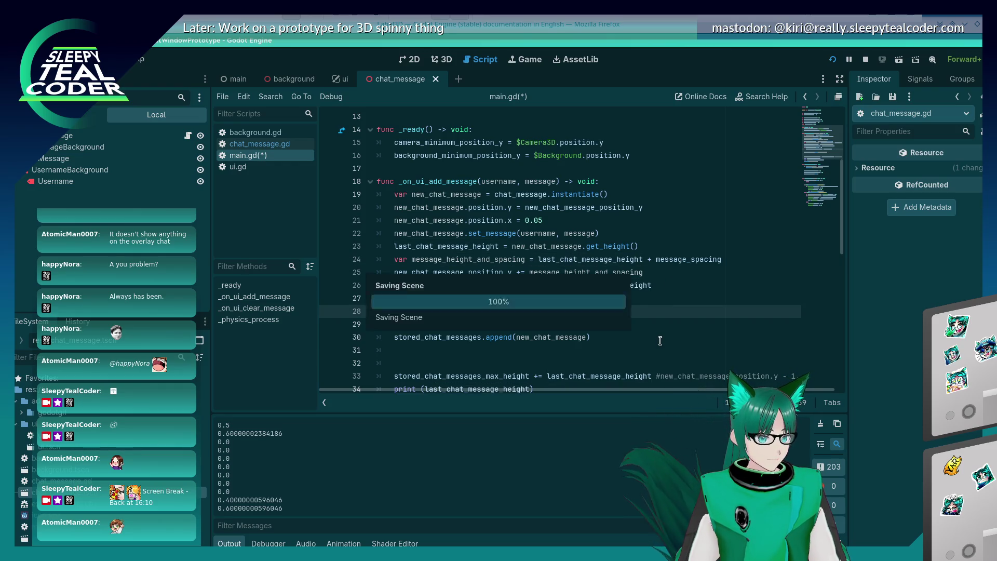
scroll(660, 341, "down", 8)
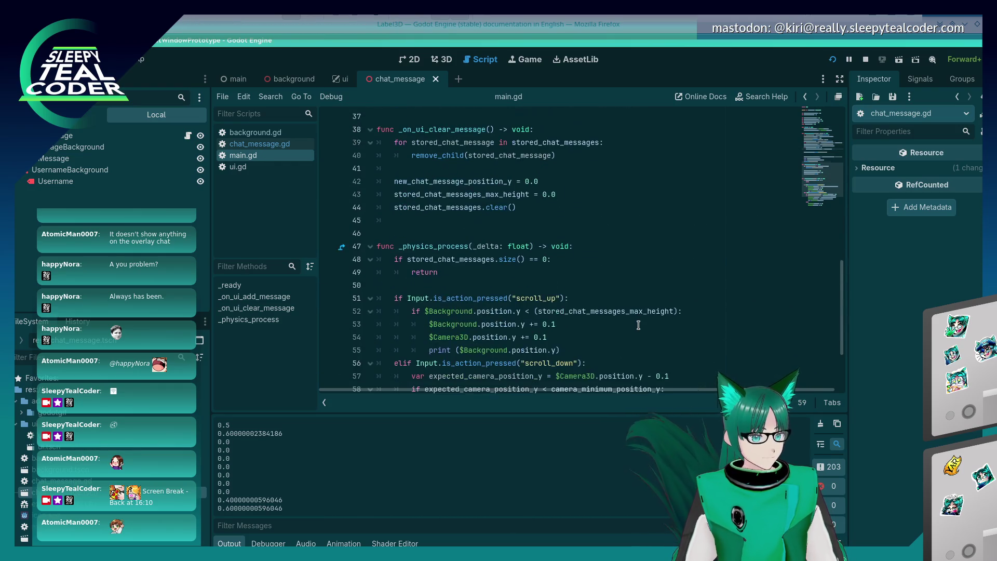
- Append '- last_chat_message_height - message_spacing' to the scroll_up limit on line 52
left_click(674, 310)
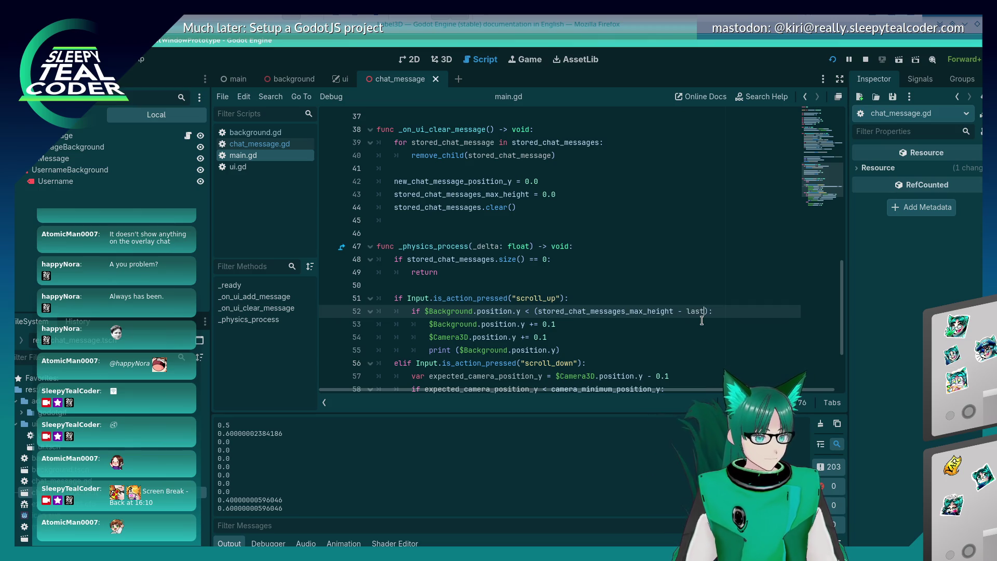
type("c")
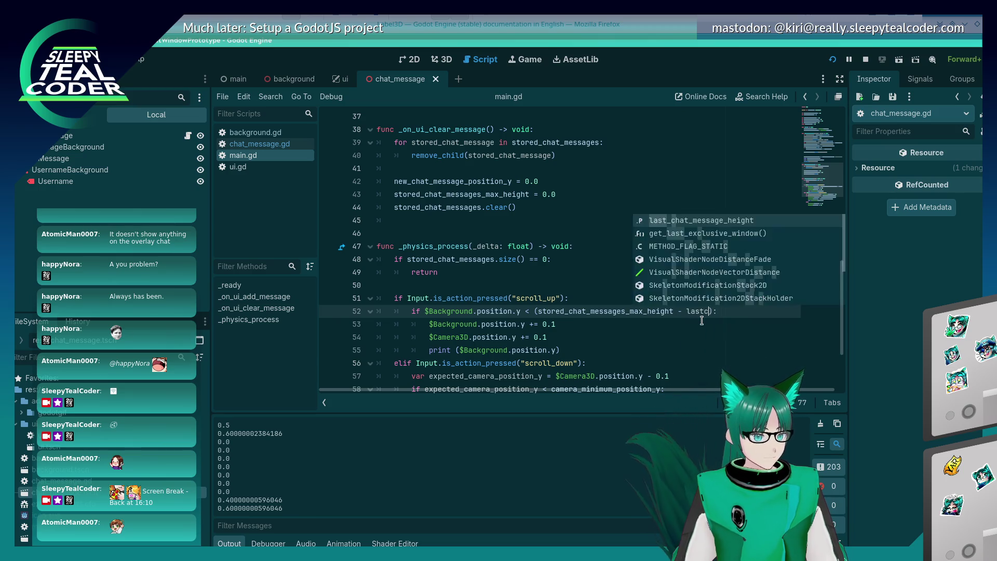
key("Return")
type("- mess")
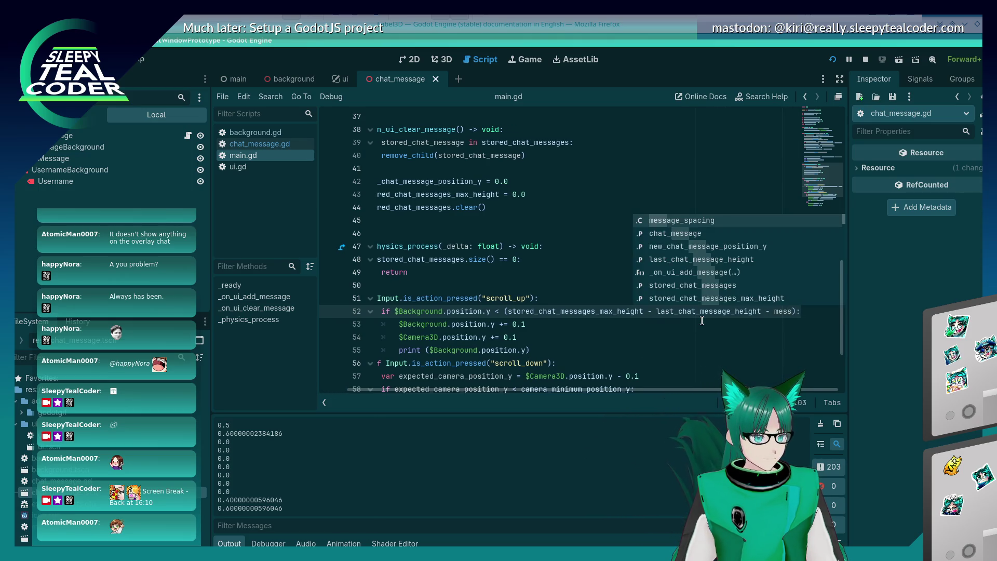
key("Return")
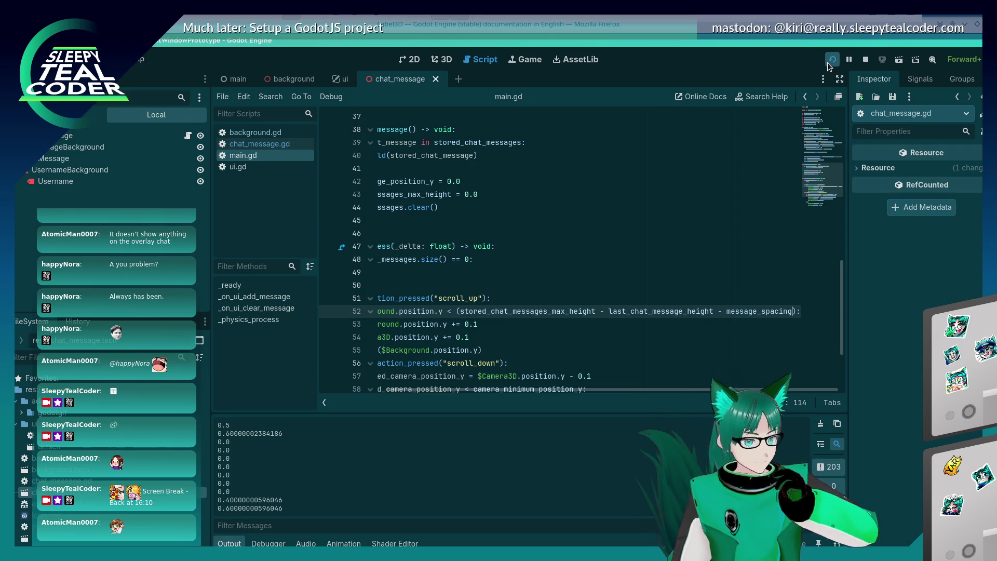
- Run the project with F5 and add three test chat messages
key("F5")
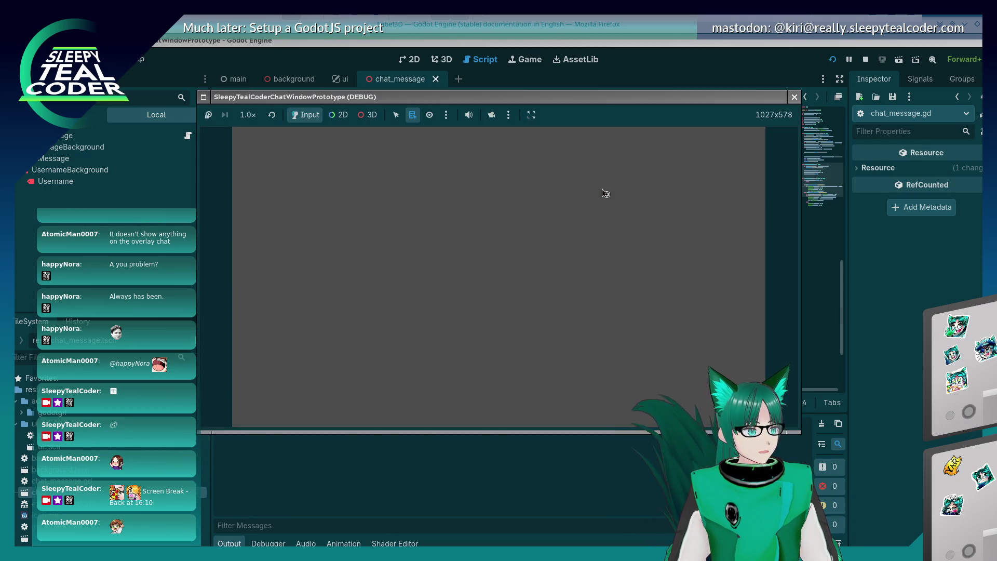
left_click(613, 156)
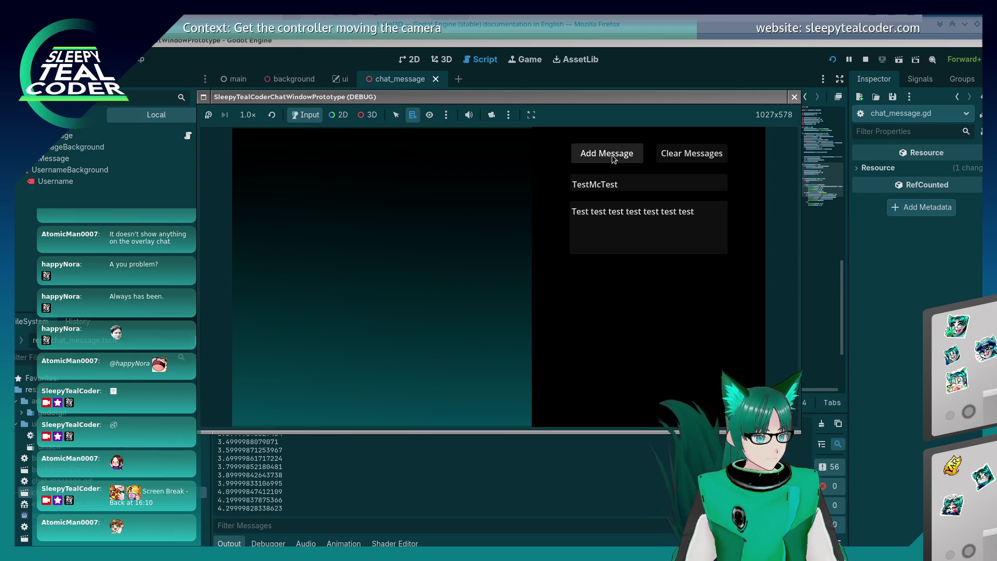
left_click(613, 156)
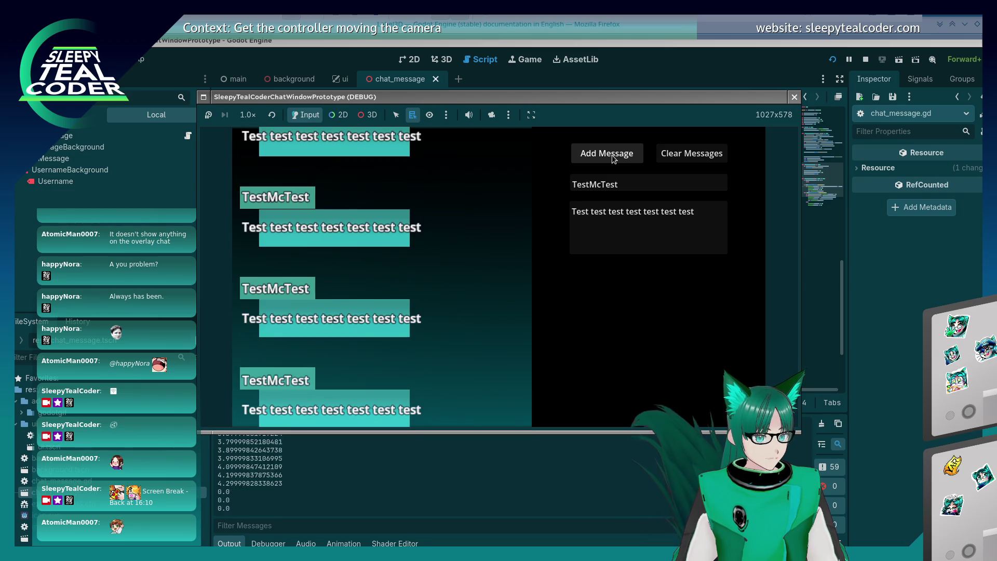
left_click(613, 156)
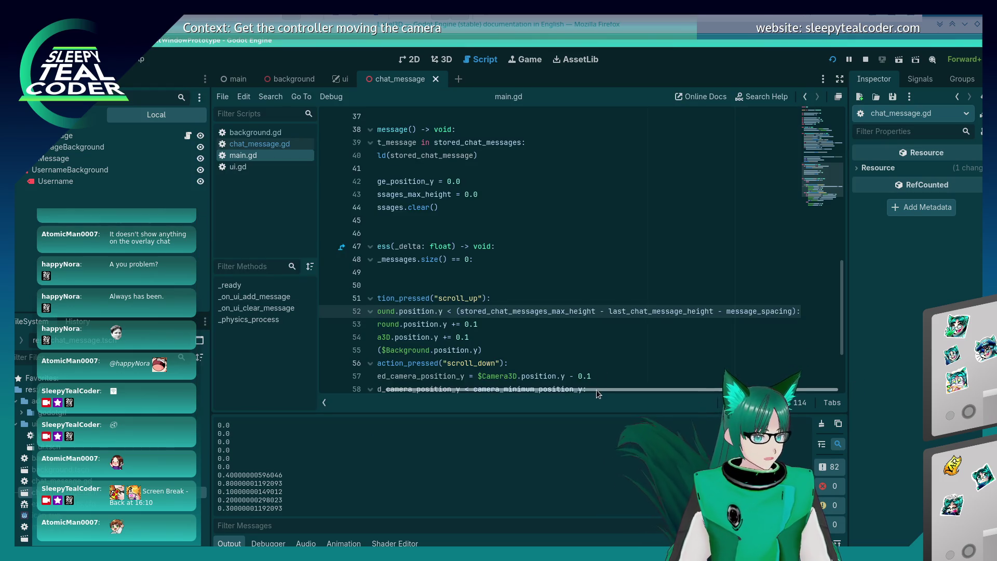
- Review the message-count check, then type && at the end of the scroll_up condition on line 51
scroll(596, 390, "left", 3)
scroll(492, 330, "up", 4)
scroll(492, 330, "down", 5)
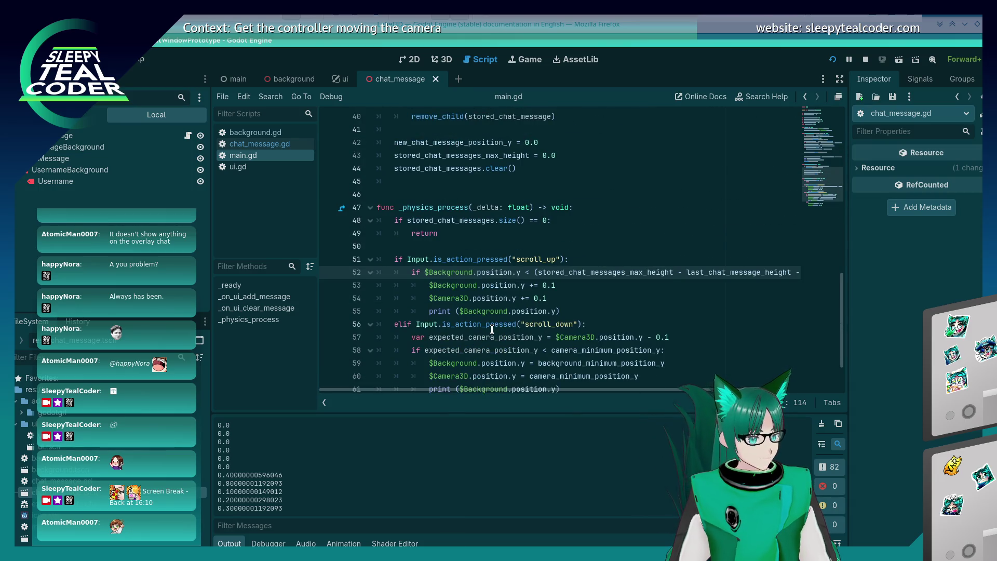
scroll(492, 329, "up", 9)
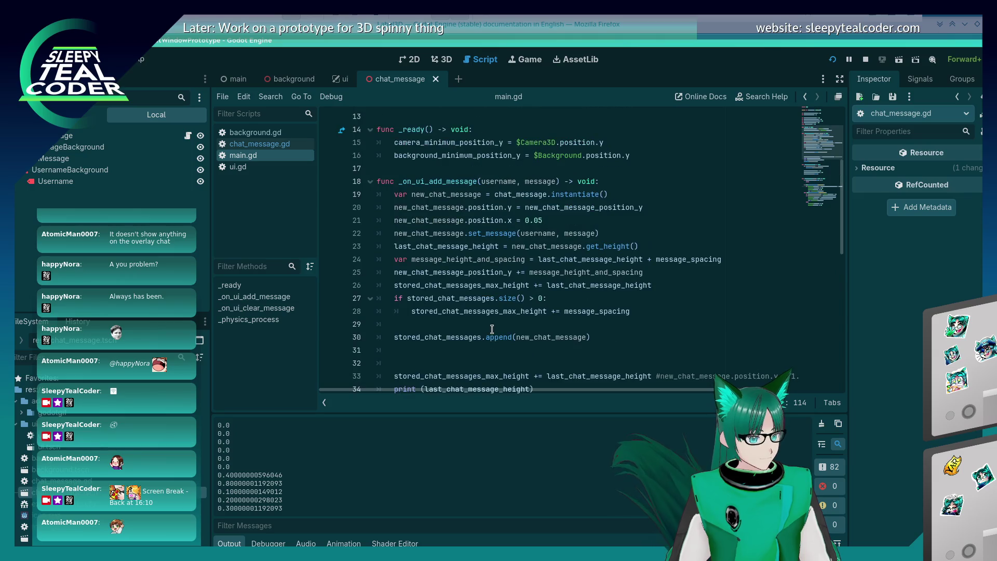
scroll(492, 329, "up", 2)
scroll(492, 329, "down", 2)
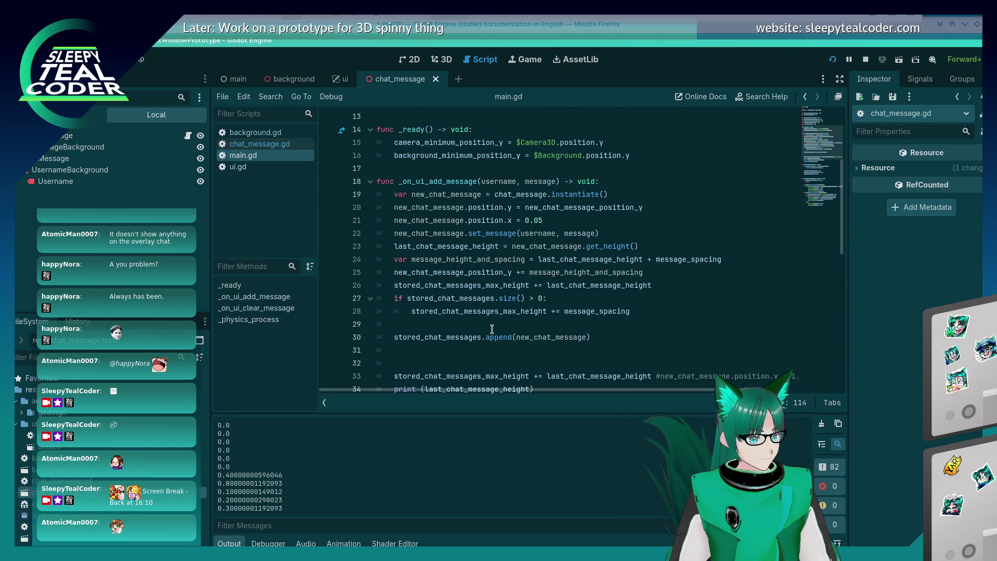
left_click(567, 298)
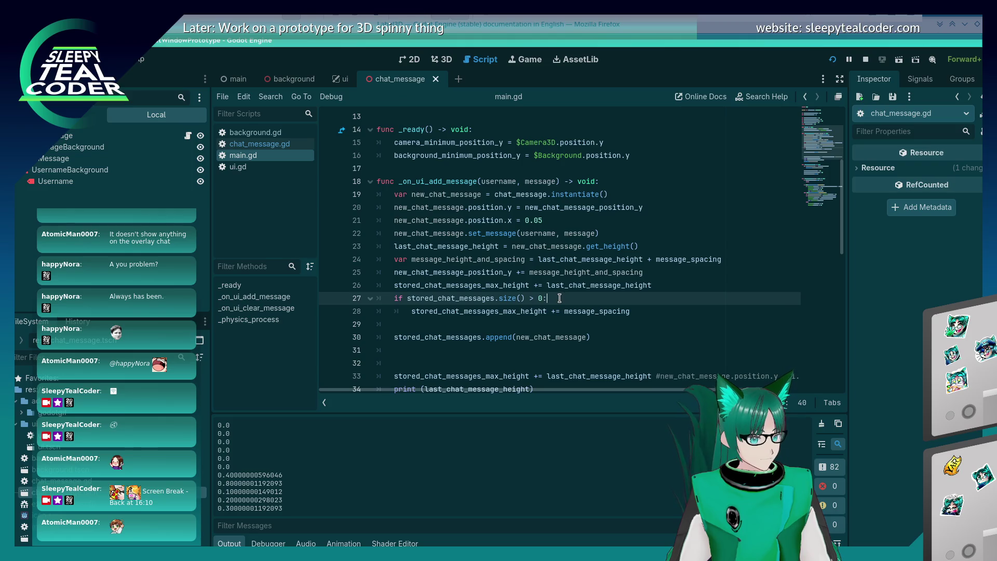
scroll(560, 298, "down", 7)
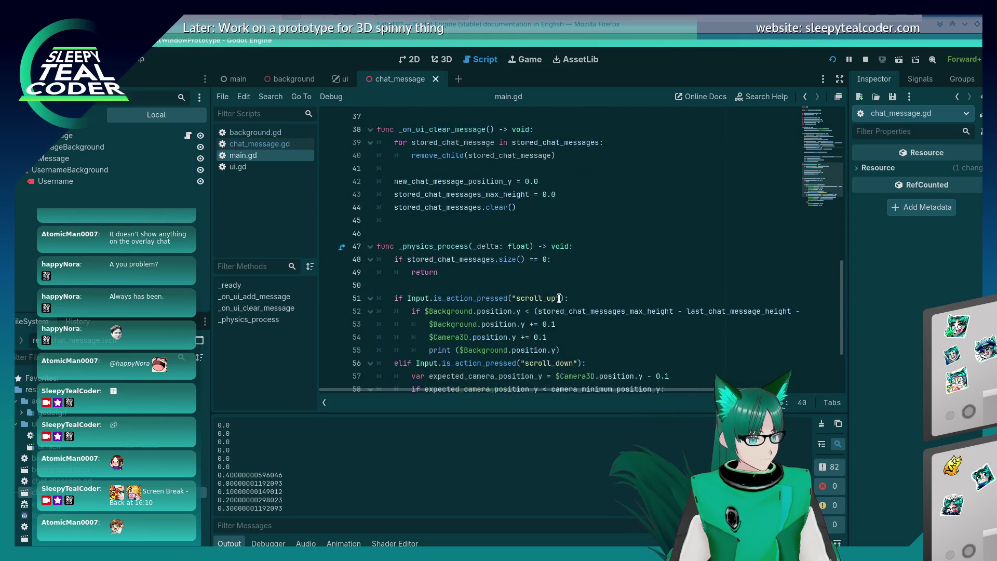
scroll(559, 299, "down", 2)
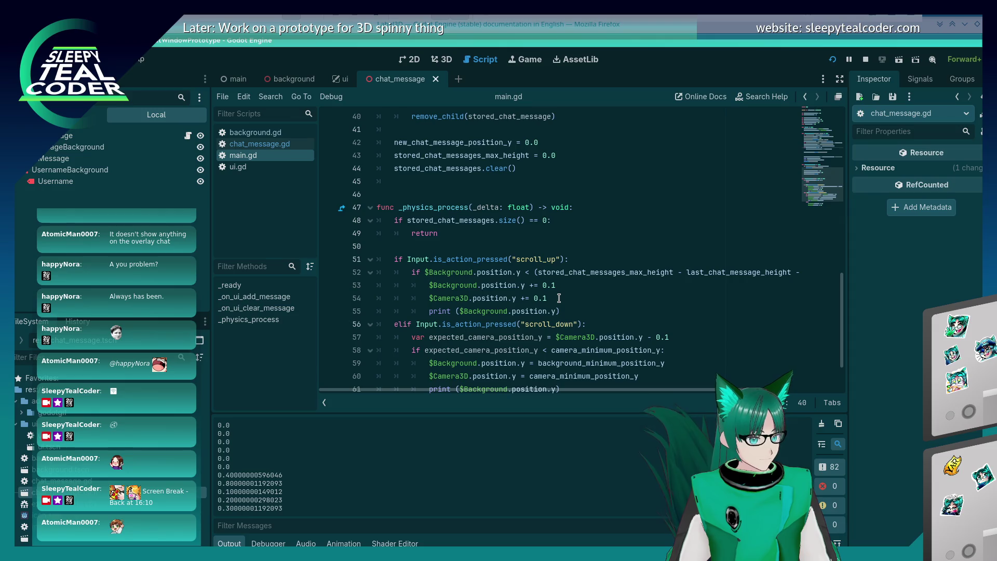
left_click(580, 260)
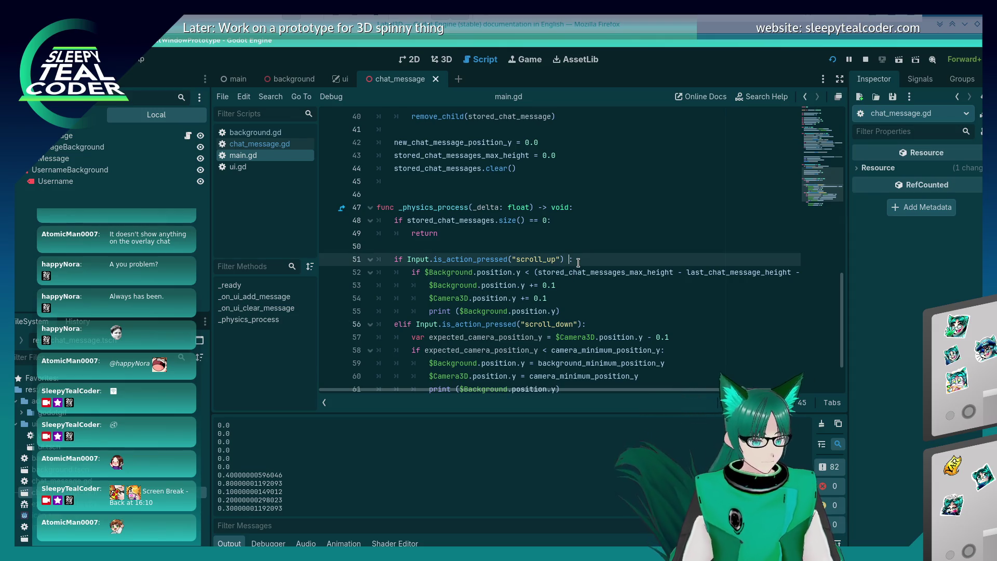
type("&&")
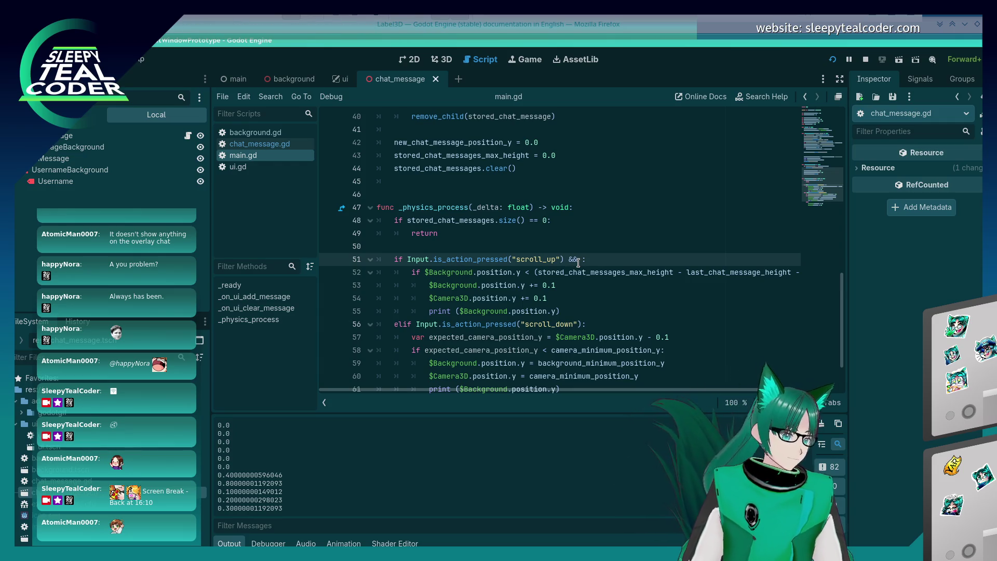
- Paste stored_chat_messages.size() from line 48 after the &&, save main.gd, and run the project
scroll(574, 281, "up", 6)
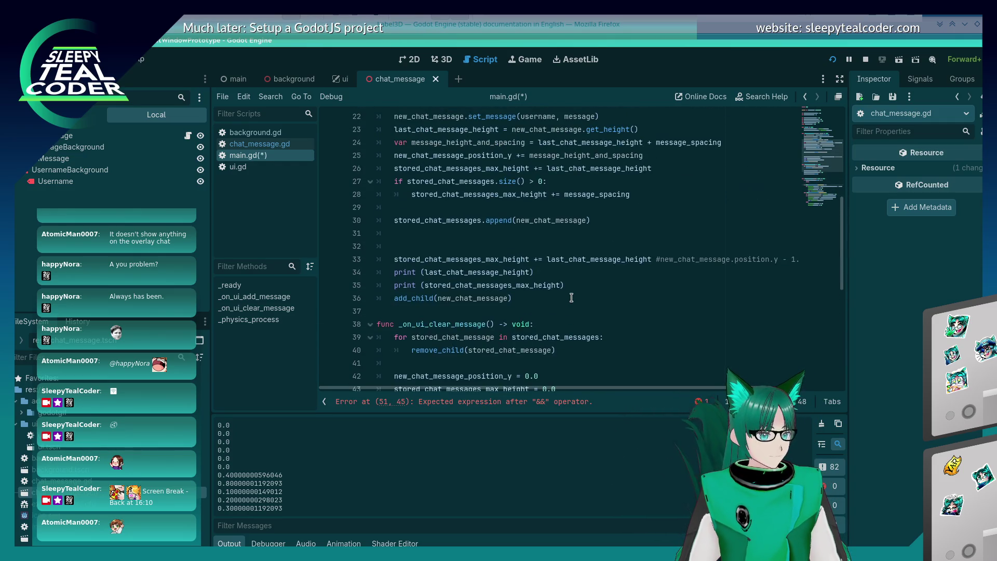
mouse_move(555, 281)
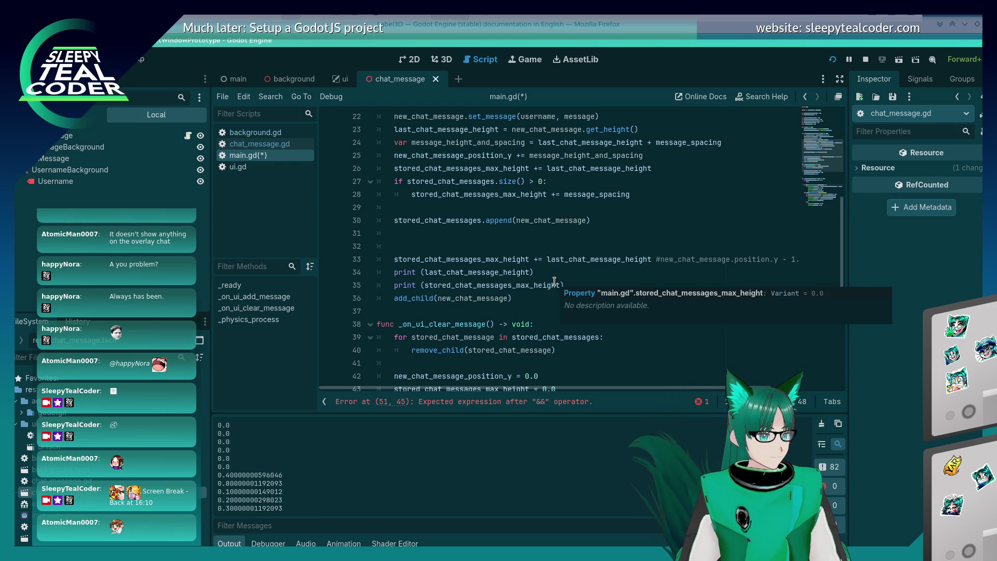
scroll(555, 281, "down", 4)
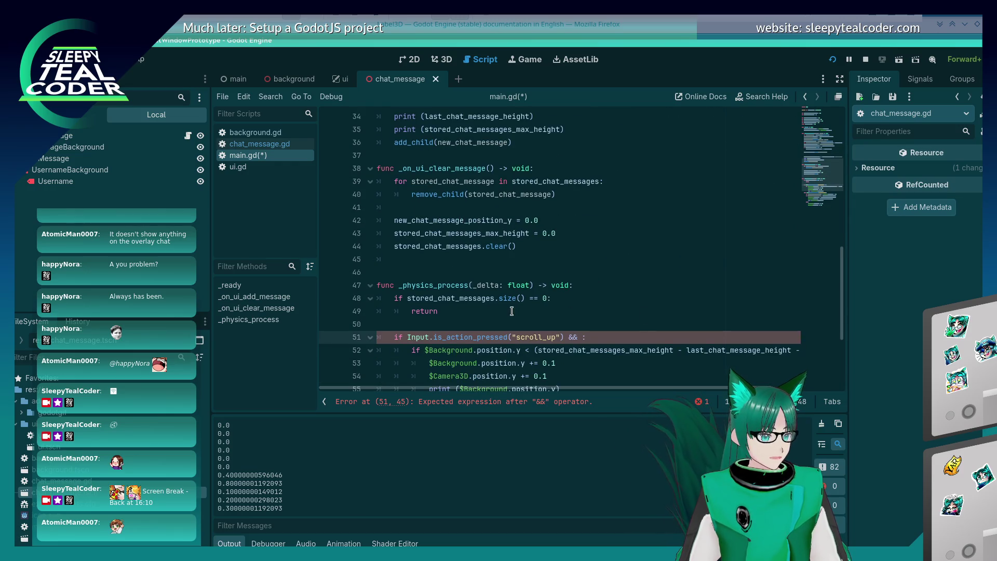
left_click(528, 298)
mouse_move(527, 298)
left_mouse_down()
mouse_move(410, 289)
mouse_move(408, 299)
left_mouse_up()
key("ctrl+c")
left_click(579, 337)
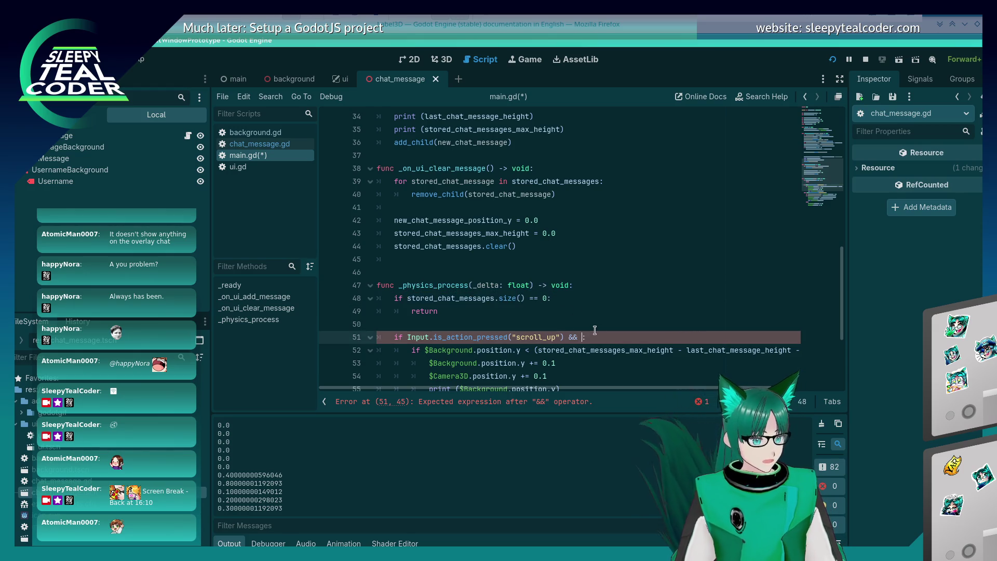
key("ctrl+v")
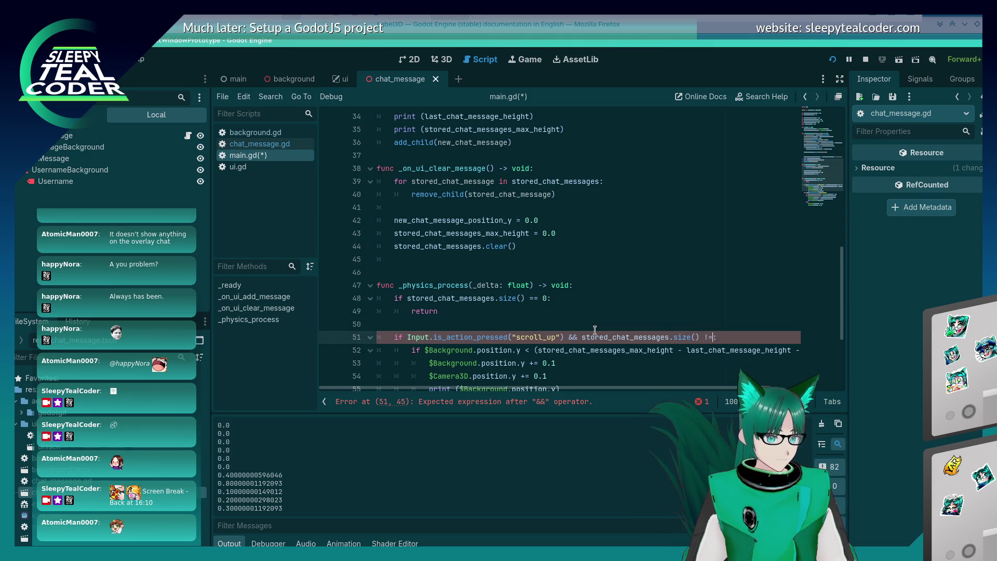
key("ctrl+s")
left_click(833, 59)
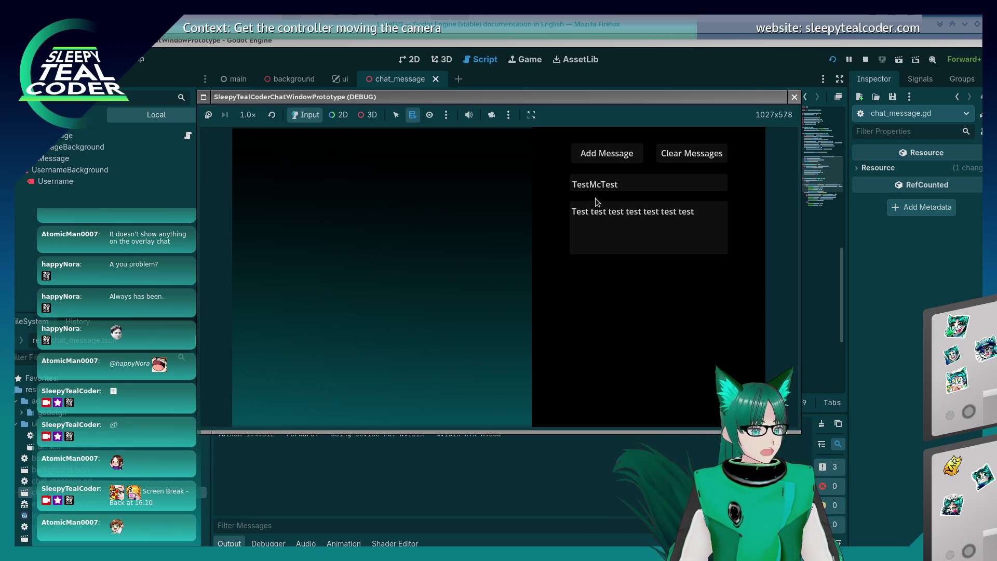
- Add several chat messages, clear them, add two more, then stop the game with F8
left_click(601, 157)
triple_click(601, 159)
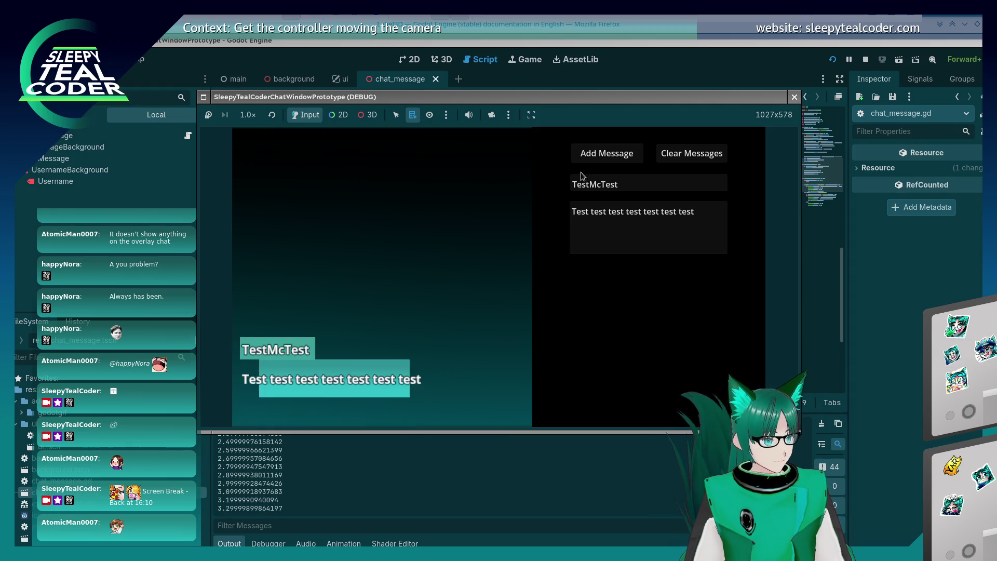
left_click(687, 151)
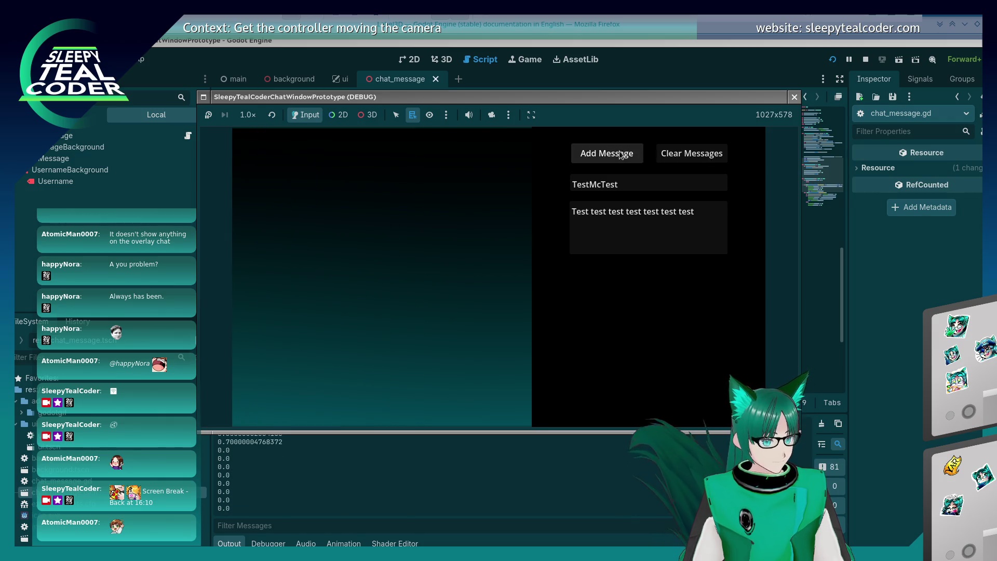
left_click(613, 155)
left_click(613, 156)
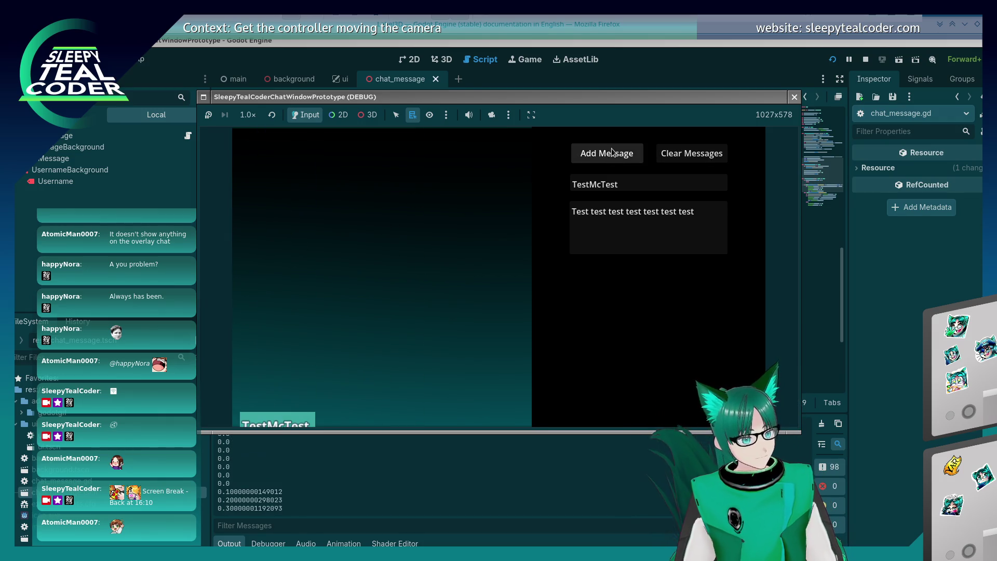
key("F8")
scroll(712, 292, "down", 3)
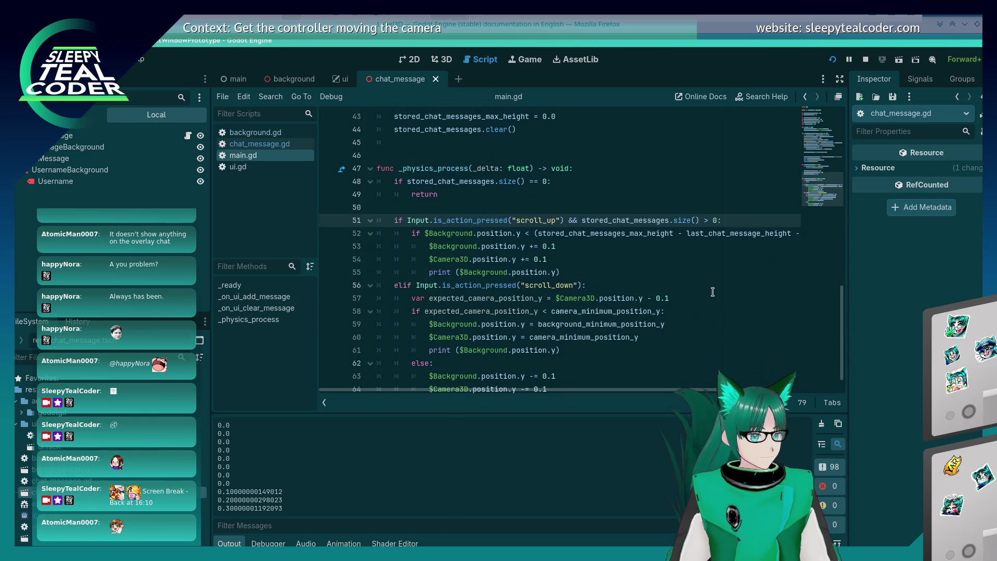
- Change line 51's check to size() > 1, then test it by adding, clearing and re-adding chat messages
double_click(713, 221)
type("1")
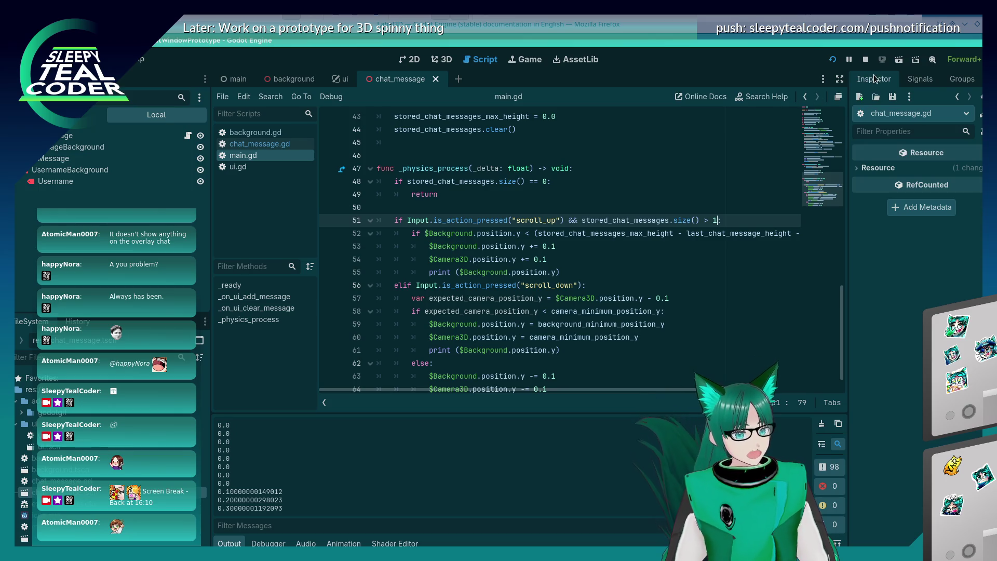
left_click(832, 59)
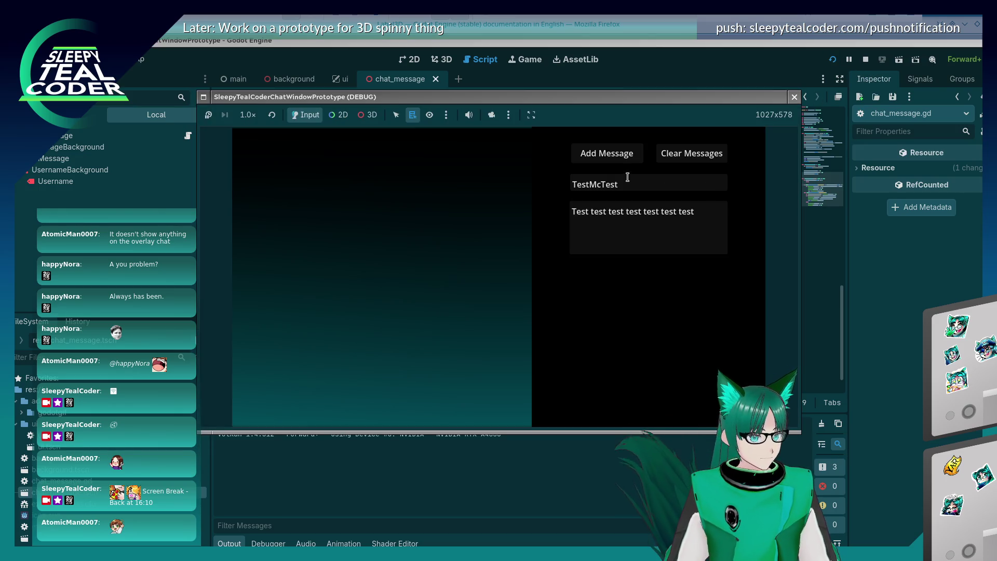
left_click(609, 155)
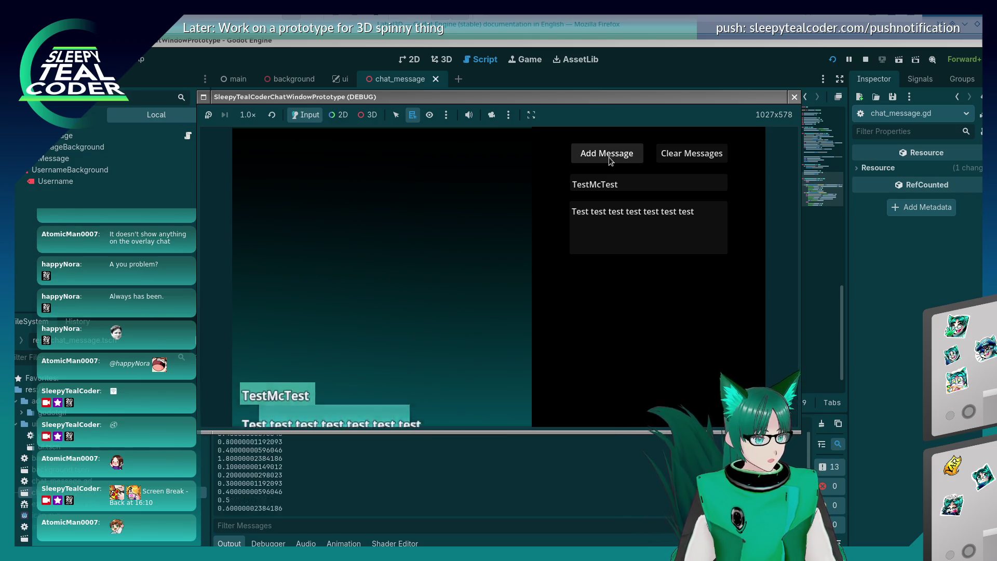
left_click(628, 157)
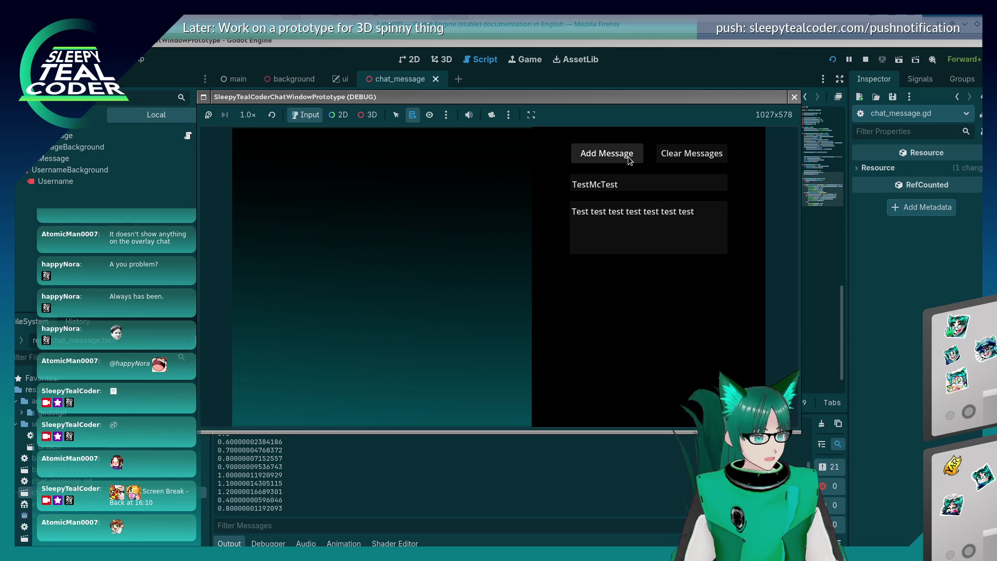
left_click(687, 158)
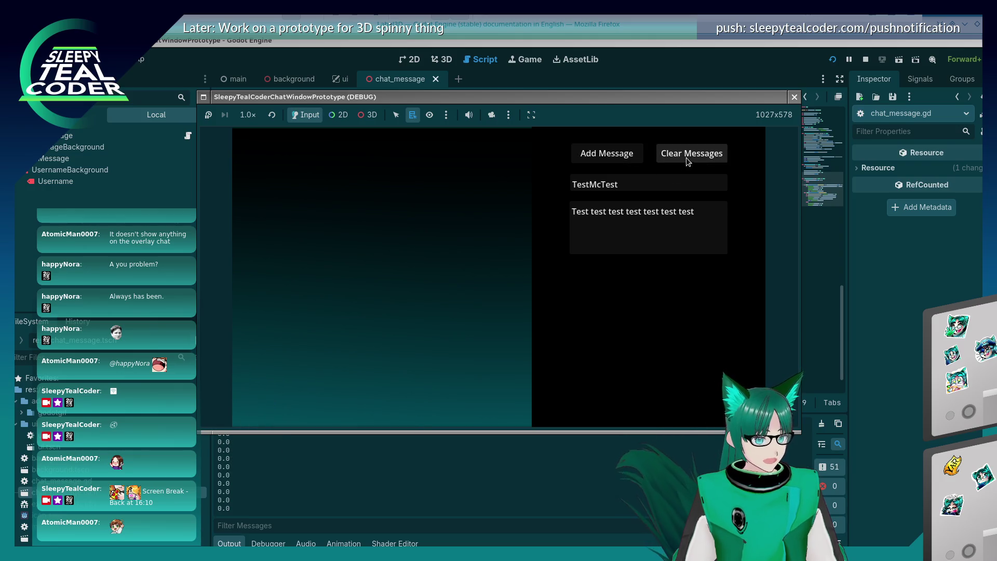
left_click(622, 160)
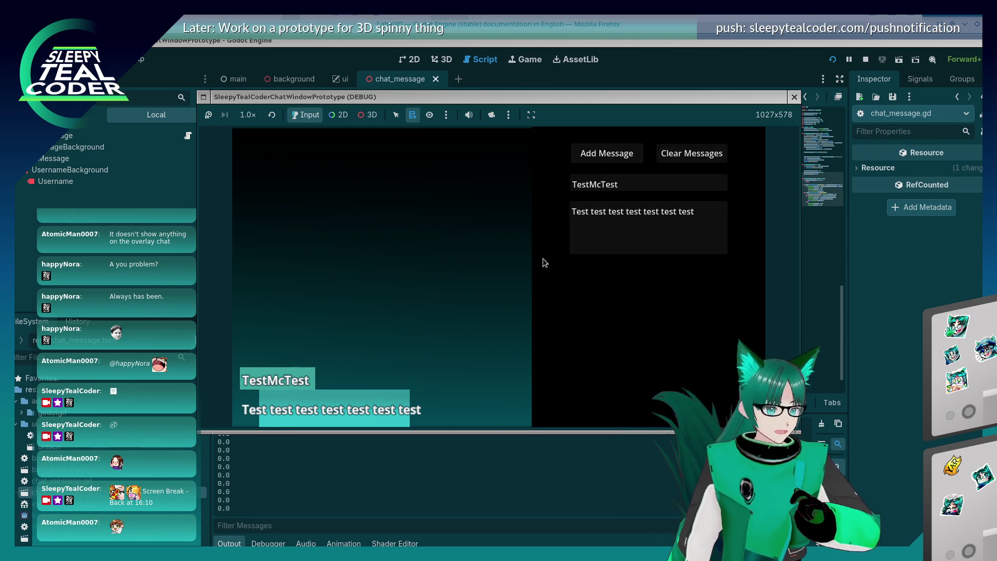
- Stop the game and delete the subtracted last_chat_message_height and message_spacing terms from line 52
key("F8")
left_click(719, 227)
left_click_drag(665, 390, 732, 395)
left_click_drag(601, 234, 789, 235)
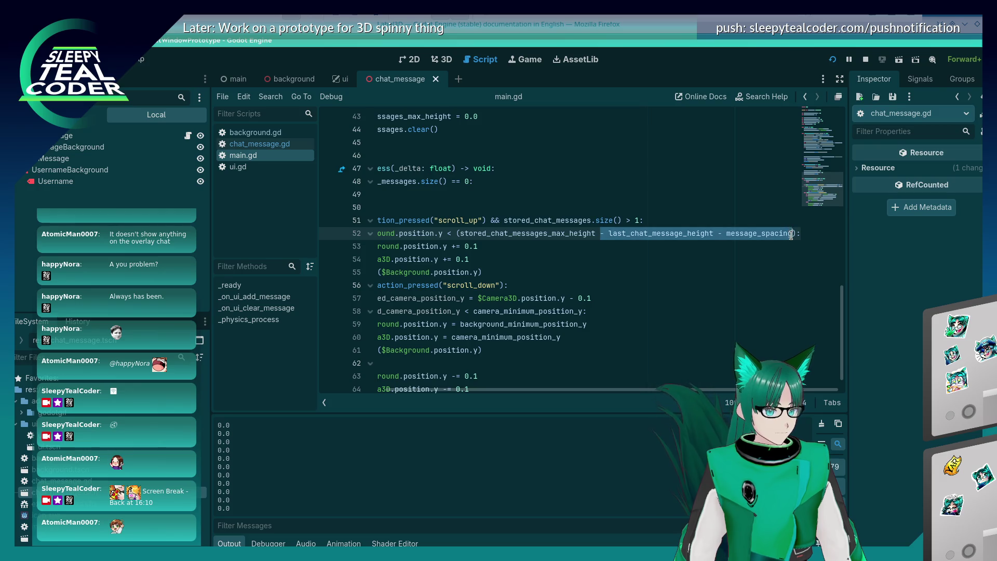
key("BackSpace")
- Run the game, add two test messages, and inspect the 3D scene through the overridden camera
left_click(832, 59)
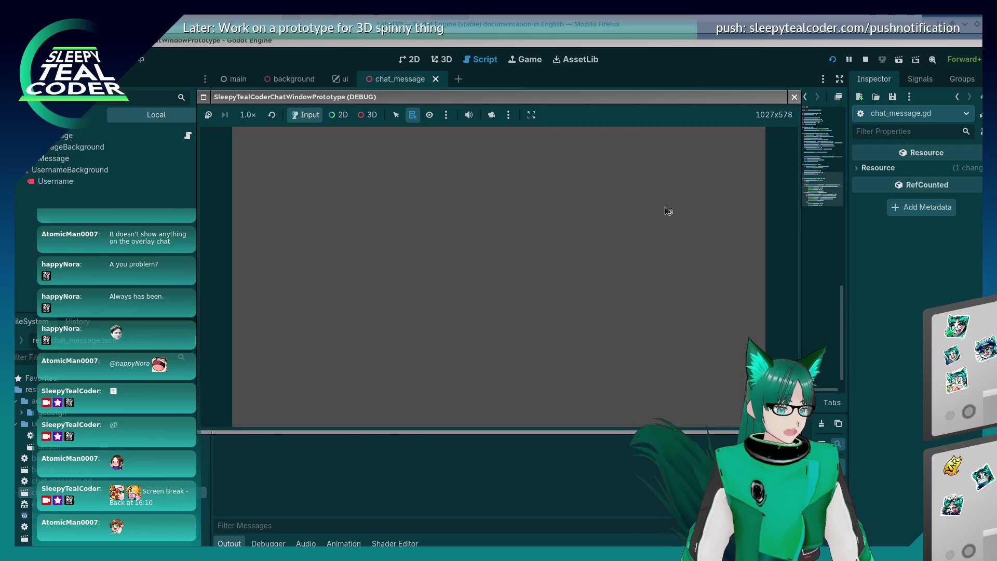
left_click(605, 151)
left_click(602, 153)
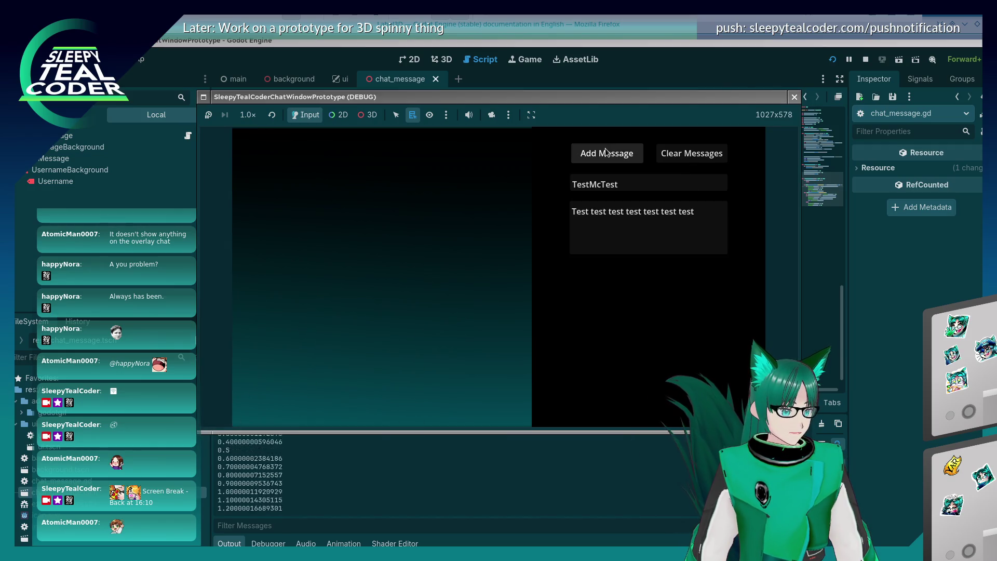
left_click(491, 115)
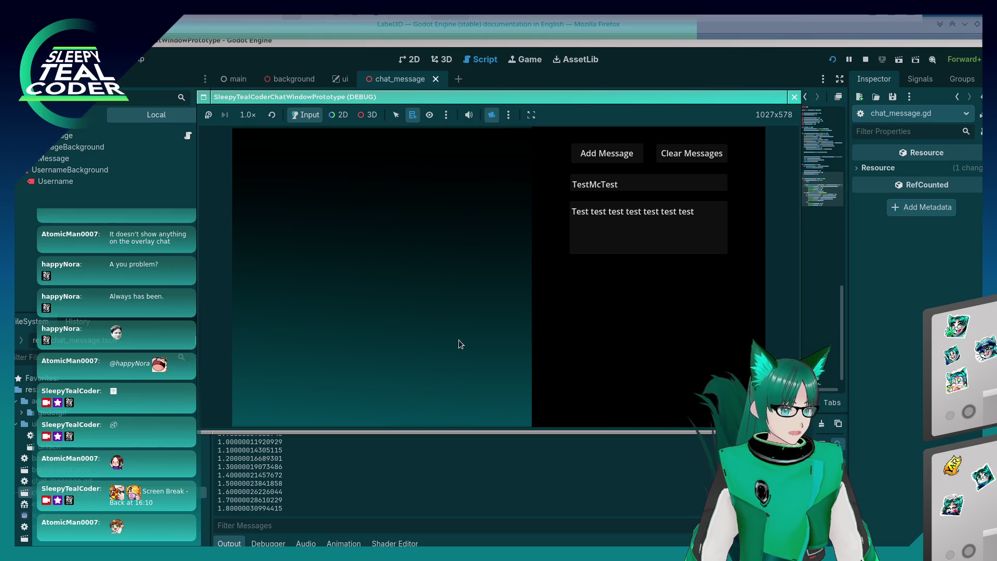
left_click(367, 115)
scroll(422, 307, "down", 1)
mouse_move(420, 307)
left_mouse_down()
mouse_move(445, 270)
mouse_move(418, 268)
mouse_move(427, 219)
left_mouse_up()
scroll(427, 218, "down", 3)
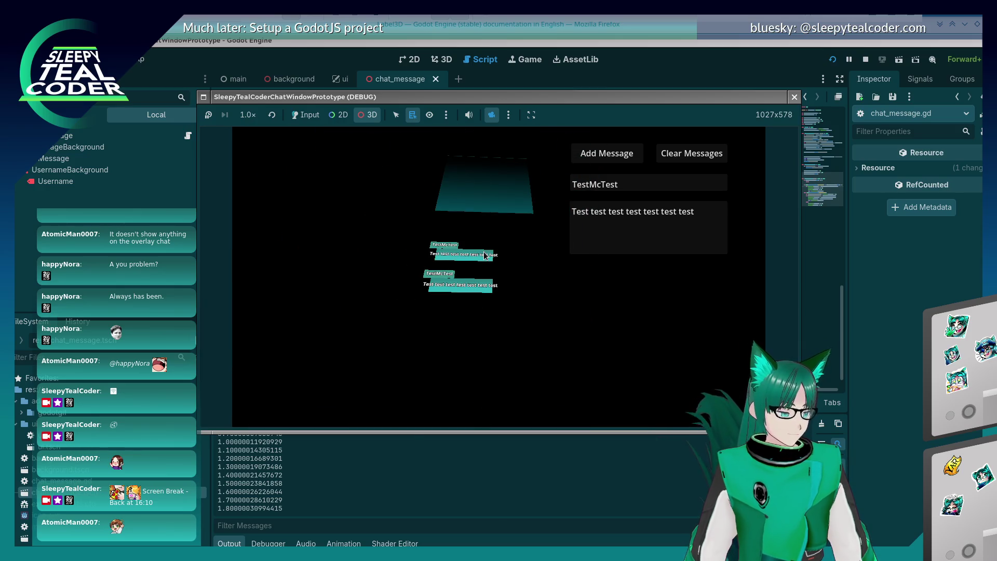
- Return to normal game input and add a third TestMcTest message
left_click(306, 115)
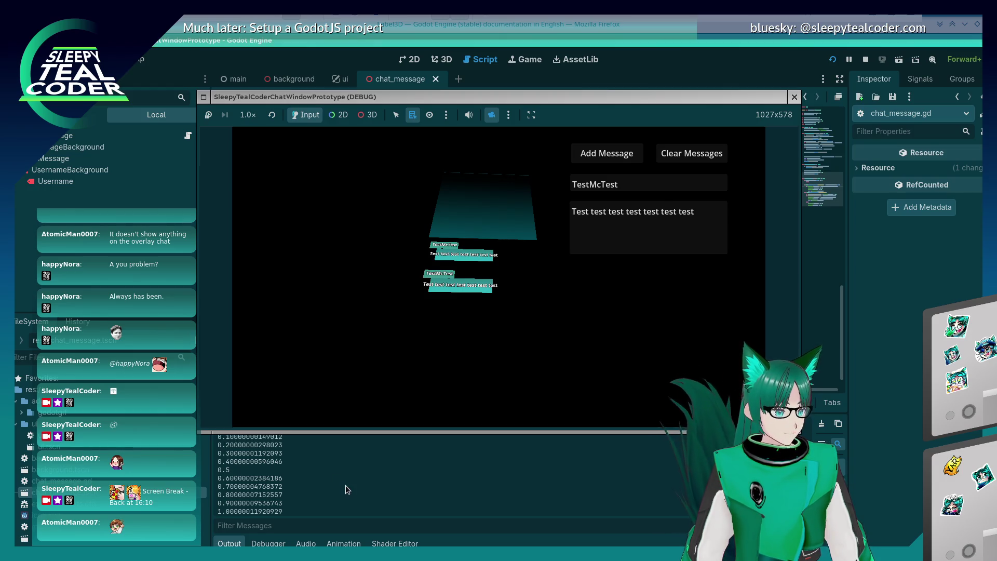
scroll(348, 490, "up", 3)
scroll(346, 486, "down", 5)
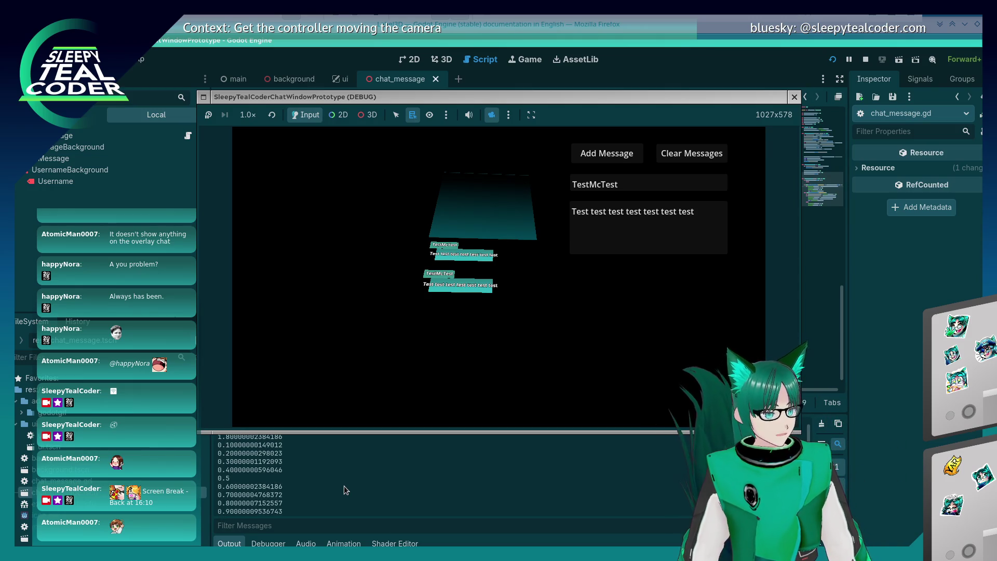
scroll(342, 487, "up", 5)
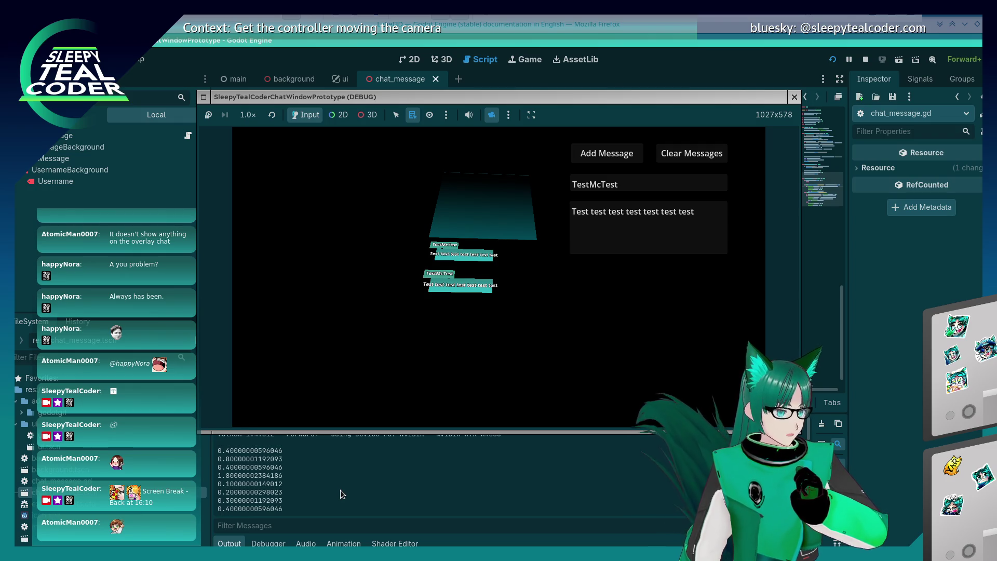
left_click(607, 156)
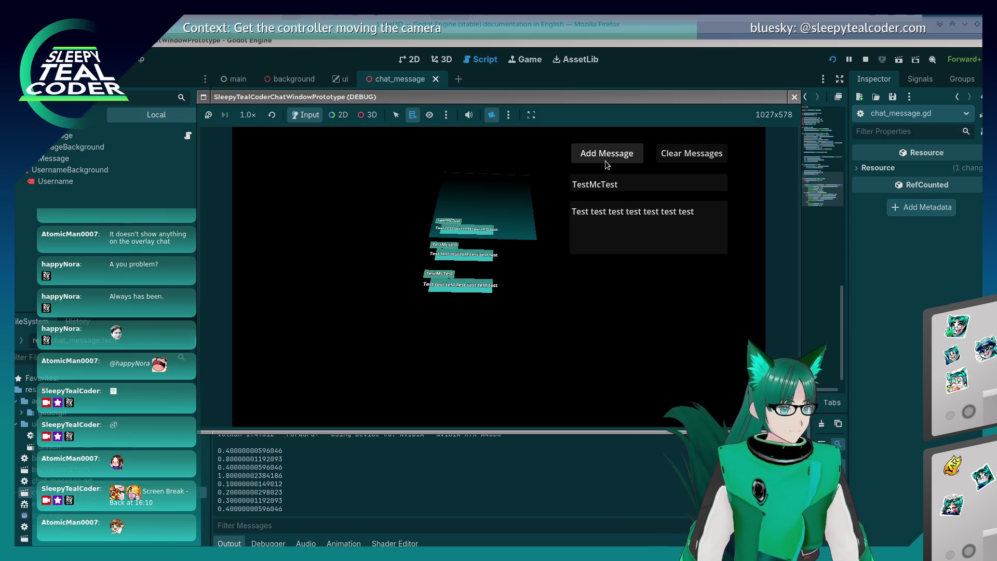
scroll(412, 453, "down", 10)
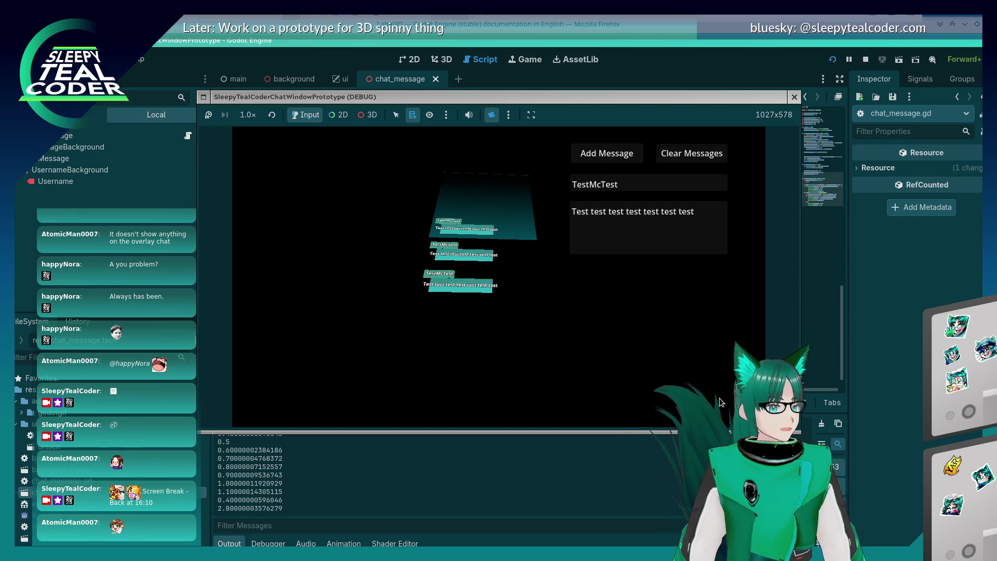
- Close the game, highlight every use of stored_chat_messages_max_height, and relaunch with F5
left_click(737, 51)
scroll(528, 271, "up", 9)
scroll(529, 272, "up", 2)
scroll(528, 271, "down", 2)
scroll(529, 271, "down", 1)
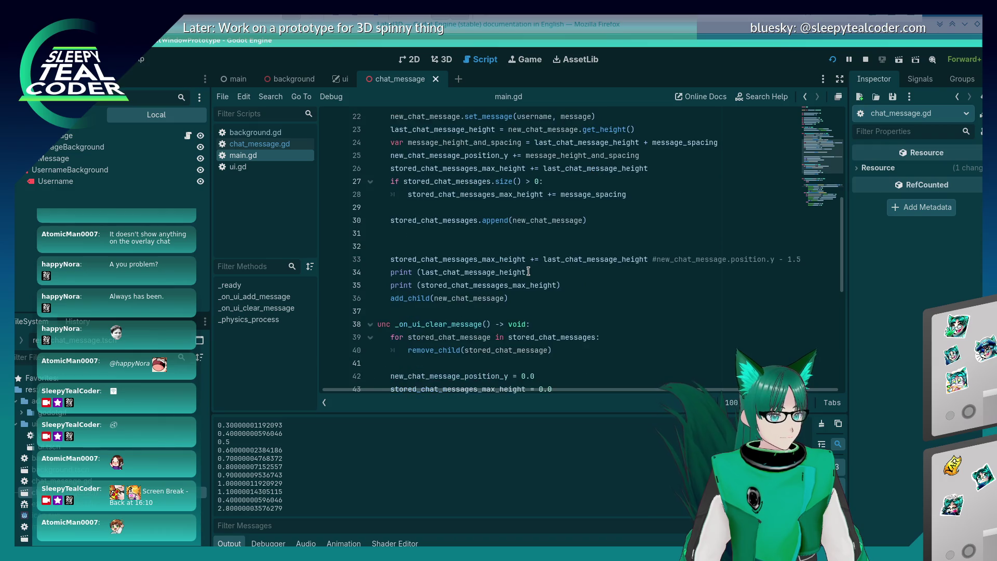
double_click(498, 285)
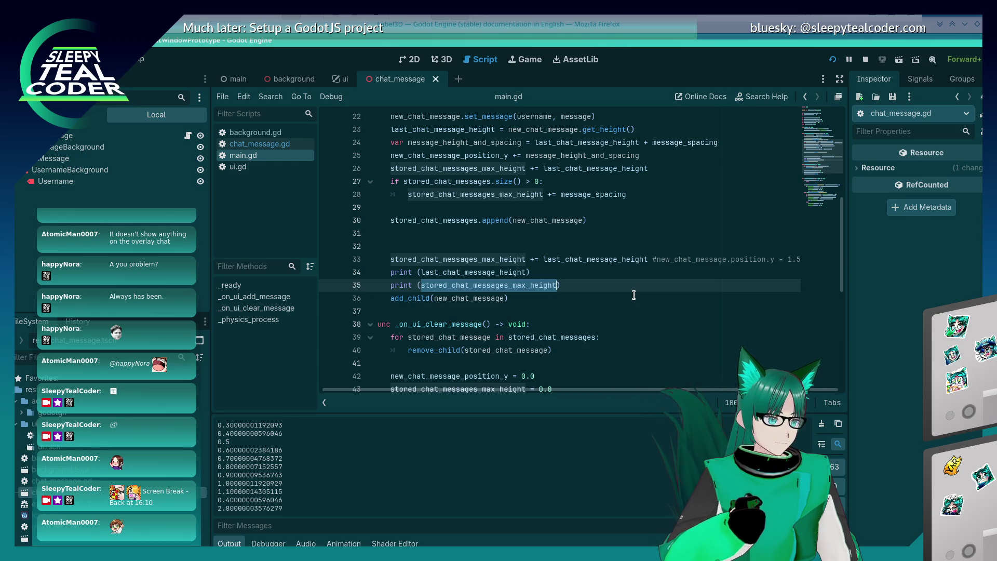
left_click(644, 130)
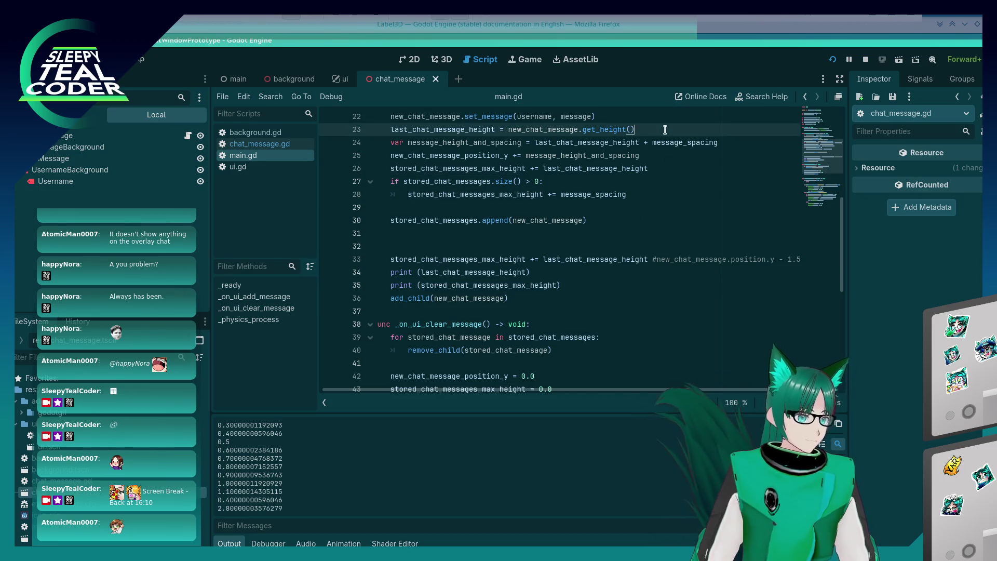
left_click(492, 272)
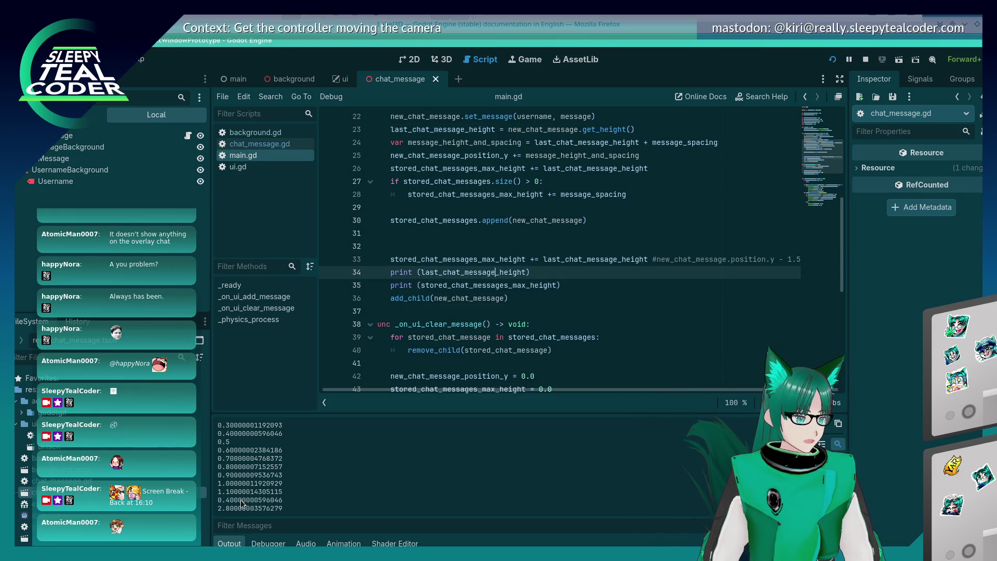
key("F5")
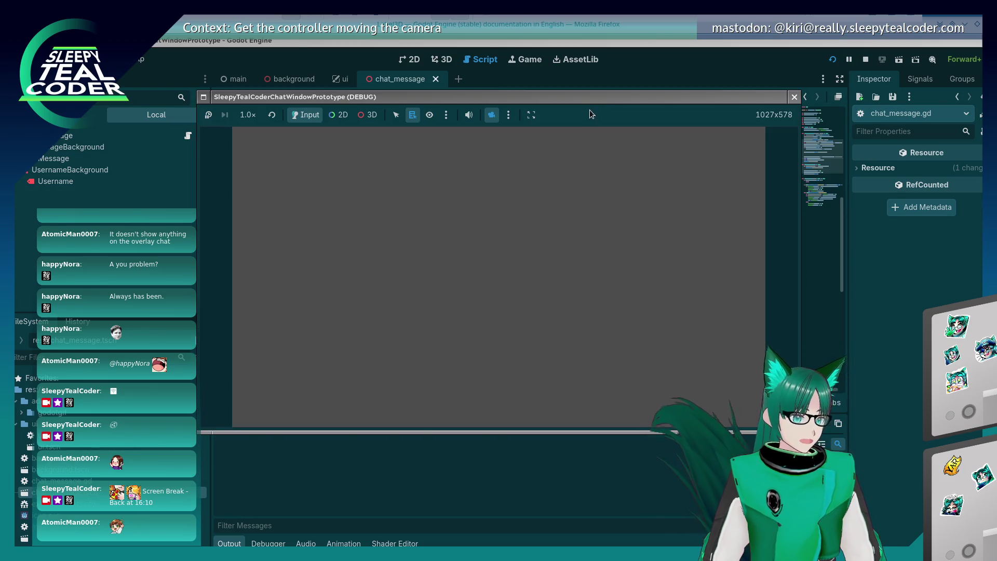
- Add two TestMcTest messages in the game window, then stop it and return to main.gd line 35
left_click_drag(584, 100, 543, 43)
left_click(556, 96)
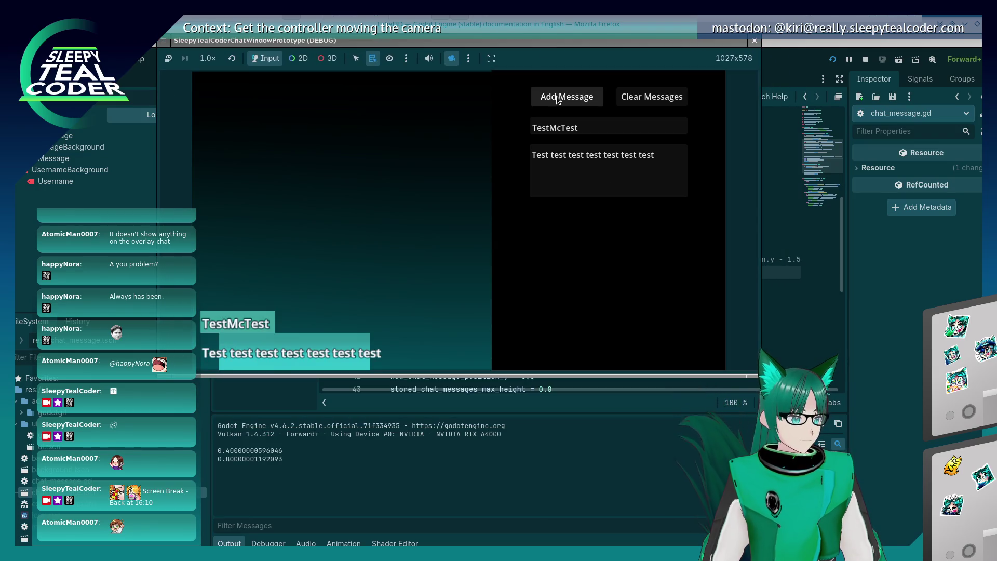
left_click(556, 96)
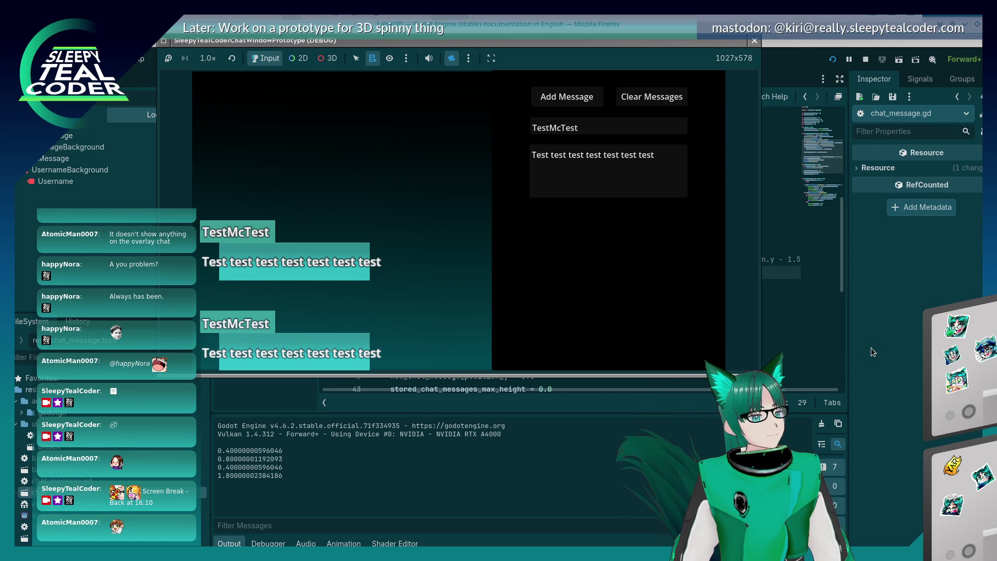
key("F8")
left_click(518, 285)
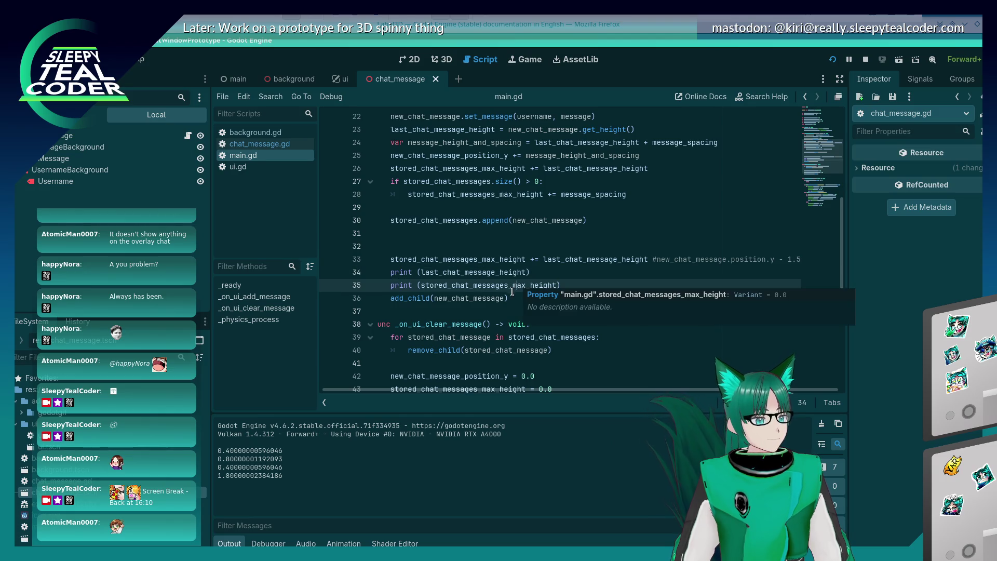
- Highlight the uses of stored_chat_messages_max_height to review where it gets incremented
scroll(500, 318, "up", 2)
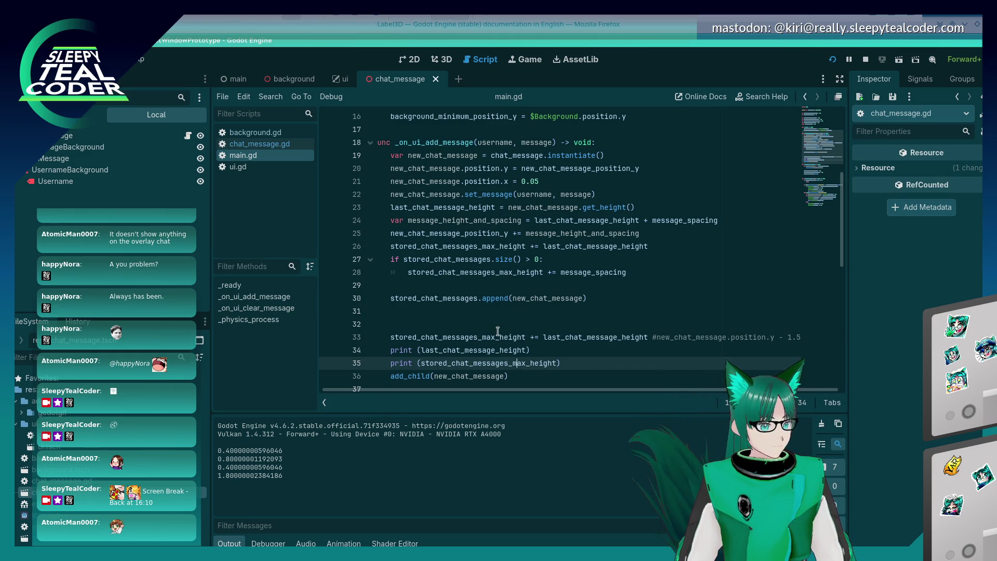
double_click(517, 337)
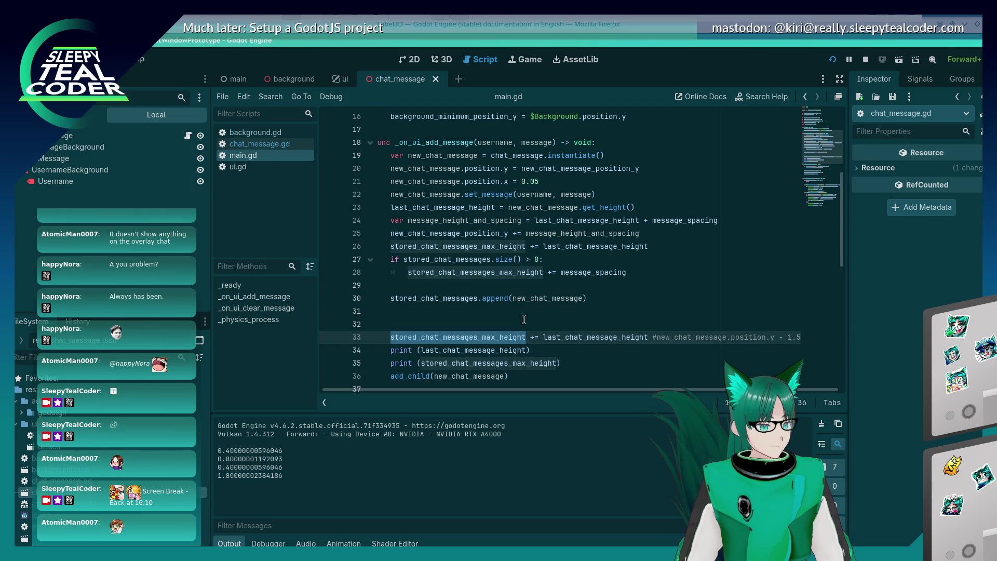
left_click(534, 260)
scroll(555, 258, "up", 3)
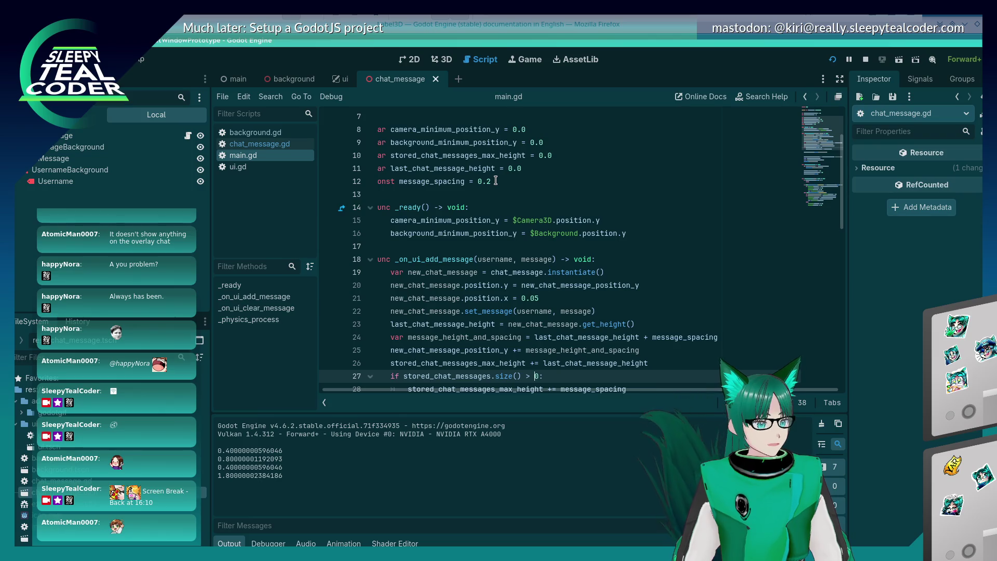
scroll(494, 243, "down", 4)
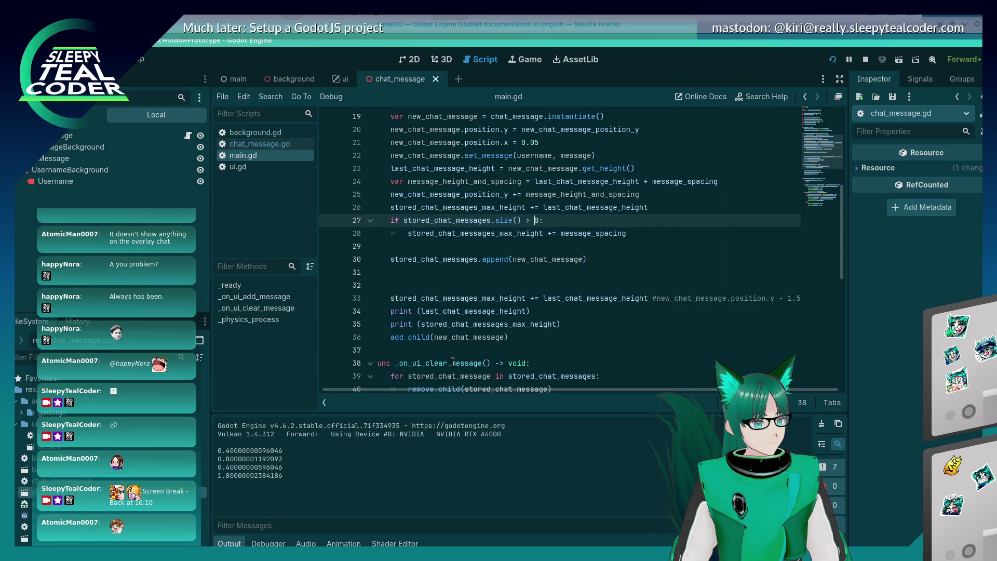
- Delete the duplicate 'stored_chat_messages_max_height += last_chat_message_height' line after the append
left_click(523, 311)
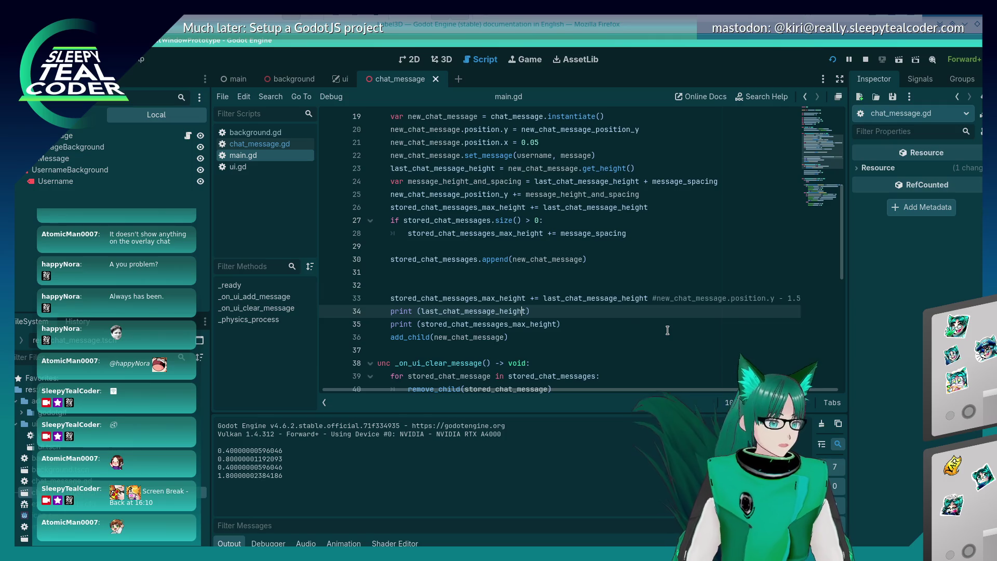
key("Up")
key("End")
key("shift+Home")
key("BackSpace")
key("BackSpace")
key("BackSpace")
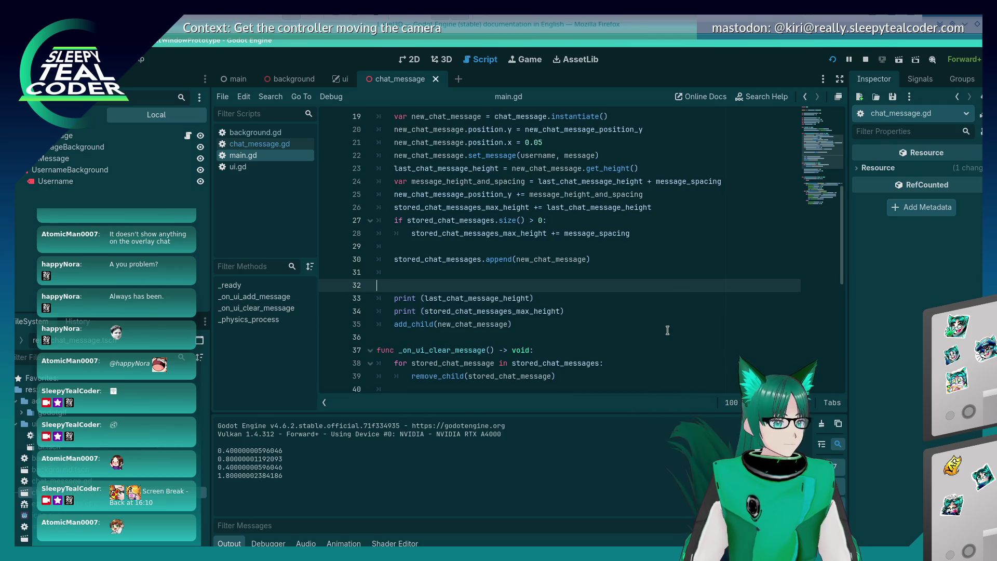
- Remove the extra blank lines before the prints, save main.gd, and relaunch the game
key("BackSpace")
key("Up")
key("Up")
key("BackSpace")
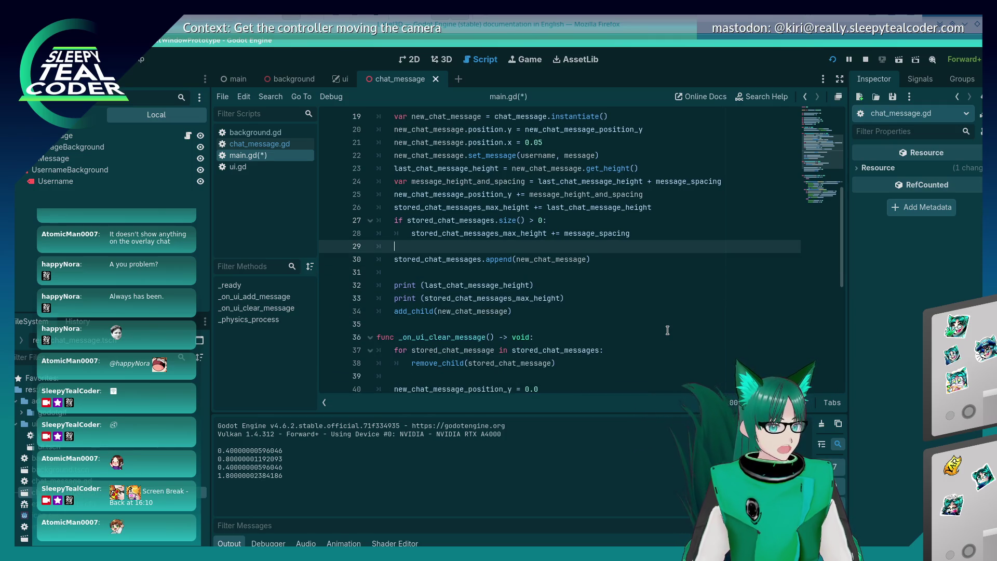
key("Up")
key("Up")
key("Up")
key("Down")
key("Down")
key("Down")
key("Down")
key("Down")
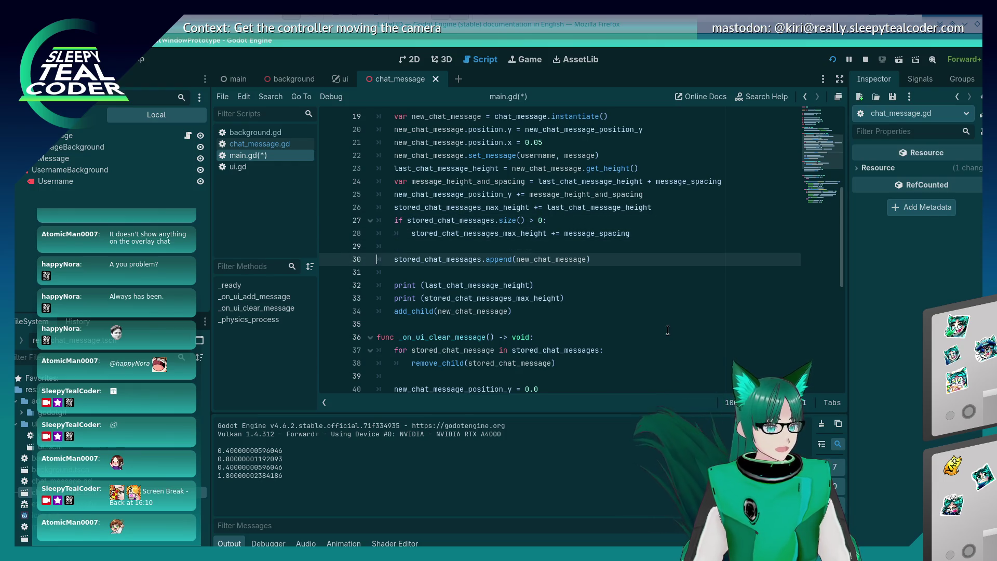
key("BackSpace")
key("ctrl+s")
left_click(832, 59)
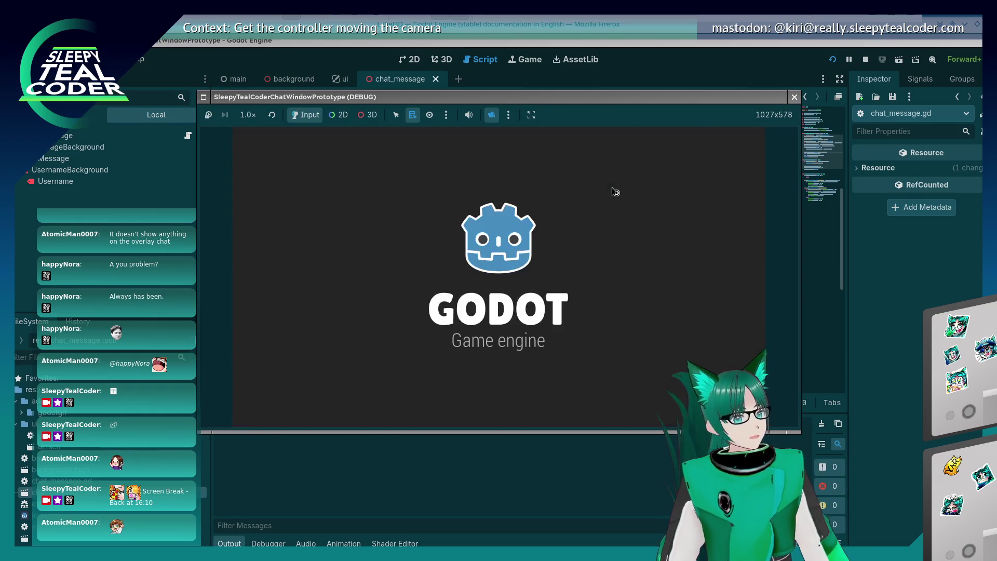
- Add TestMcTest messages repeatedly until three stack evenly, watching the printed 0.0 values
left_click(630, 161)
left_click(631, 162)
left_click(629, 161)
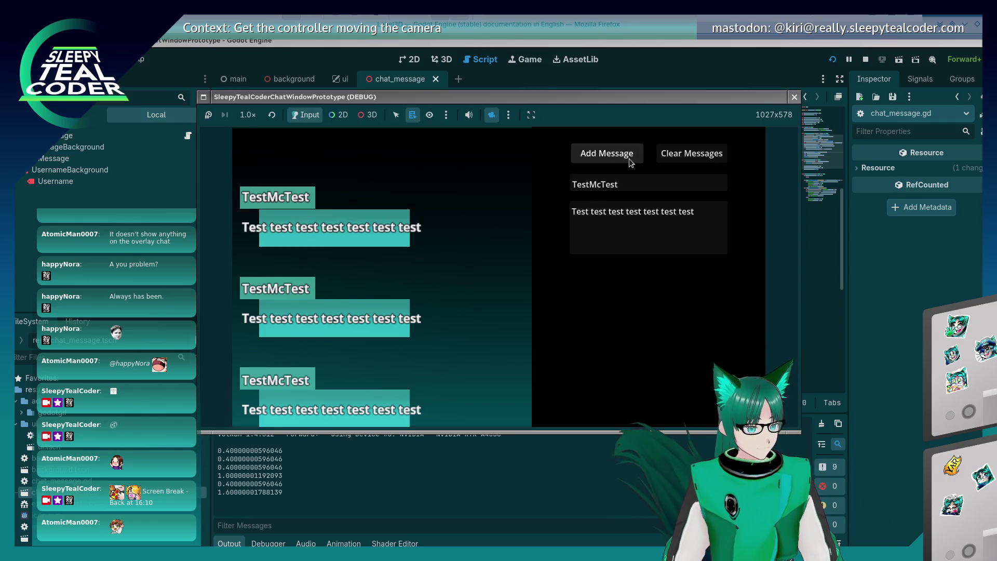
left_click(629, 161)
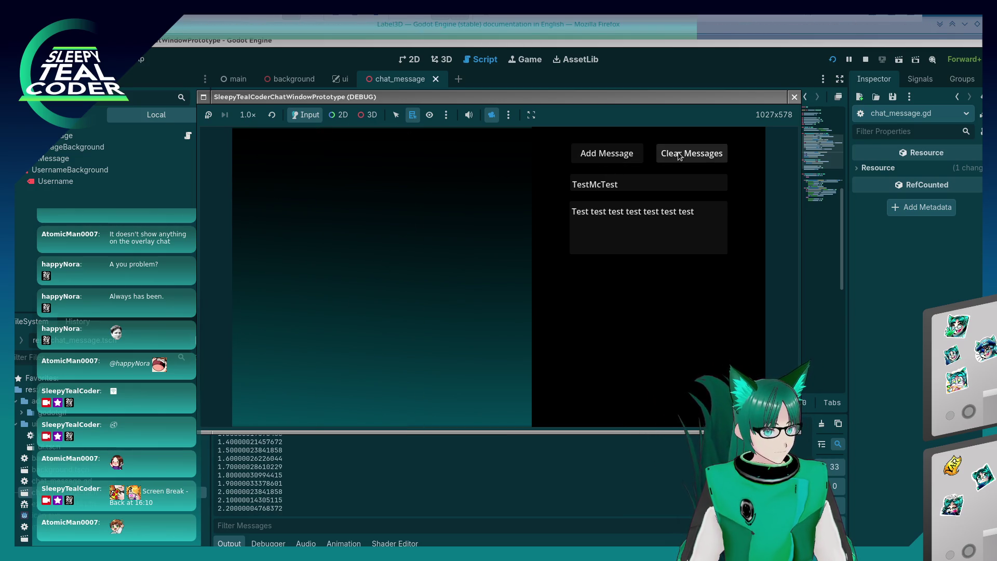
left_click(634, 150)
left_click(633, 150)
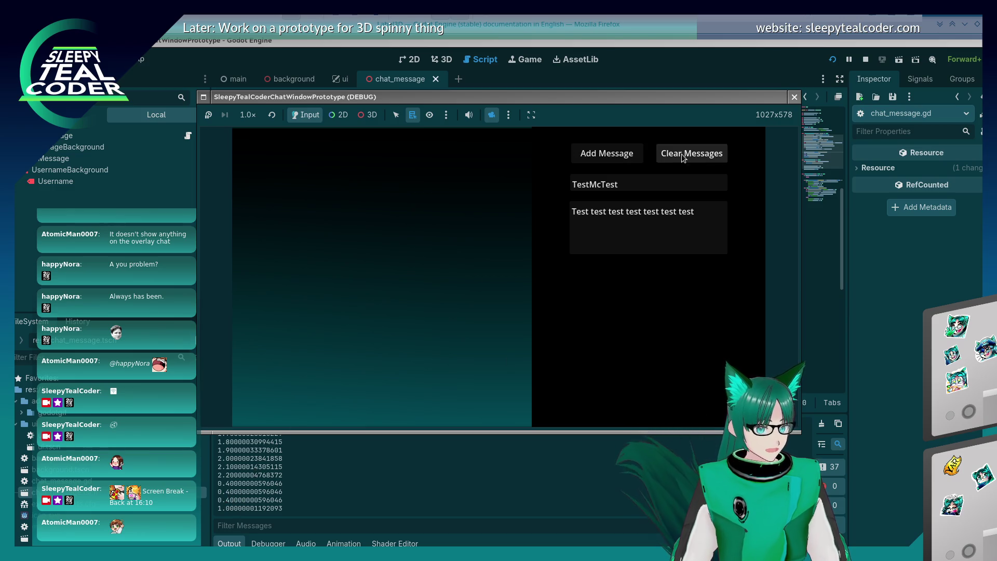
left_click(611, 152)
left_click(611, 152)
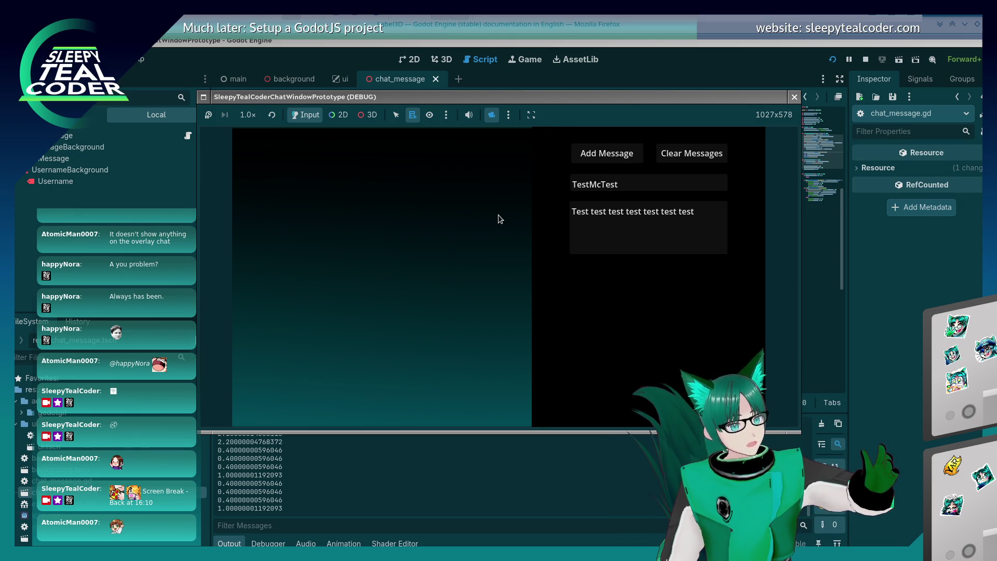
left_click(610, 160)
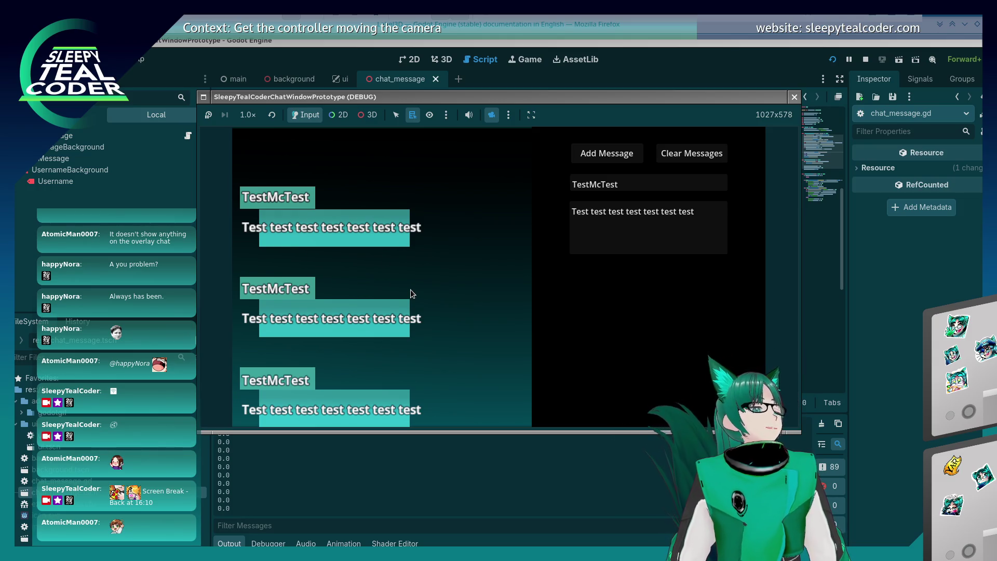
- Append ' - last_chat_message_height' to line 49's scroll limit and rerun the game
left_click(863, 300)
scroll(631, 287, "down", 5)
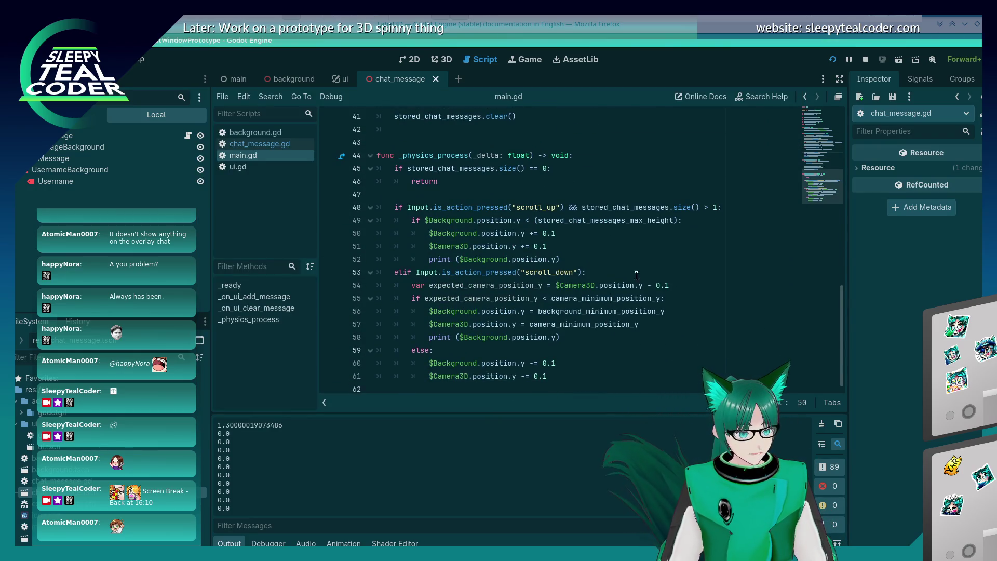
mouse_move(652, 221)
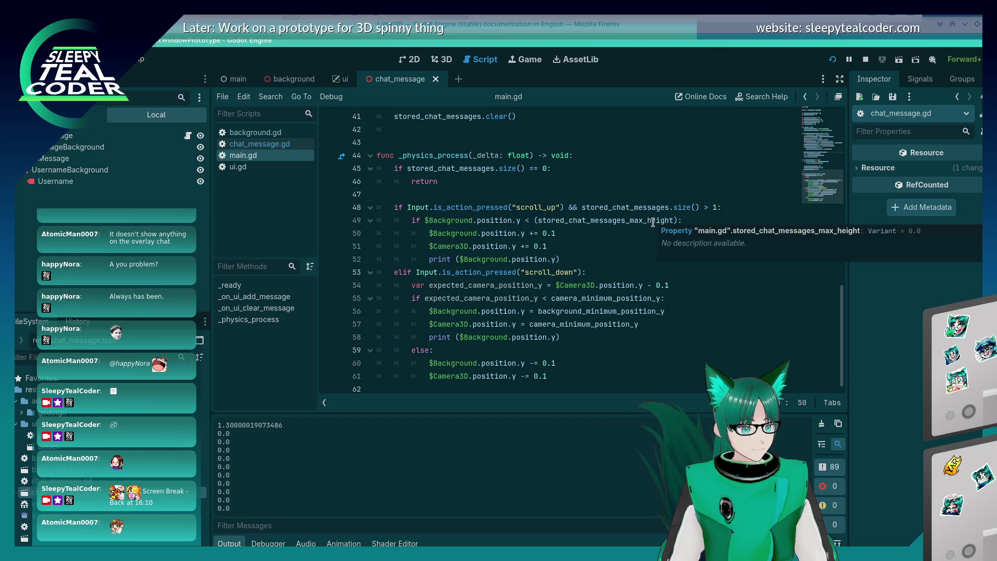
left_click(675, 220)
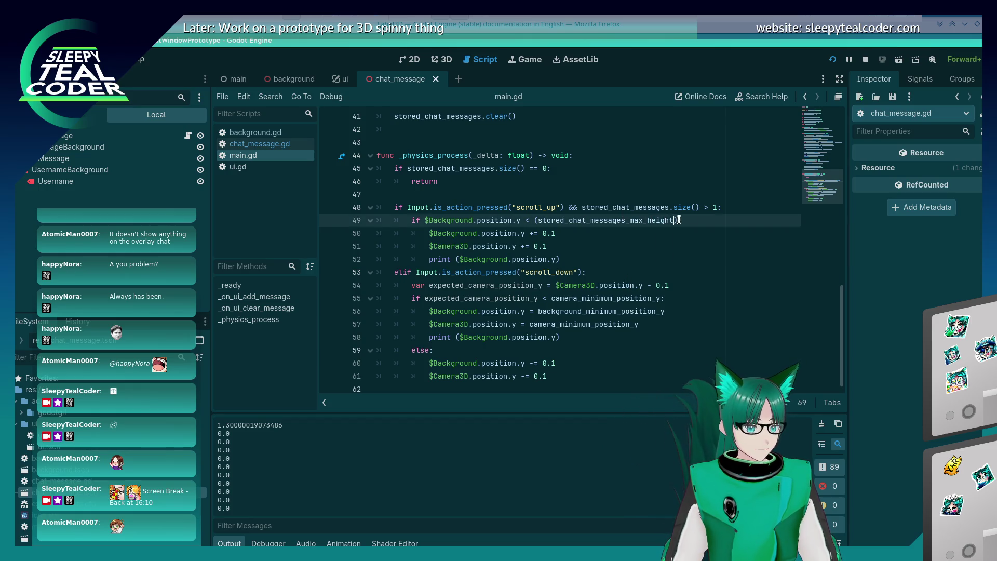
type("- last")
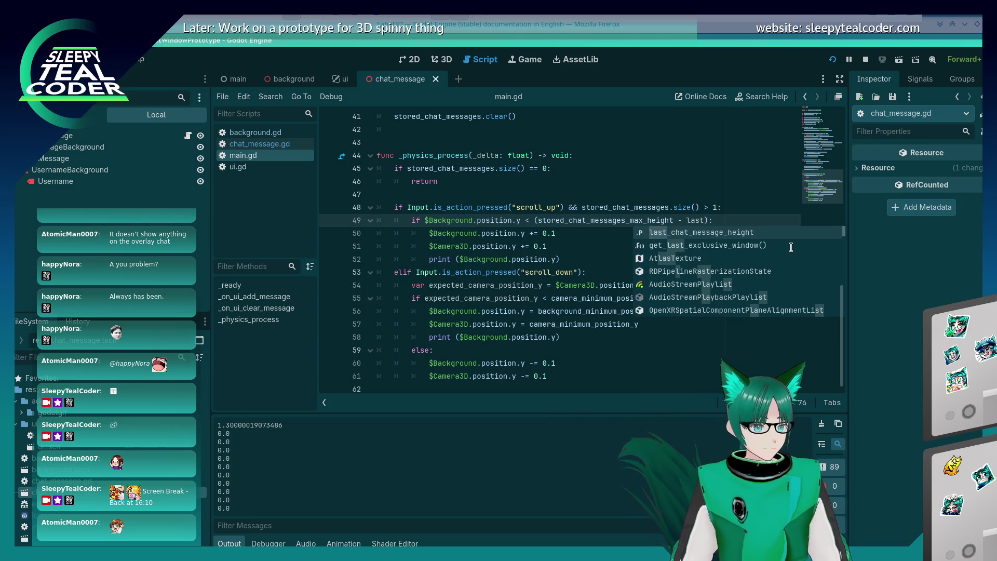
key("Return")
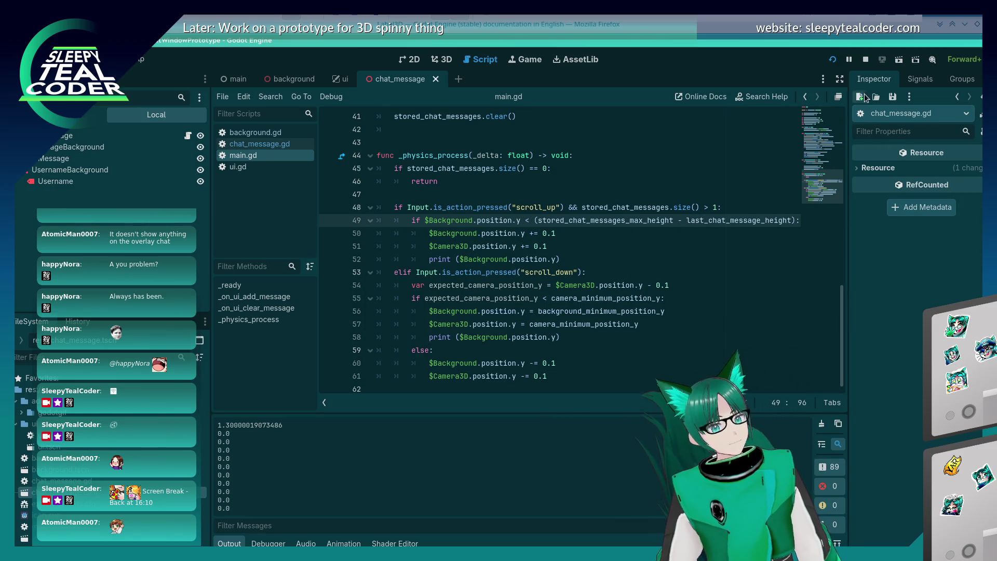
left_click(833, 60)
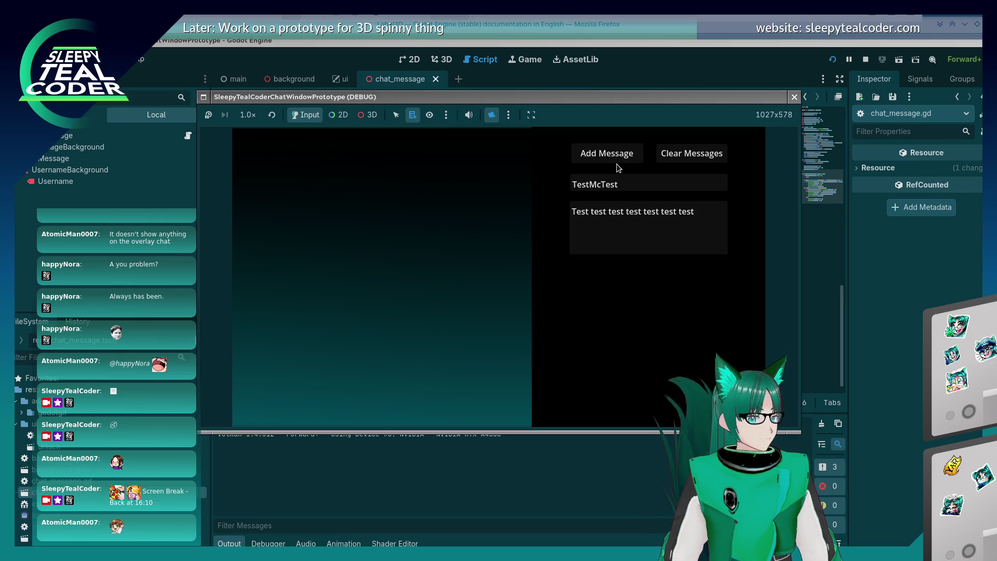
- Add four test messages, clear them, add one more, and clear again
left_click(615, 160)
left_click(615, 160)
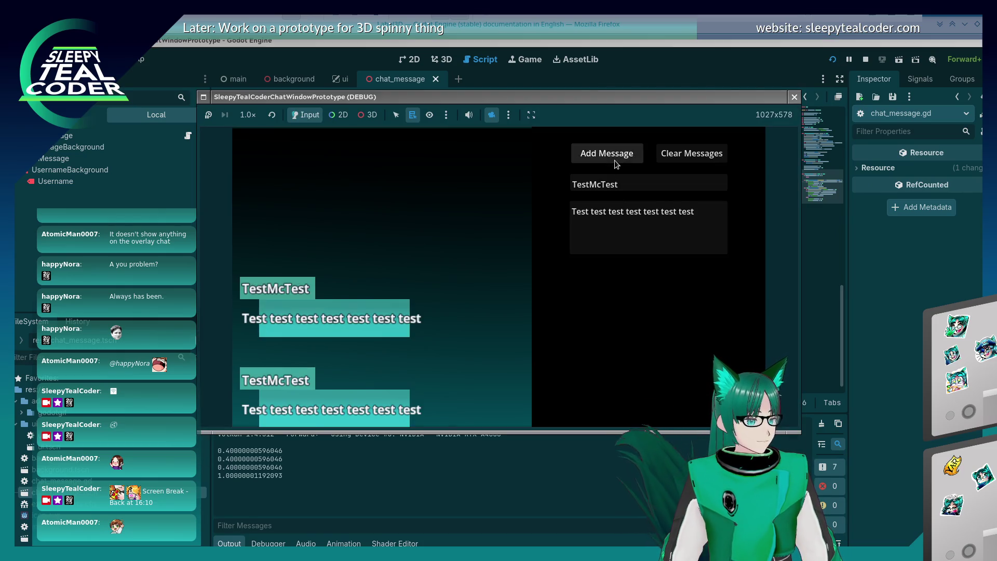
left_click(615, 159)
left_click(615, 160)
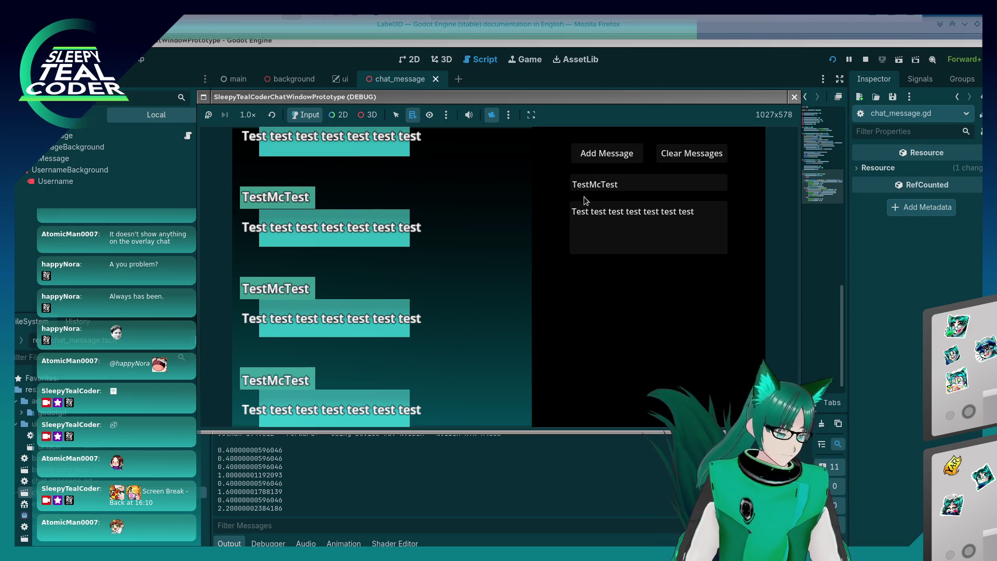
left_click(687, 154)
left_click(613, 153)
left_click(613, 153)
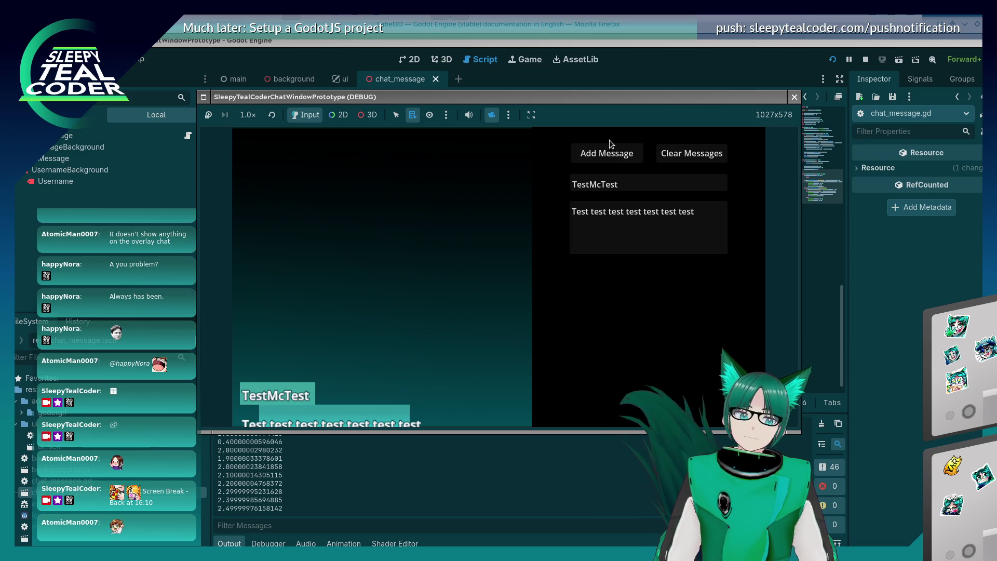
left_click(683, 152)
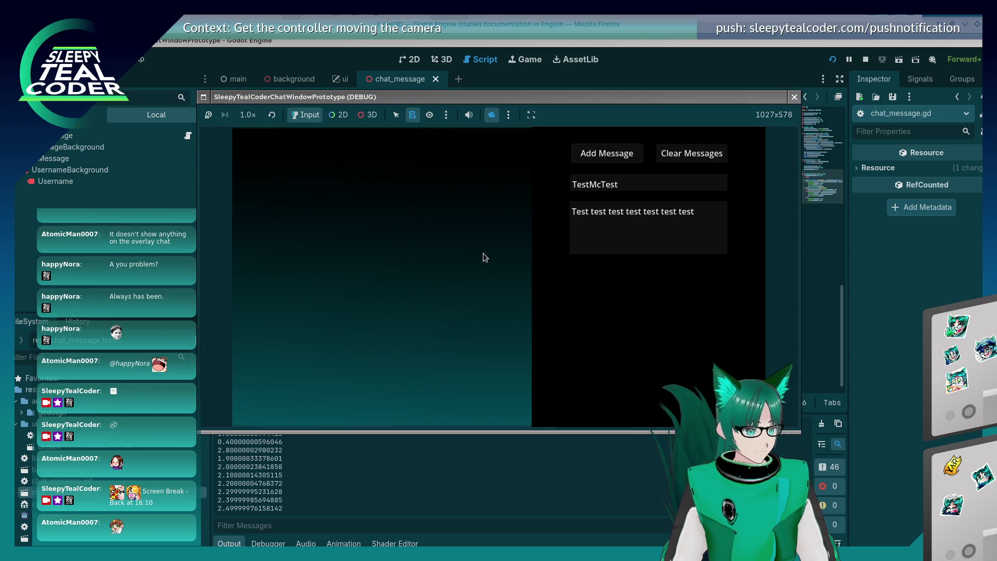
- Add messages one at a time to push the list up, with Background positions printing up to 2.4
left_click(628, 153)
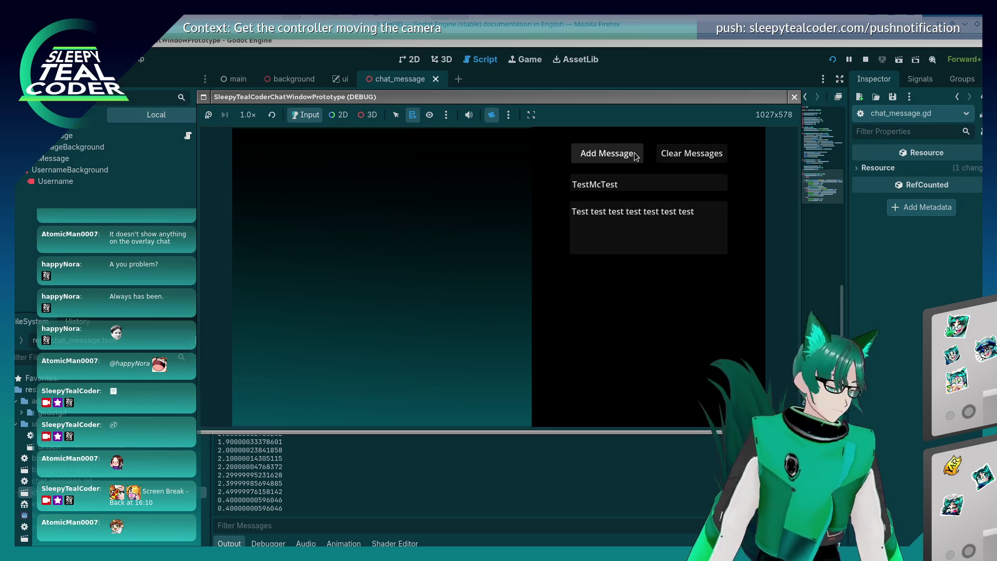
left_click(634, 155)
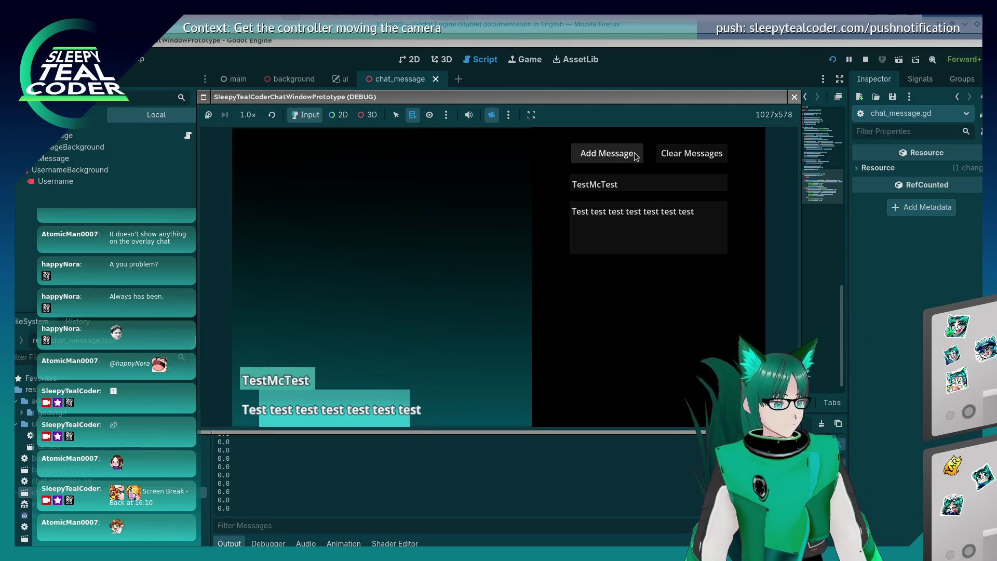
left_click(634, 154)
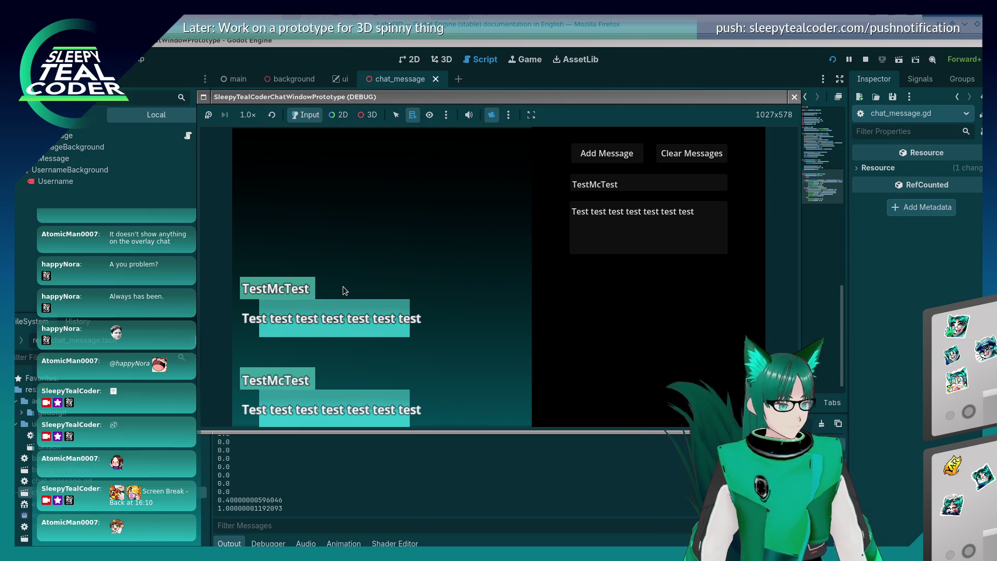
left_click(600, 156)
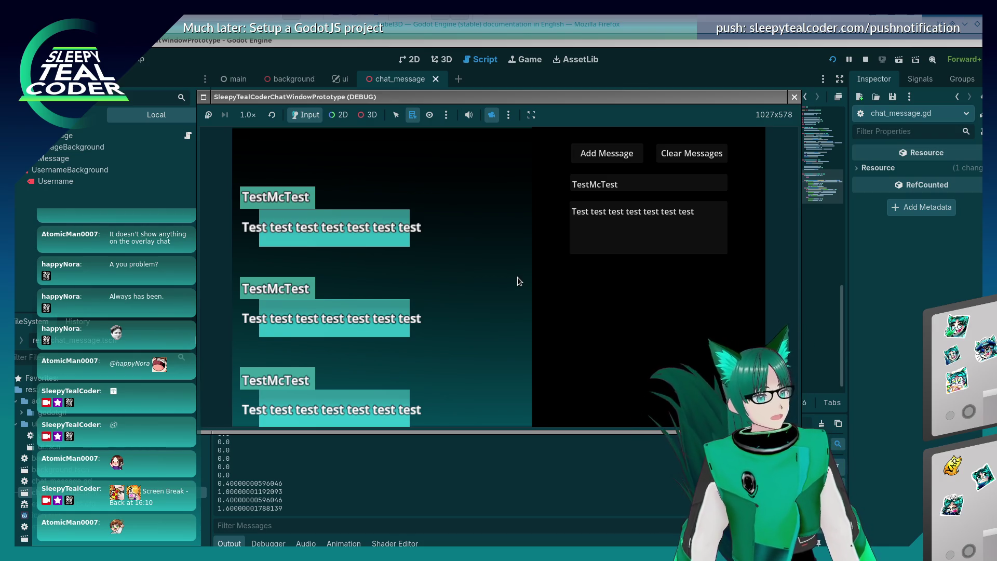
left_click(614, 156)
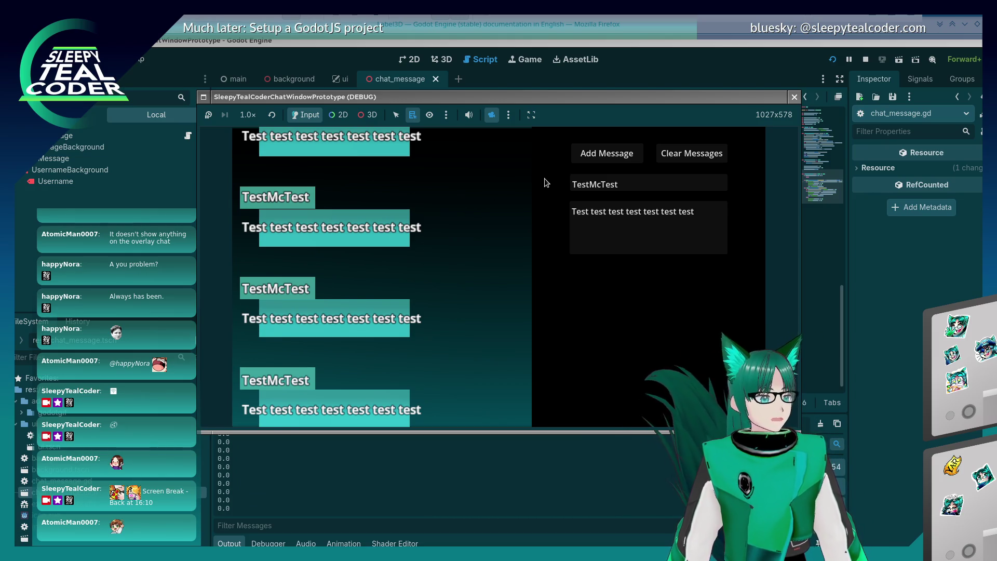
left_click(590, 160)
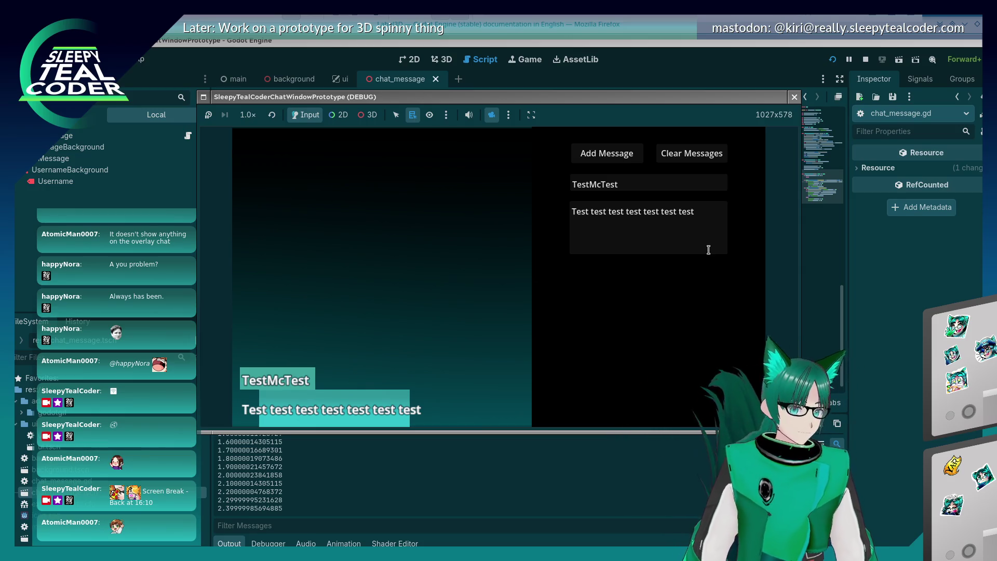
- Stop the game, set a breakpoint on line 49's scroll-limit check, and rerun with F5
key("F8")
key("F9")
left_click(538, 233)
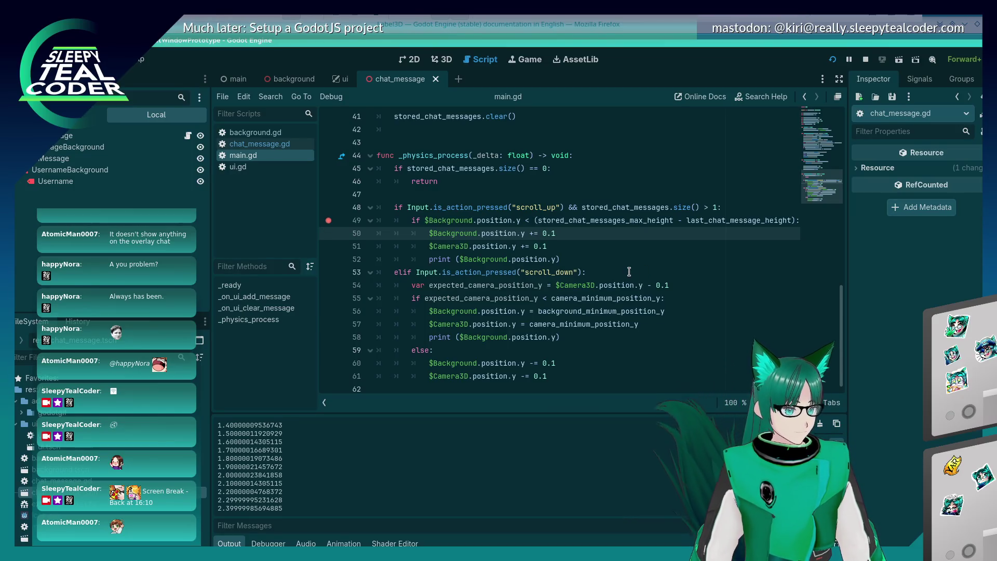
key("F5")
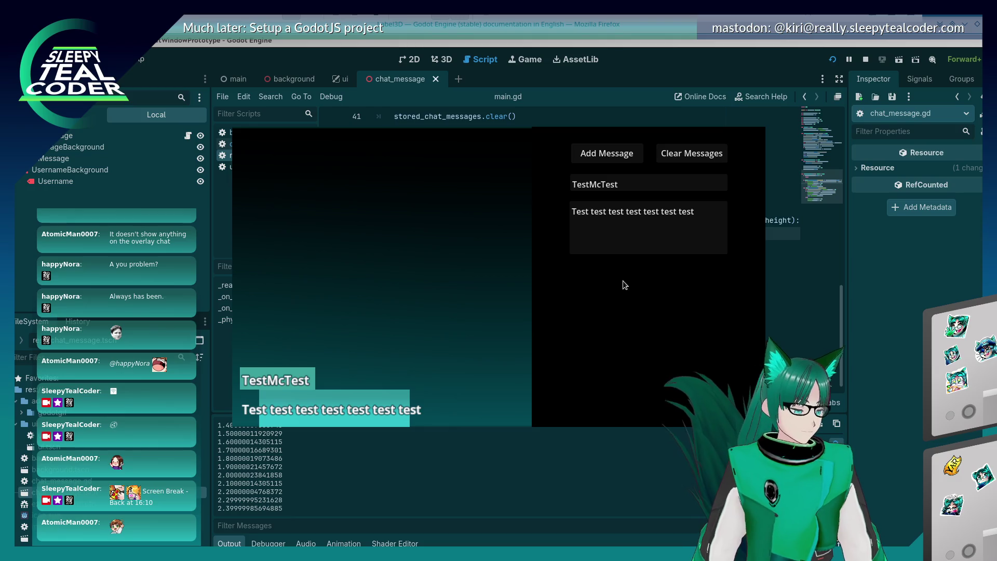
scroll(622, 282, "up", 1)
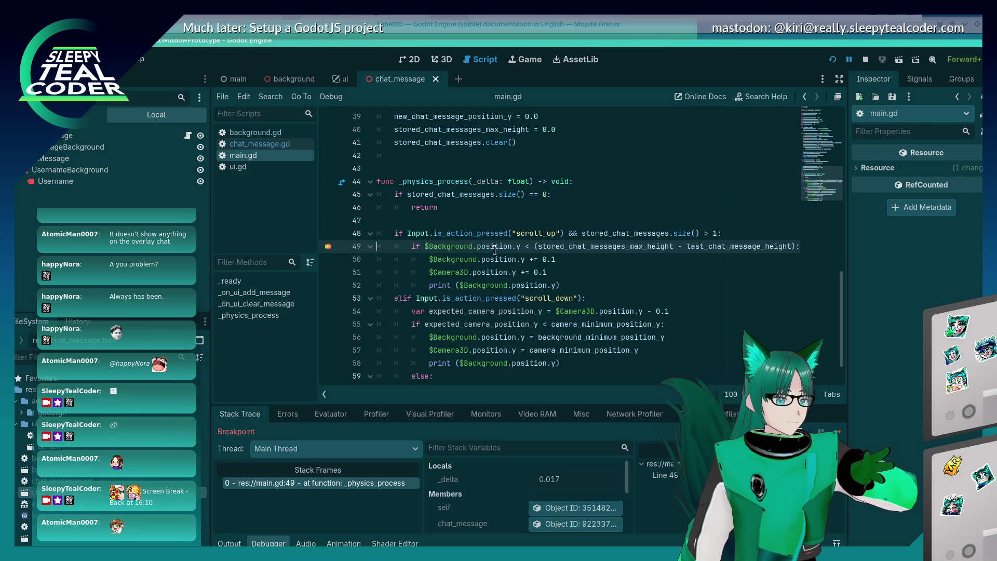
- Select position.y on line 49 and evaluate get_node("Background").position.y in the Evaluator, getting 2.4
left_click(519, 245)
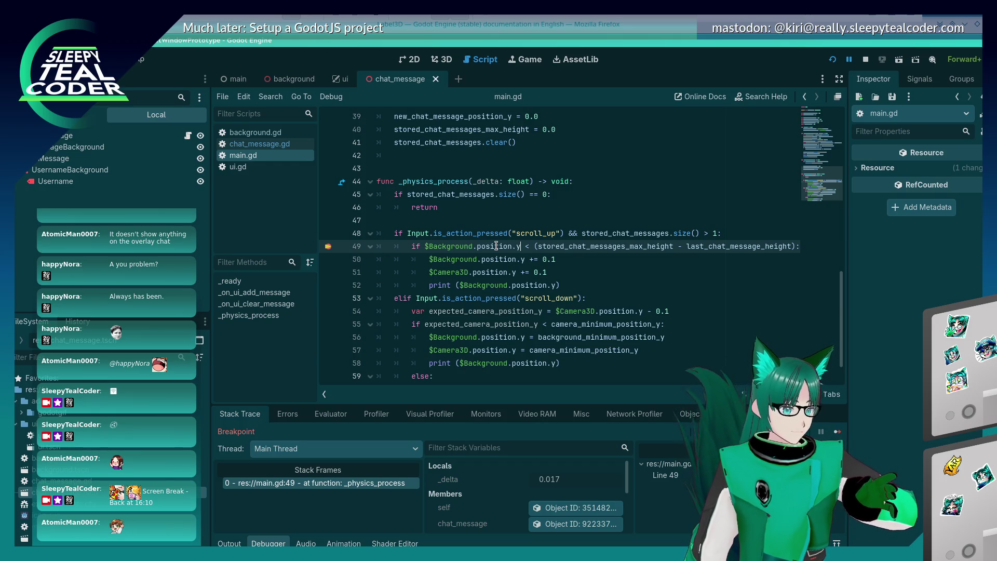
left_click(498, 244, "shift")
left_click(478, 245, "shift")
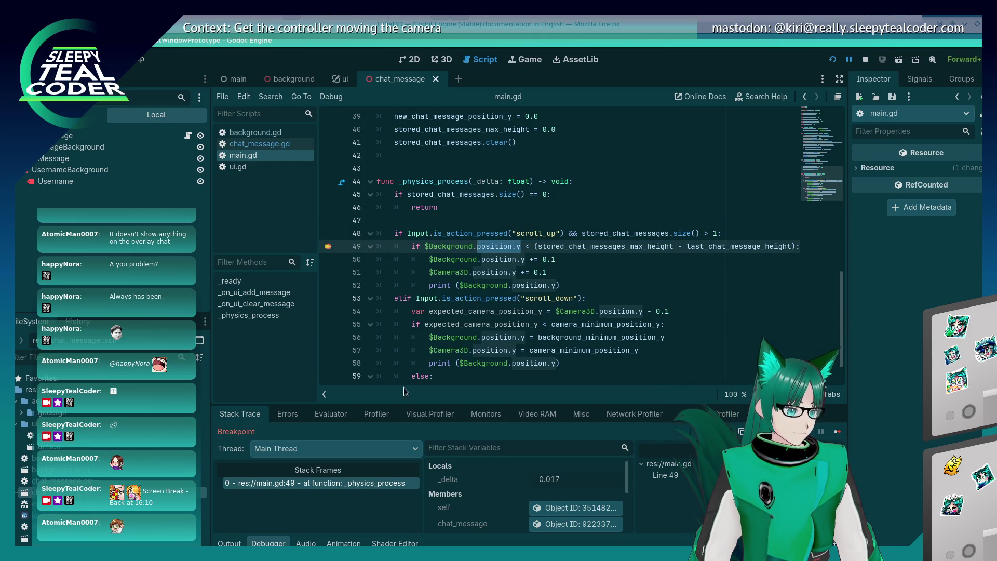
left_click(331, 414)
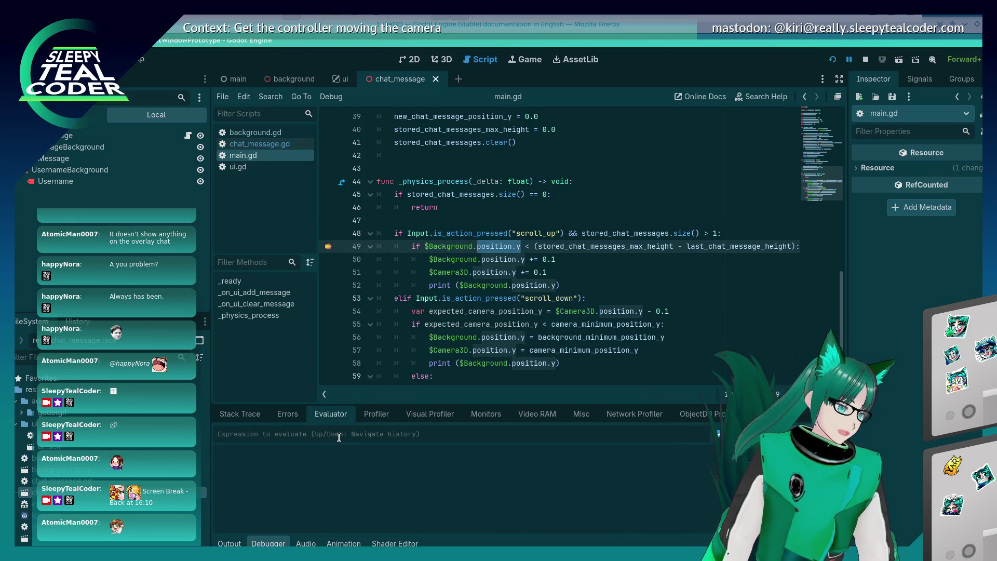
type("get_node(\"Background\").position.y")
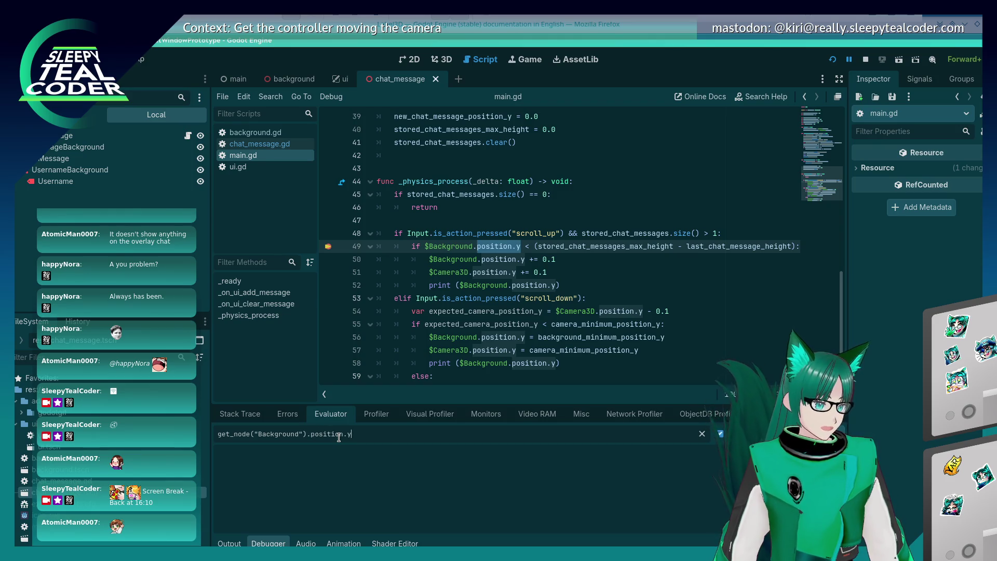
key("Return")
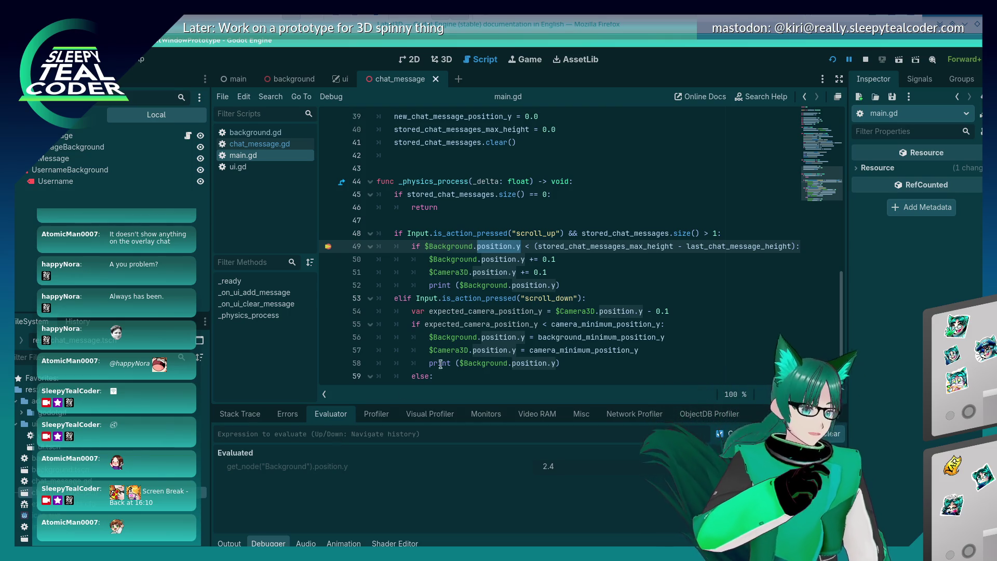
mouse_move(575, 244)
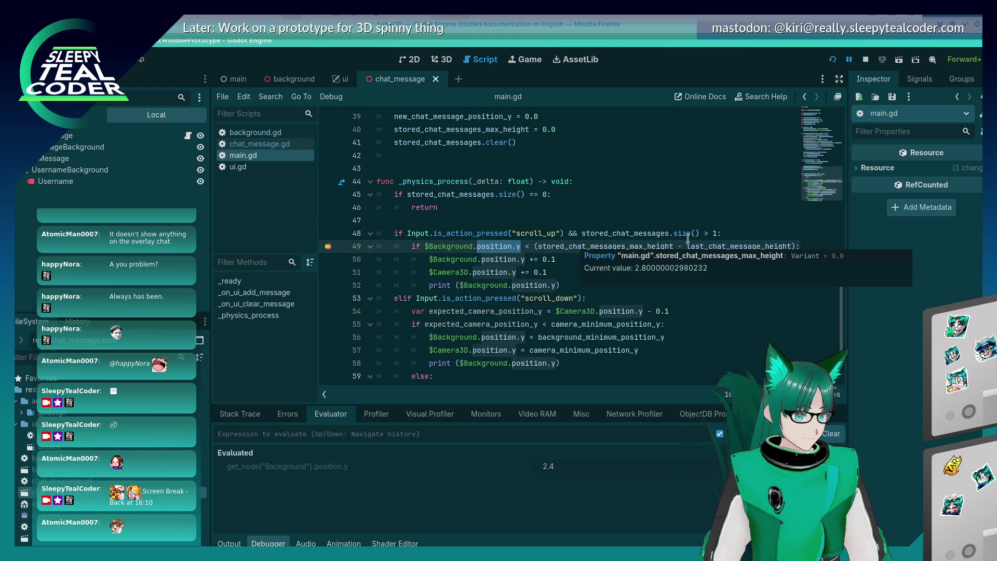
mouse_move(712, 250)
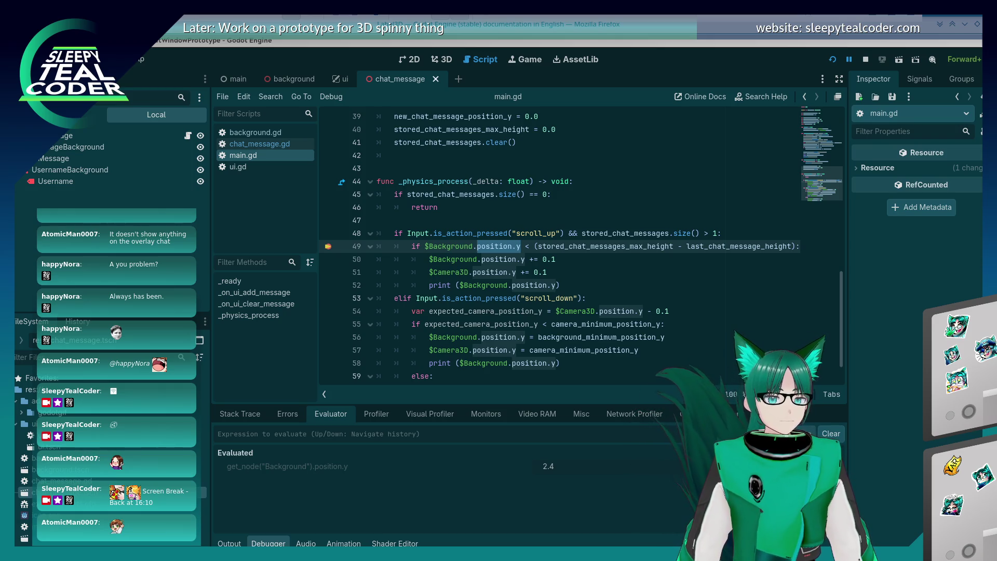
- Compute 2.80000002980232 − 0.40000000596046 in KCalc, getting 2.40000002384186, then return to Godot
mouse_move(497, 227)
left_mouse_down()
mouse_move(290, 146)
mouse_move(344, 99)
left_mouse_up()
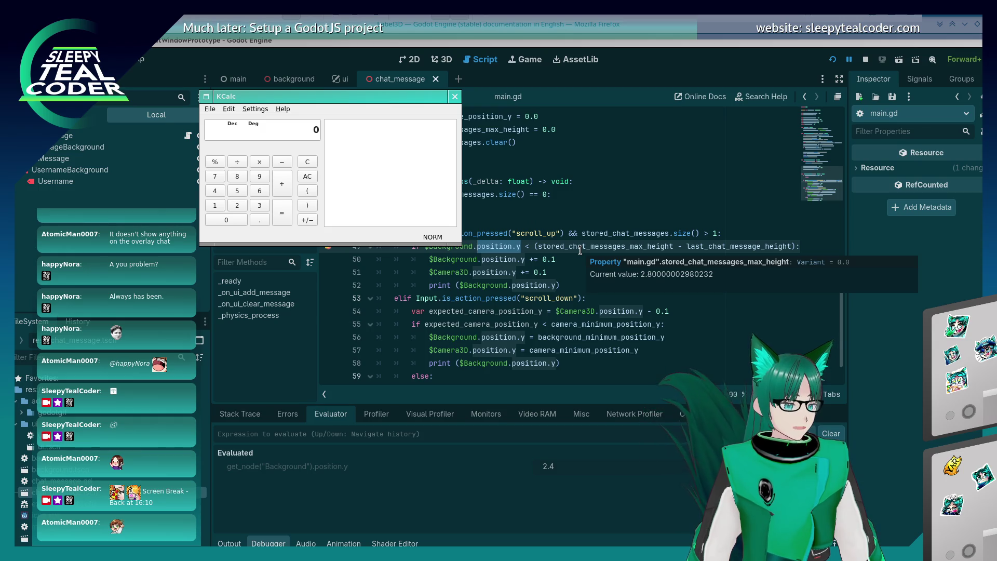
type(".8")
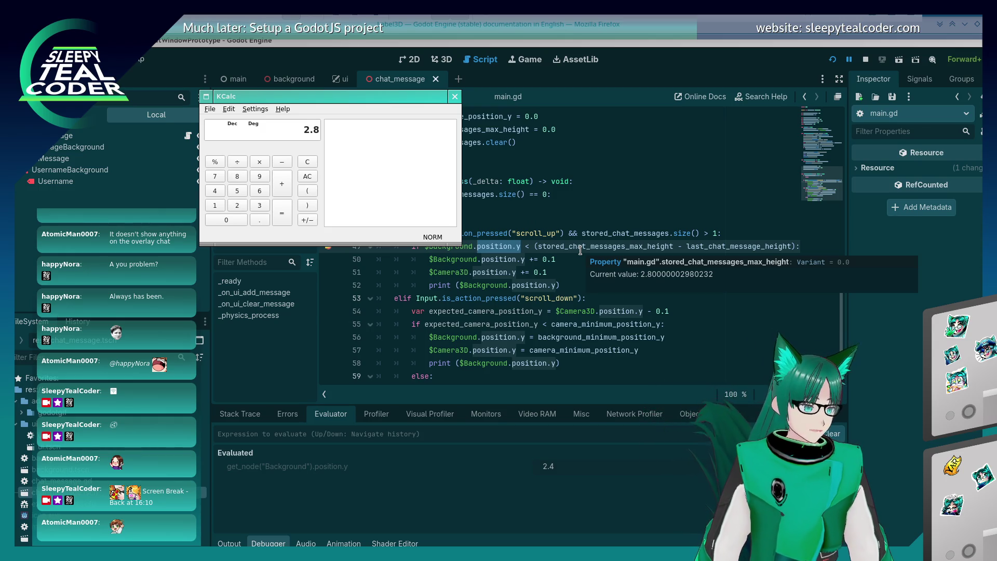
type("000")
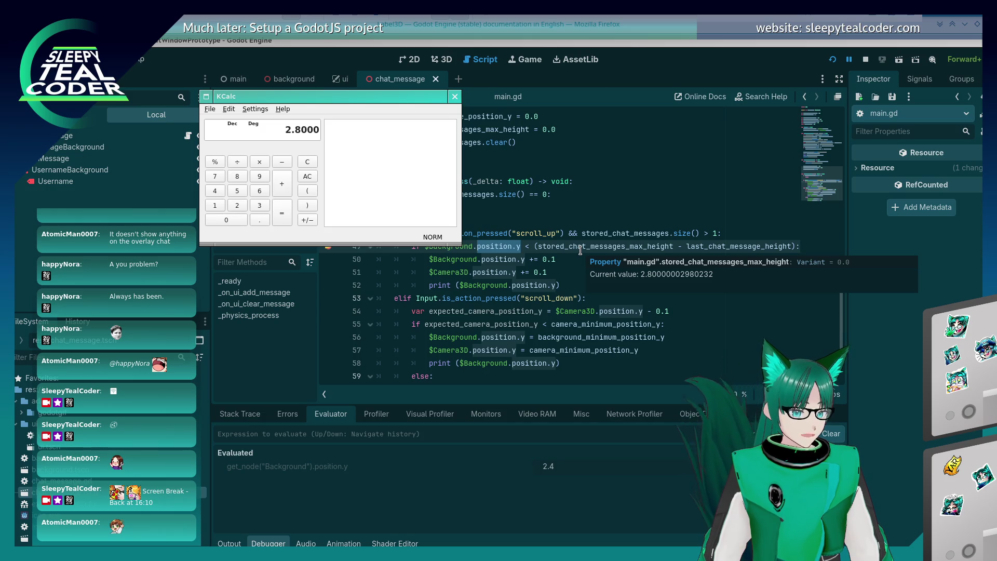
type("0002")
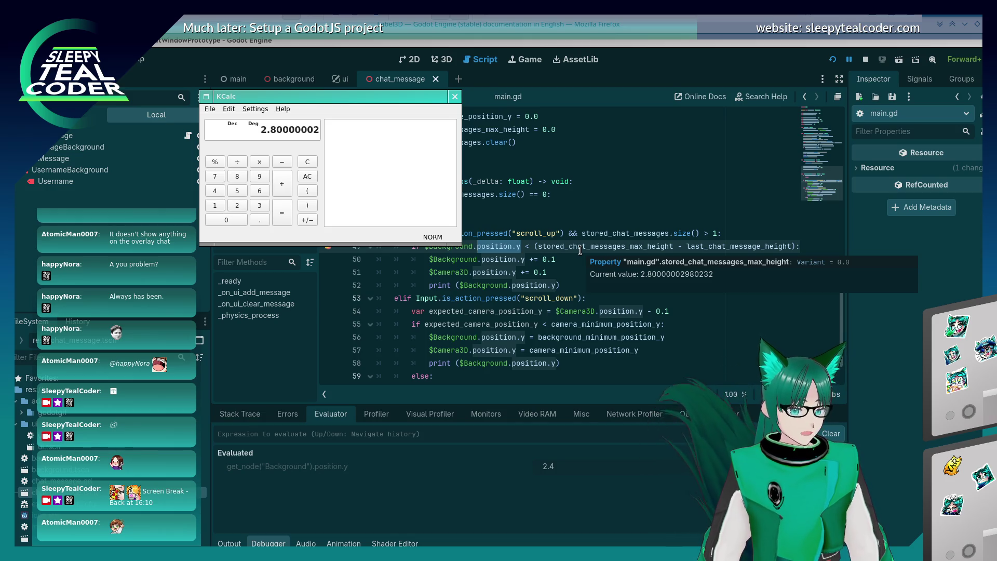
type("980232")
key("minus")
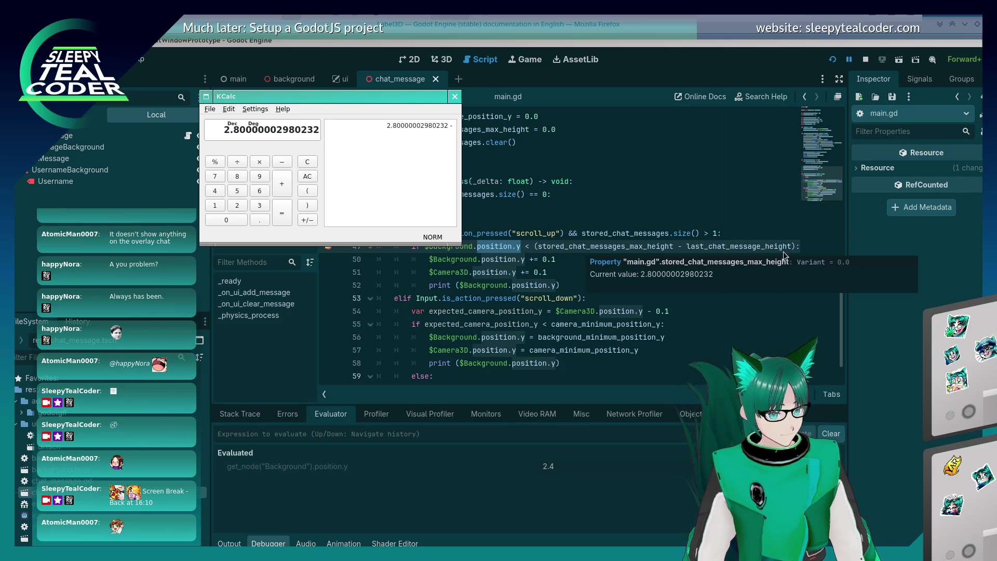
mouse_move(740, 250)
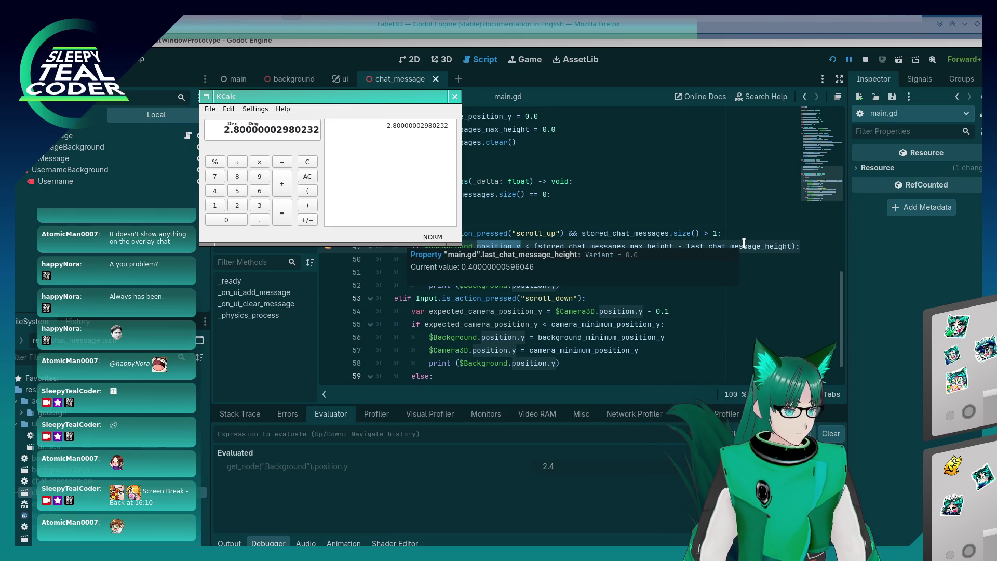
type("0.400")
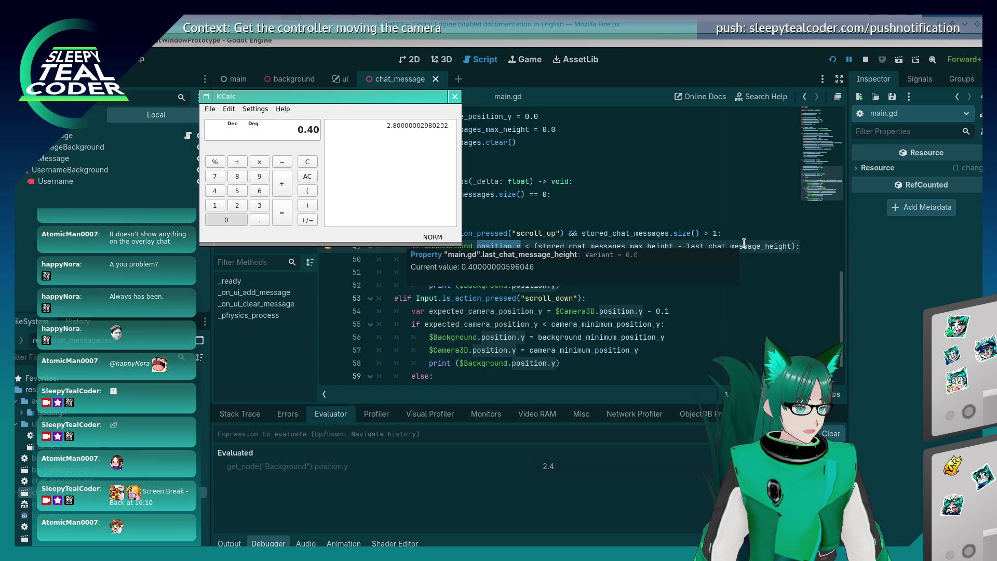
type("000")
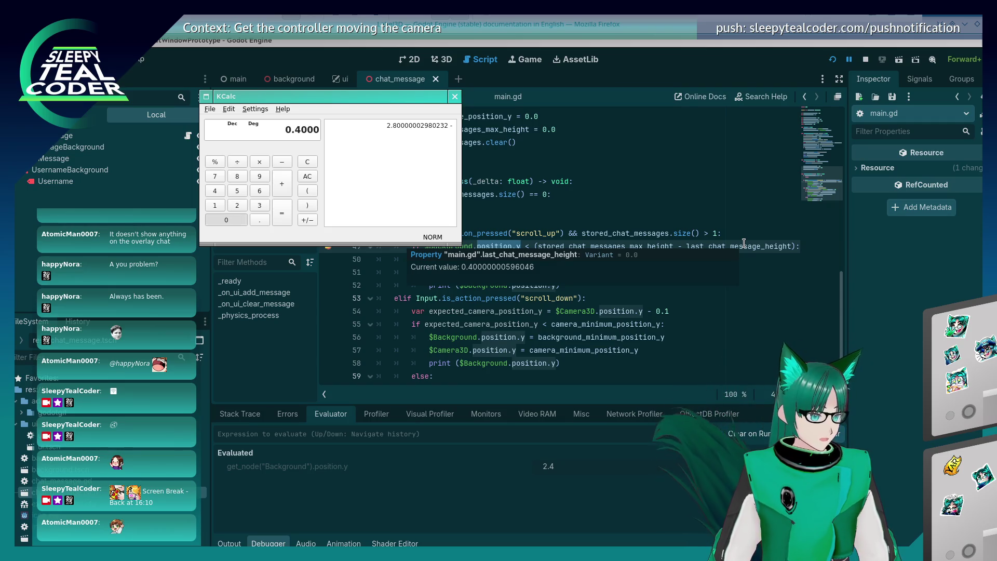
type("005")
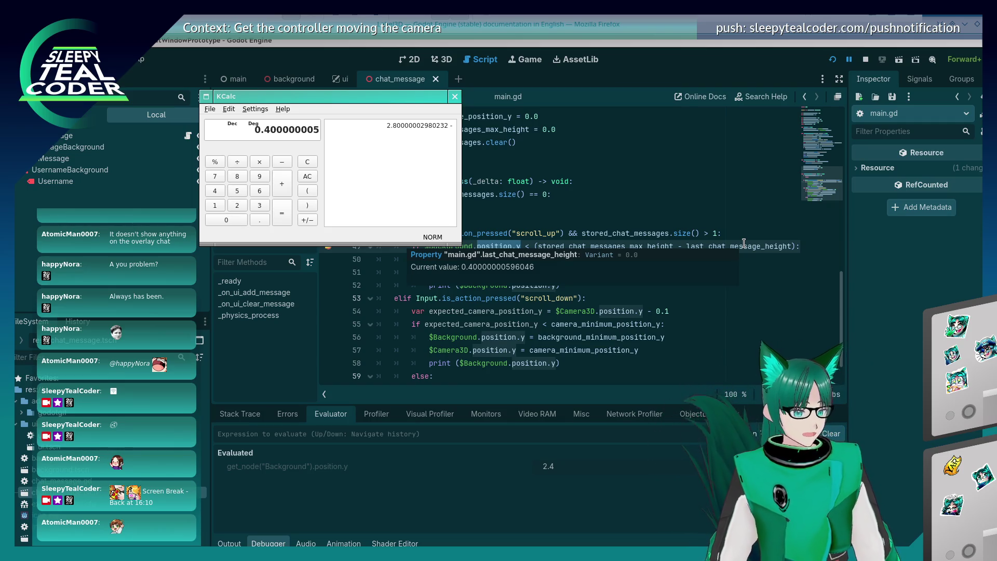
type("96046")
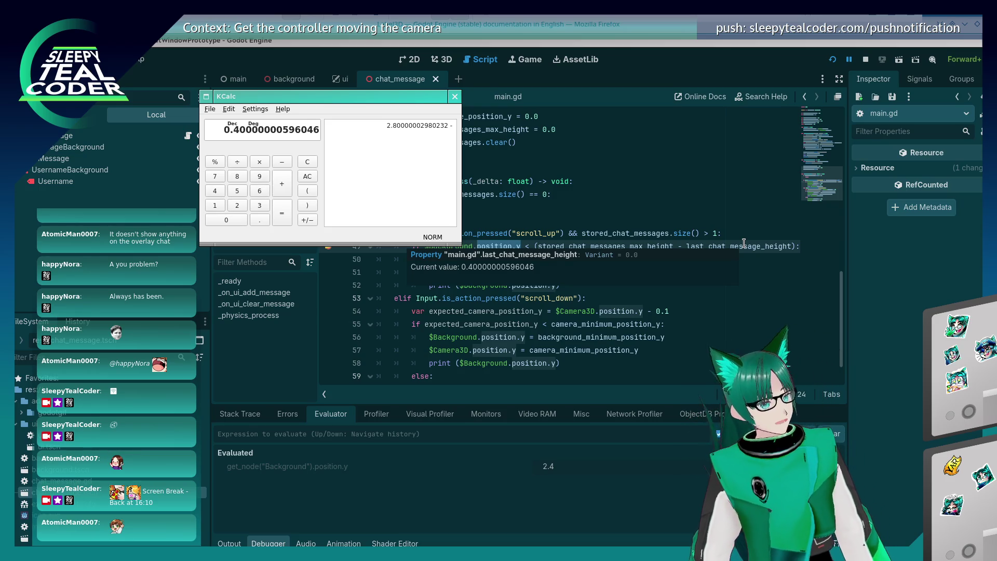
key("Return")
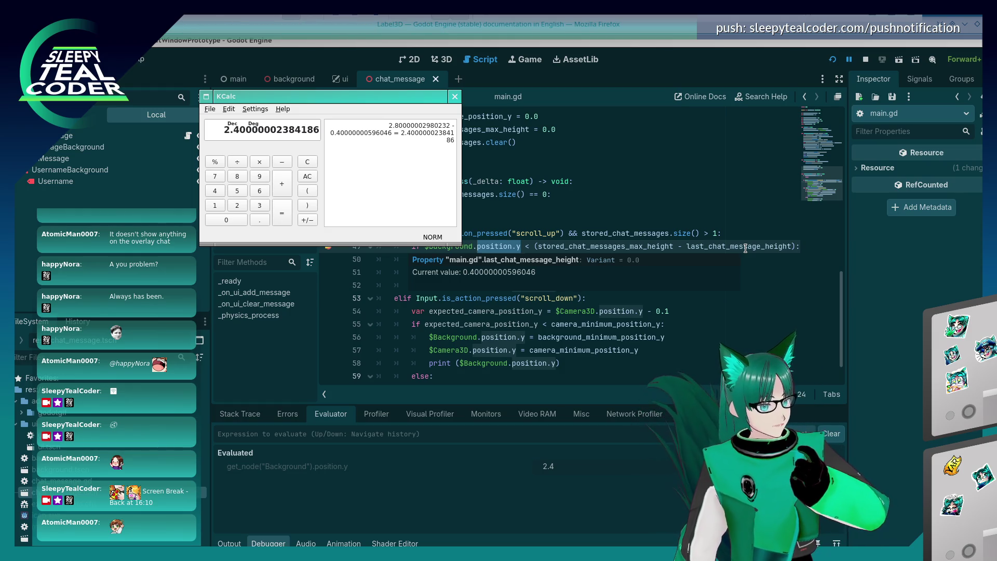
left_click(724, 259)
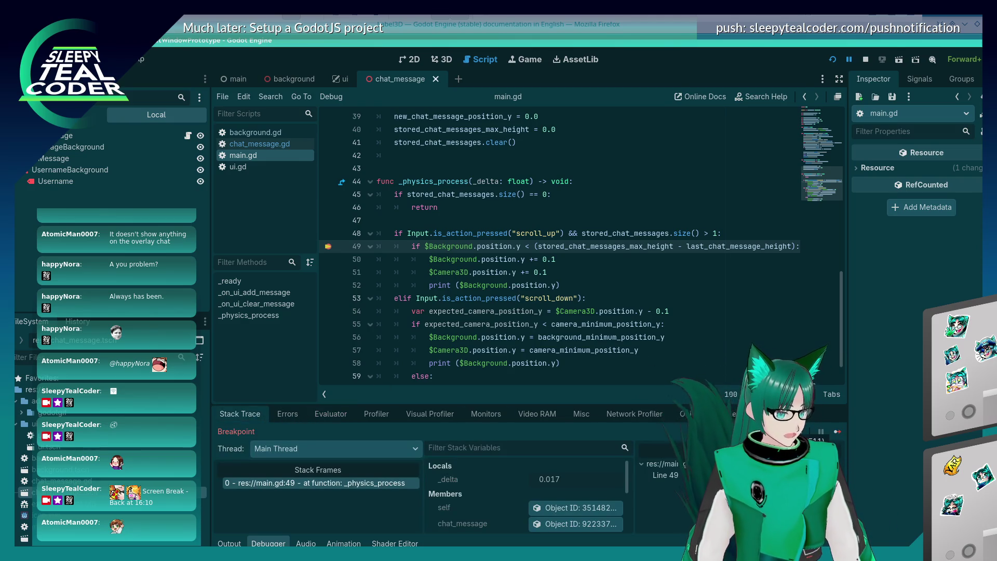
- Step to line 50 and evaluate stored_chat_messages_max_height - last_chat_message_height in the Evaluator, giving 2.4
key("F10")
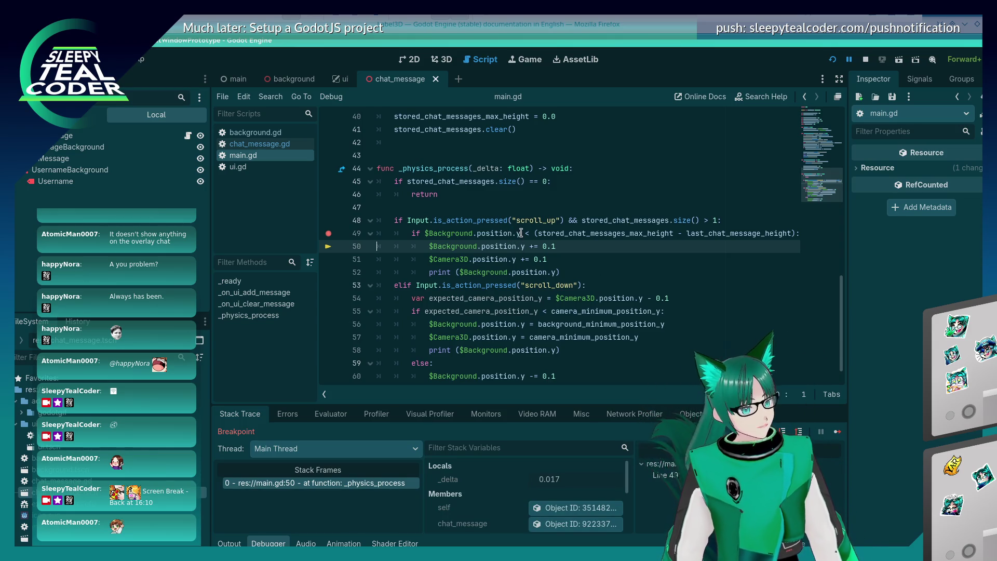
left_click_drag(425, 233, 796, 234)
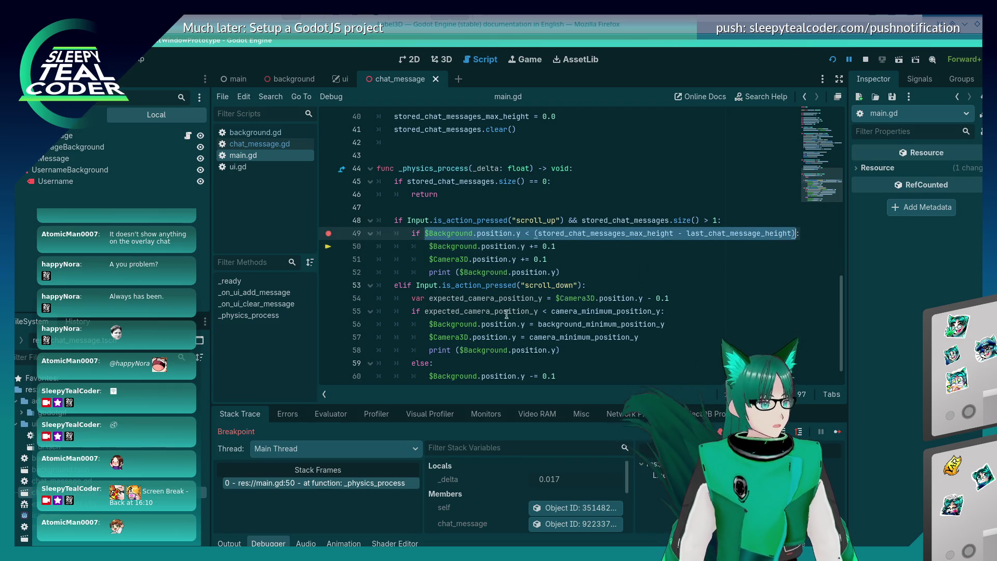
left_click(331, 414)
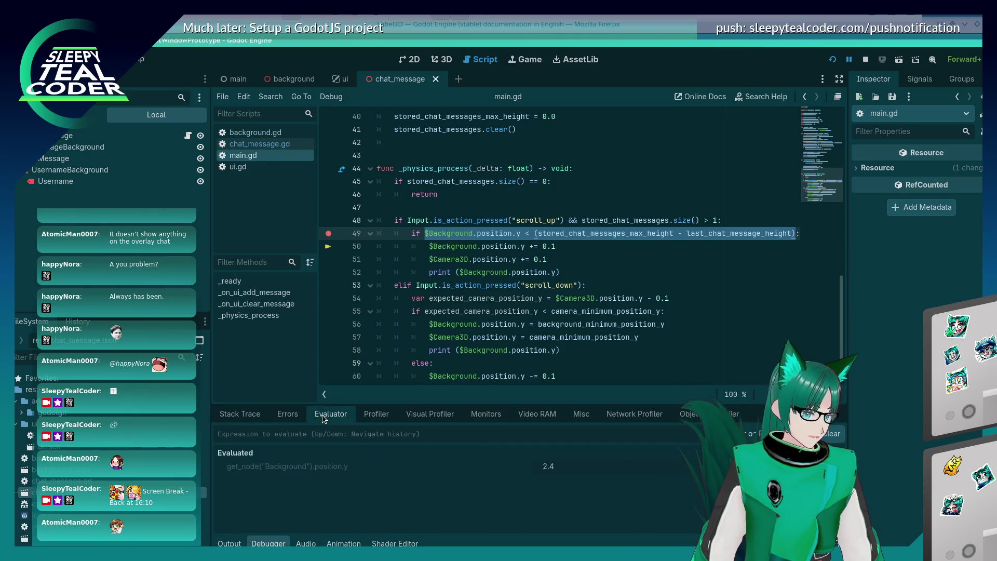
left_click(550, 260)
left_click_drag(534, 233, 796, 233)
key("ctrl+c")
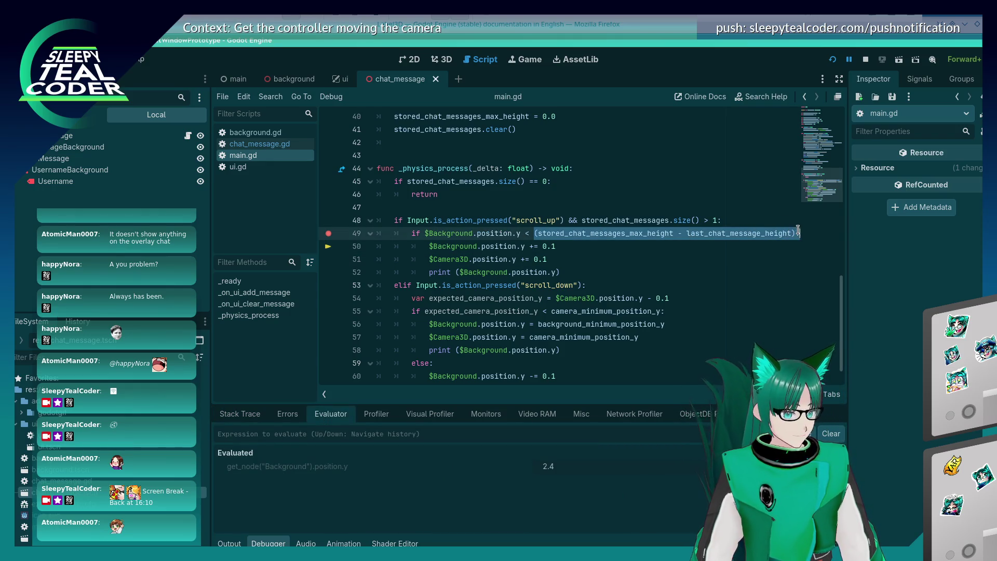
left_click(437, 434)
key("ctrl+v")
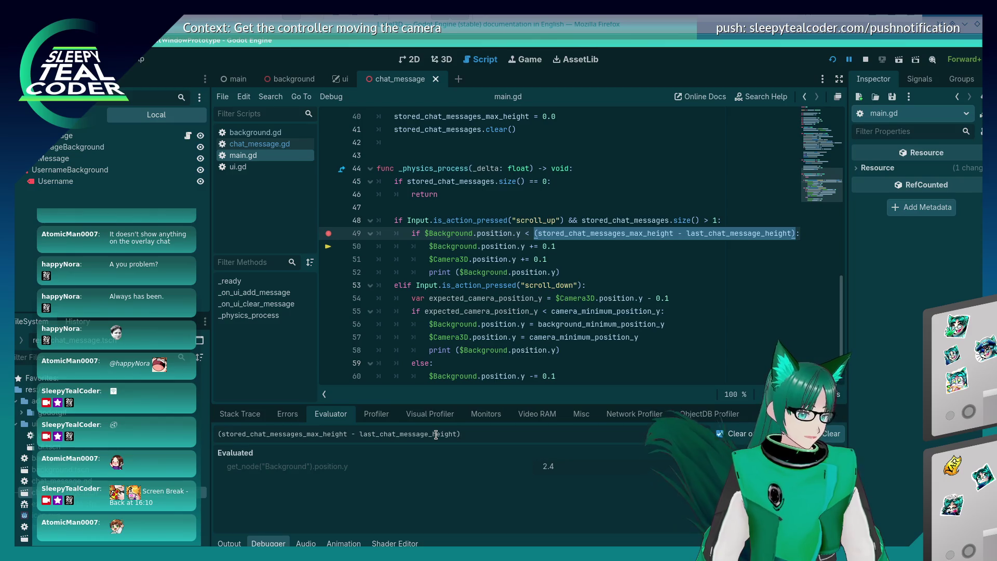
key("Return")
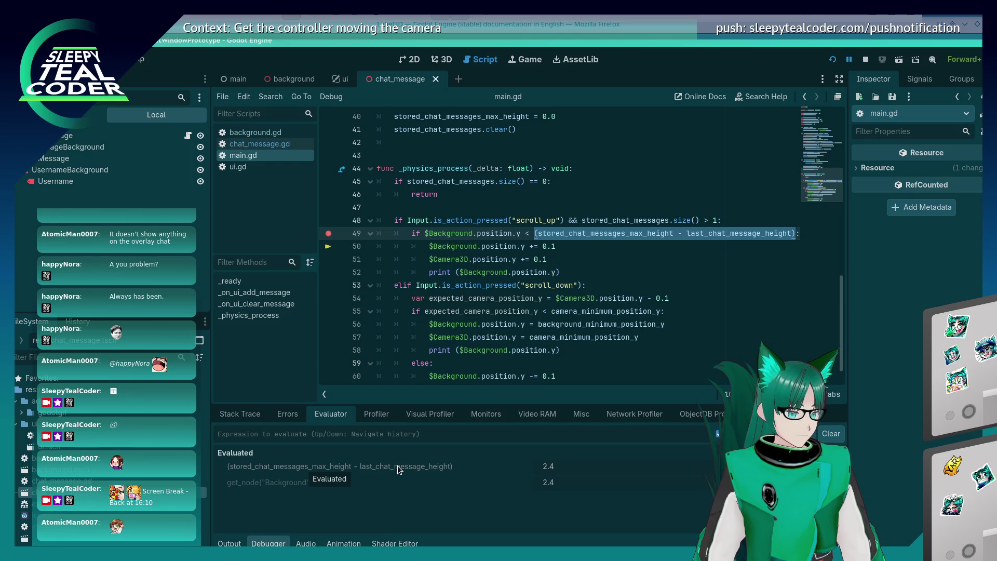
- Clear the code selection and place the caret after Background's position.y on line 49
left_click(631, 236)
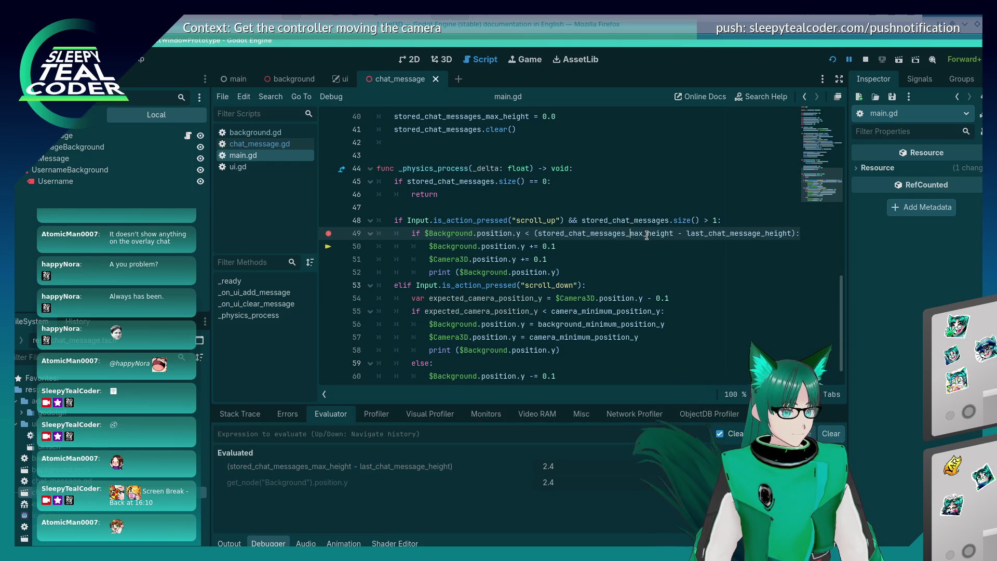
mouse_move(647, 235)
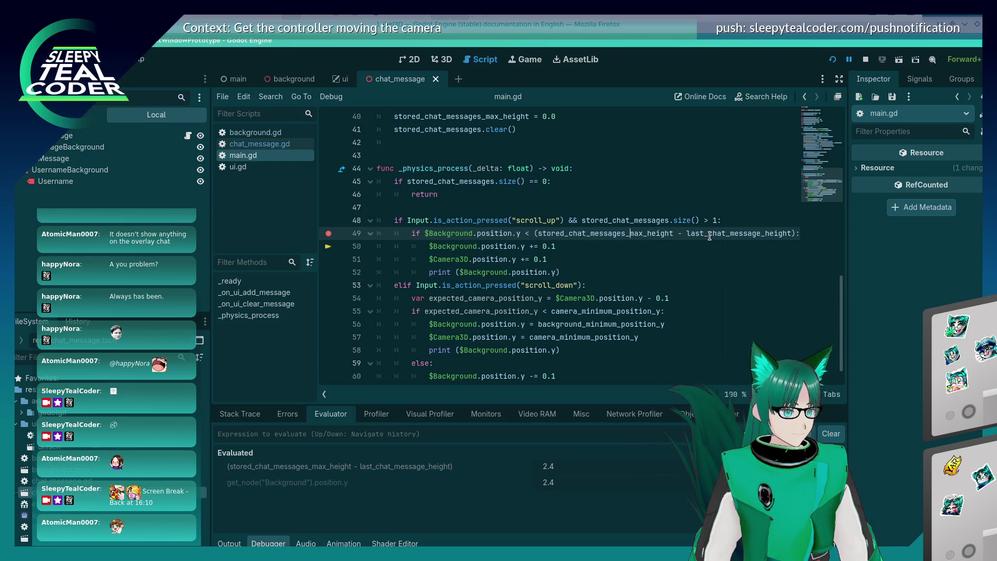
mouse_move(710, 235)
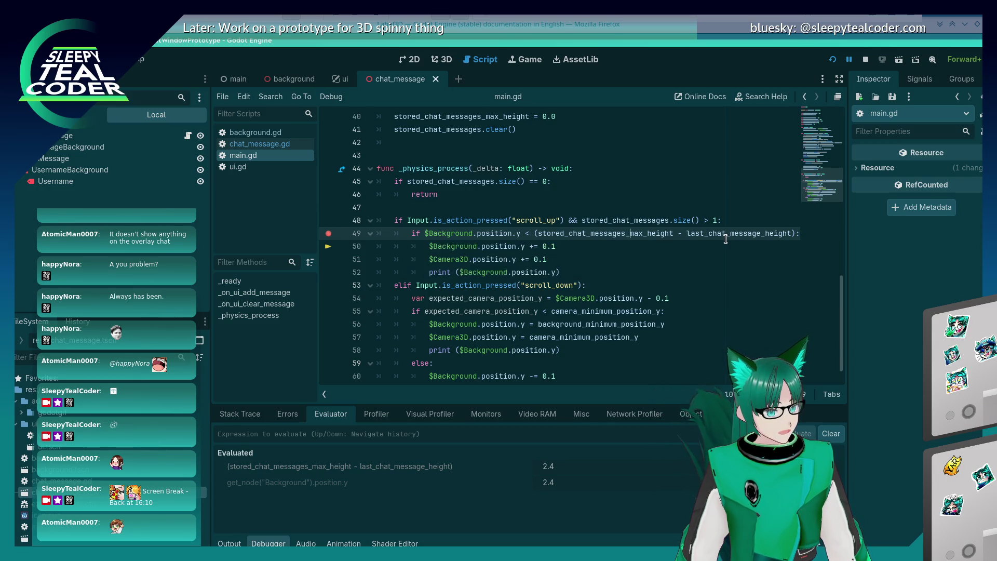
left_click(518, 234)
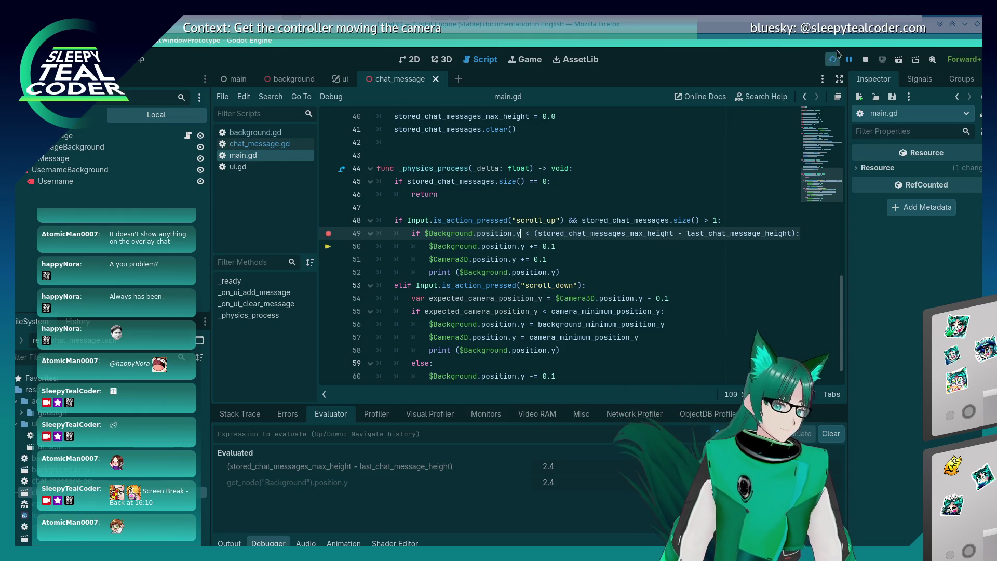
- Stop the running project and switch to the 3D view of the chat_message scene
left_click(866, 59)
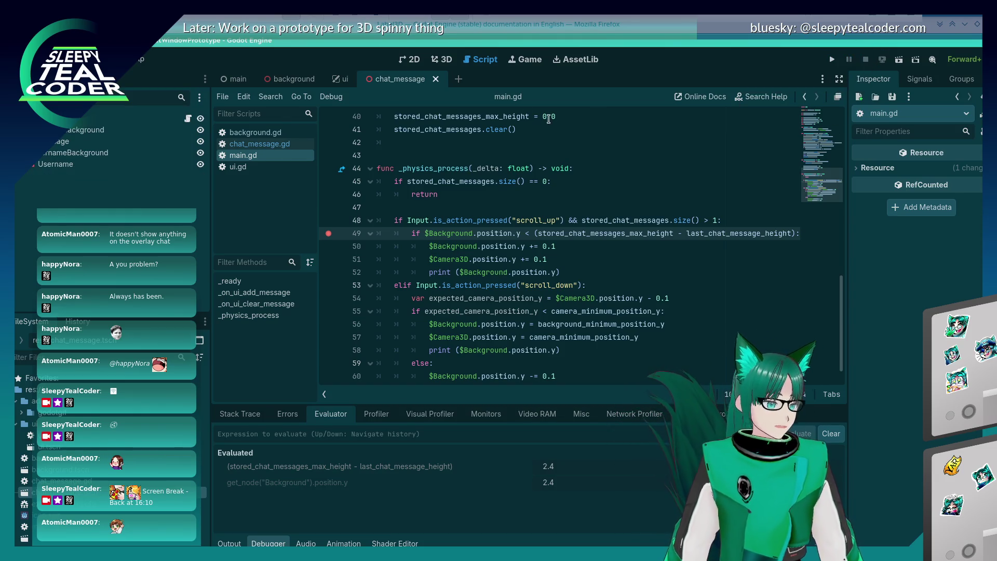
left_click(447, 61)
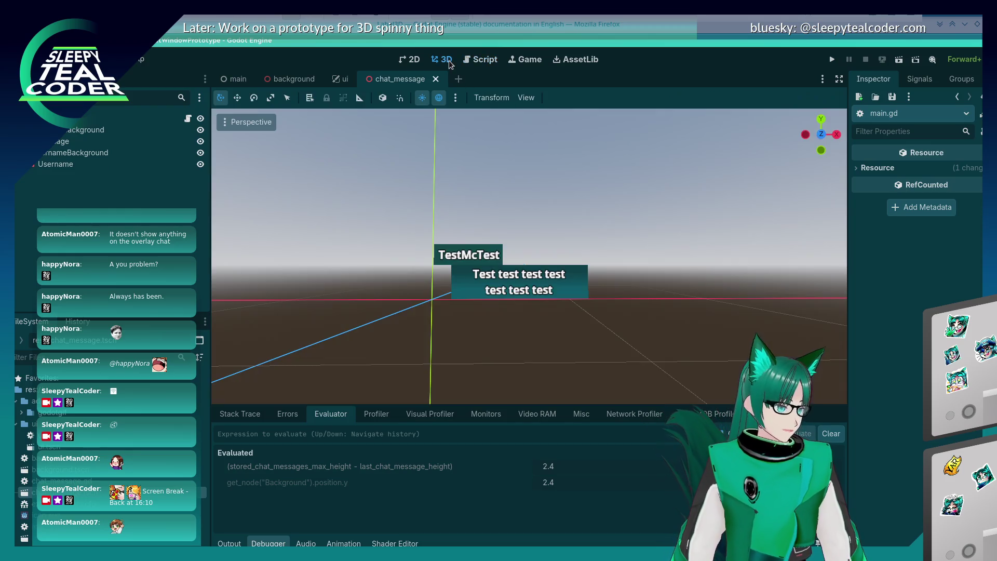
- Lower the UsernameBackground plane behind TestMcTest by editing its Position y
left_click(488, 266)
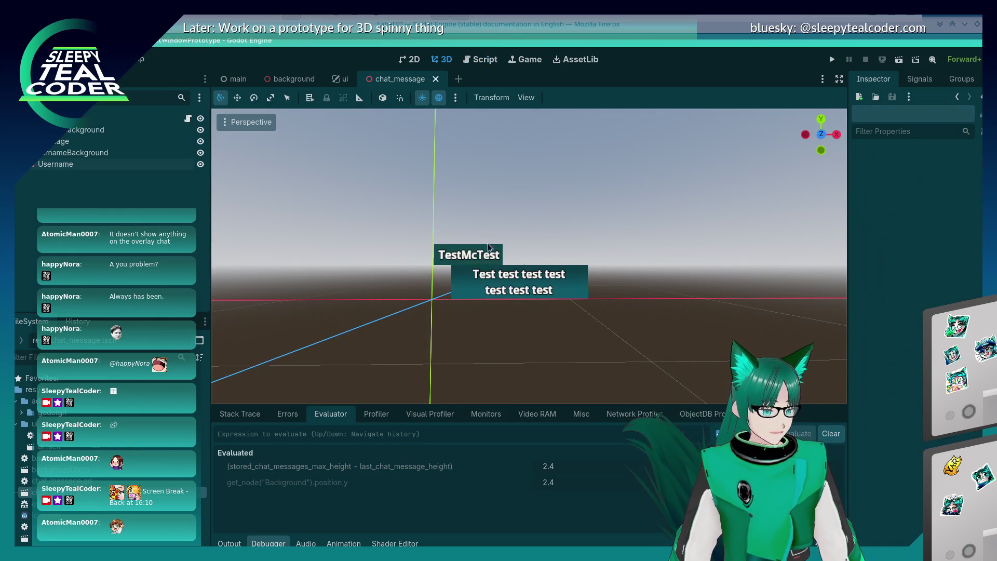
scroll(468, 270, "up", 4)
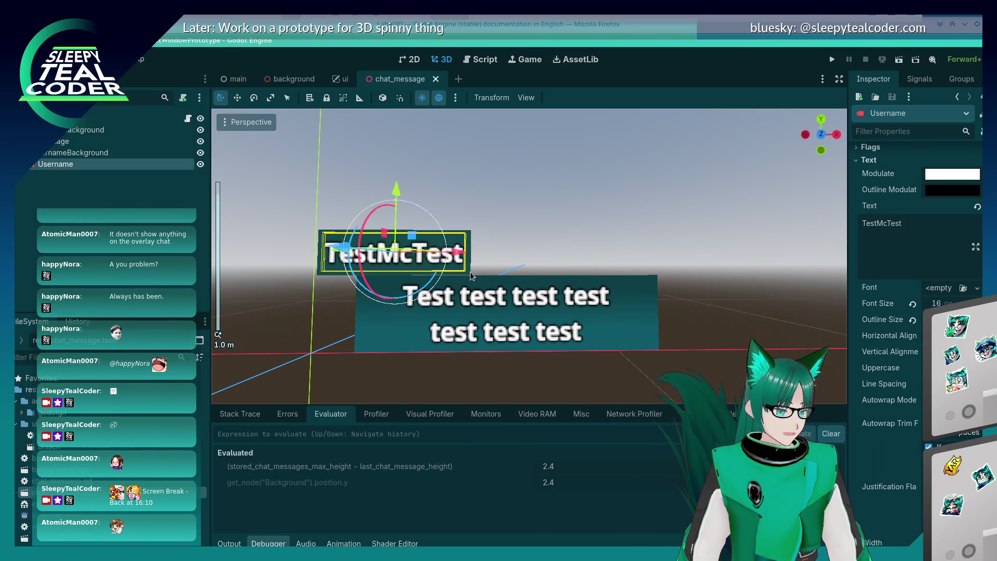
left_click(471, 276)
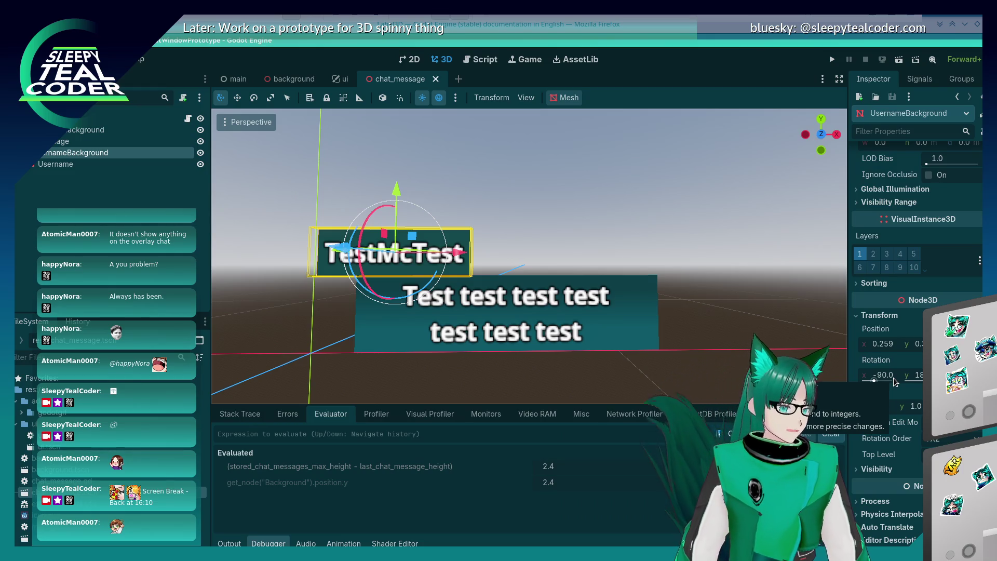
left_click(919, 344)
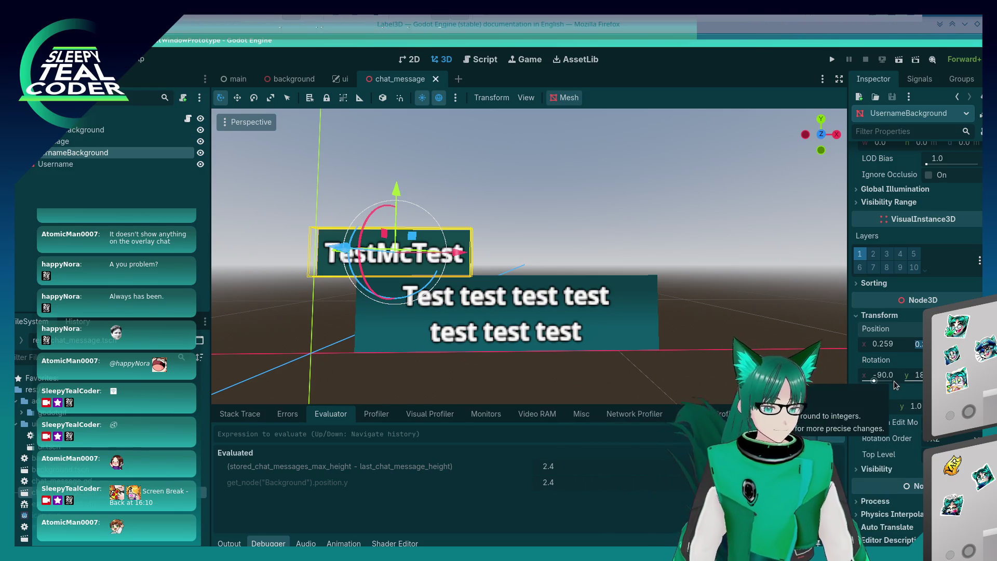
key("Return")
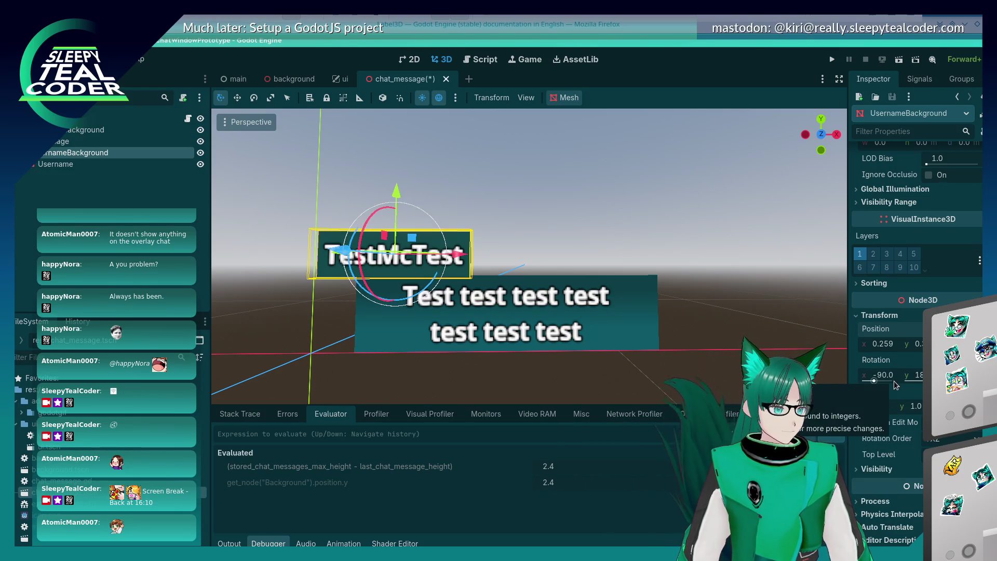
- Try a 0. Position x on MessageBackground, then undo and redo the change
left_click(615, 239)
left_click(642, 307)
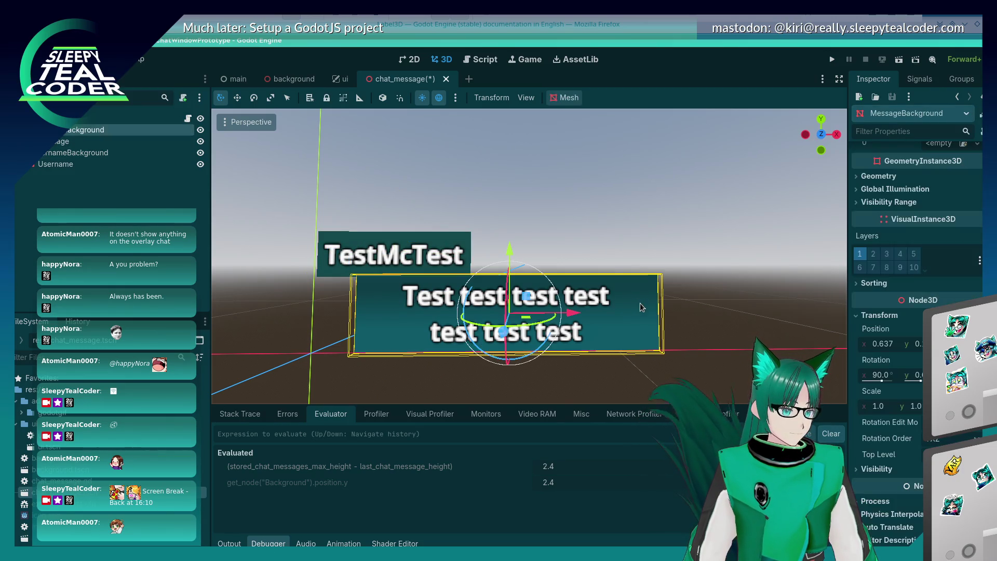
left_click(919, 345)
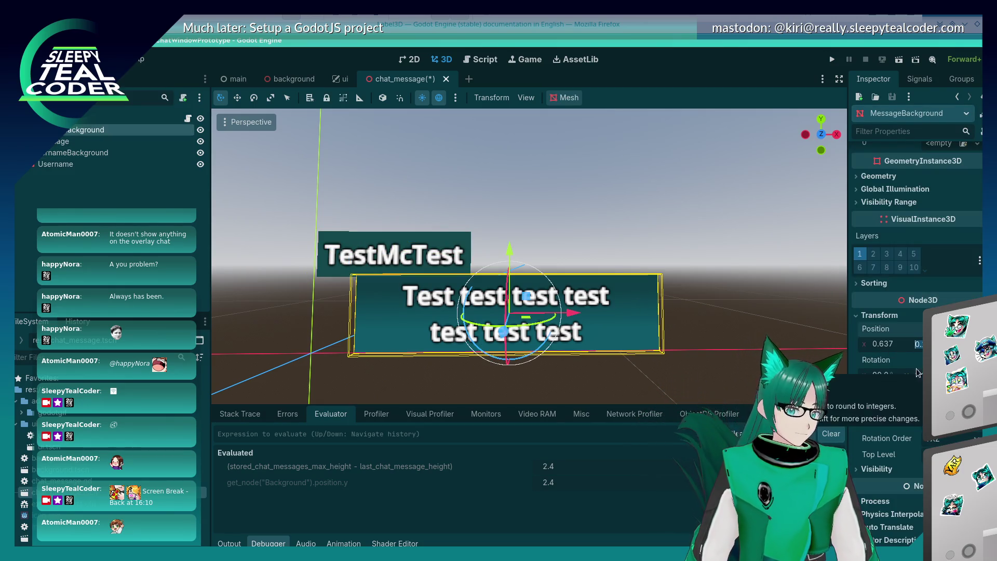
left_click(882, 345)
type("0.")
key("Return")
key("ctrl+z")
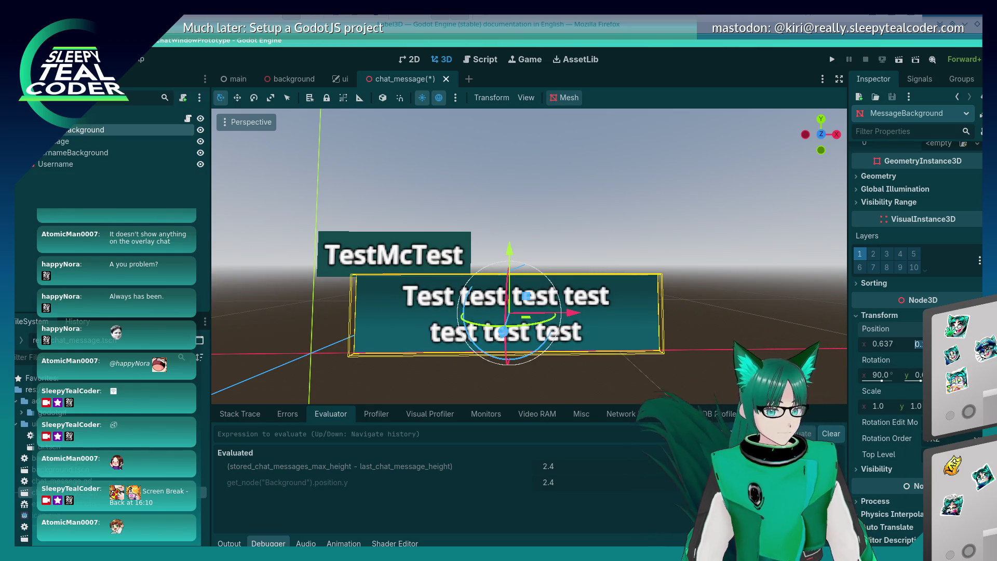
key("ctrl+z")
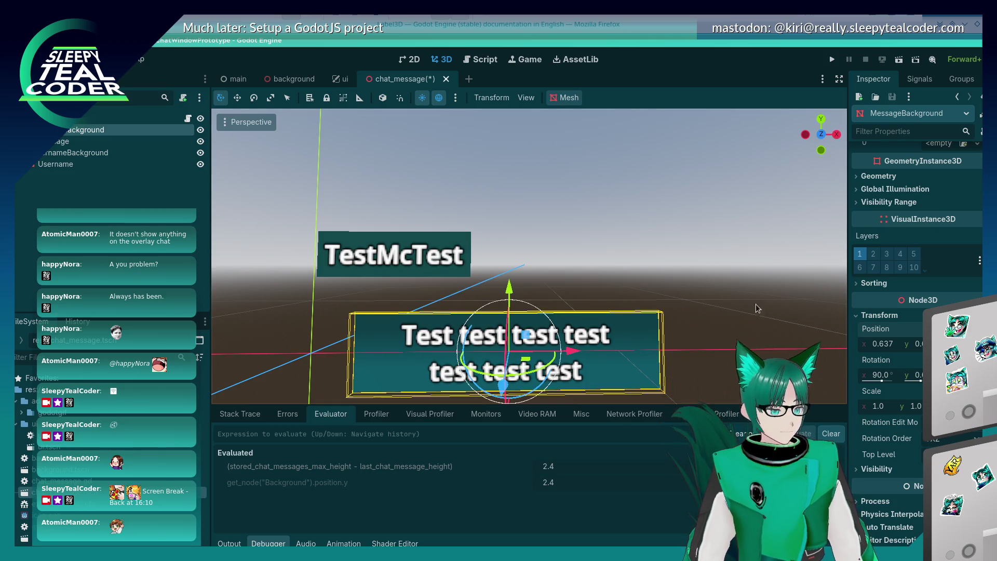
key("ctrl+shift+z")
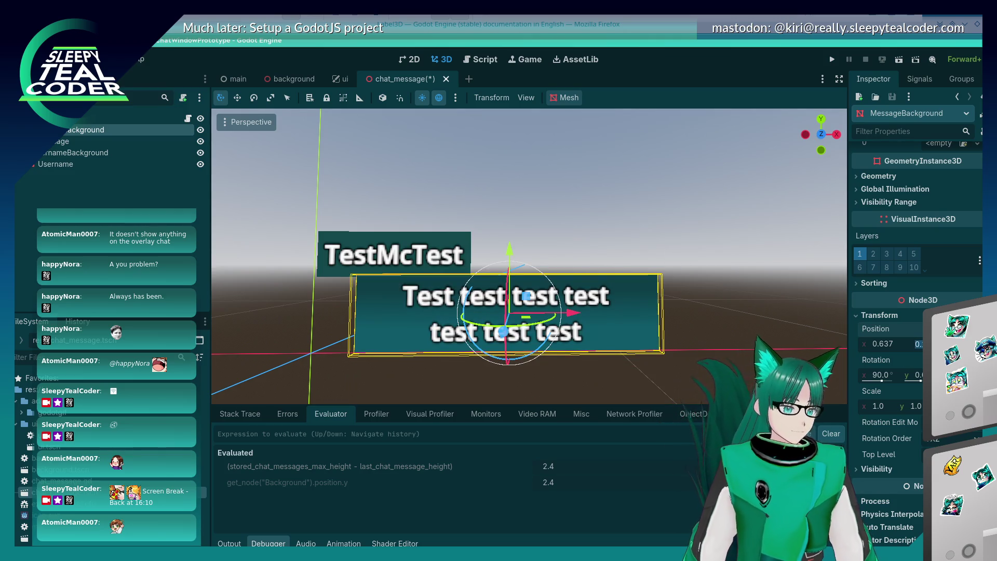
- Reselect MessageBackground and UsernameBackground to inspect their positions and mesh sizes
left_click(639, 374)
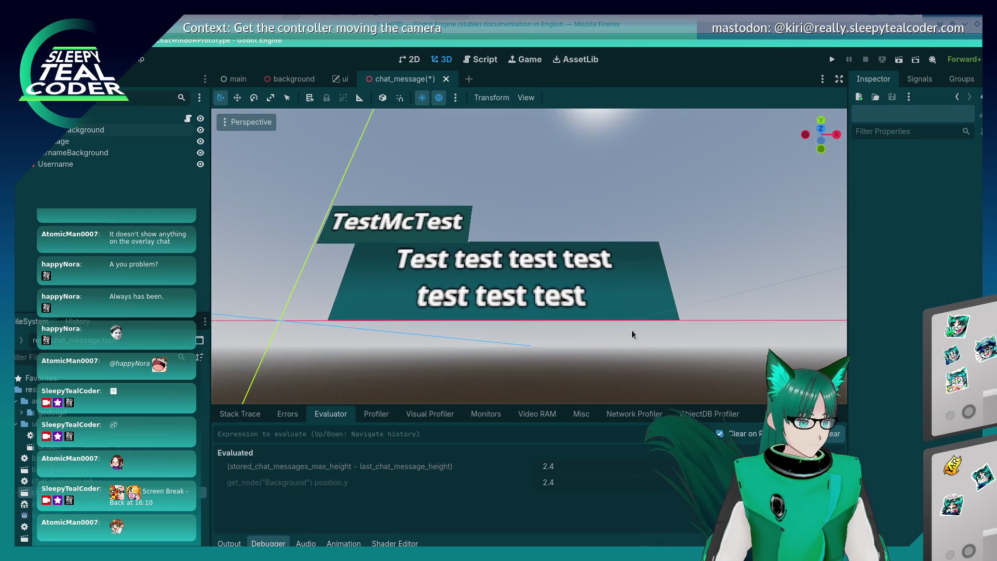
left_click(649, 331)
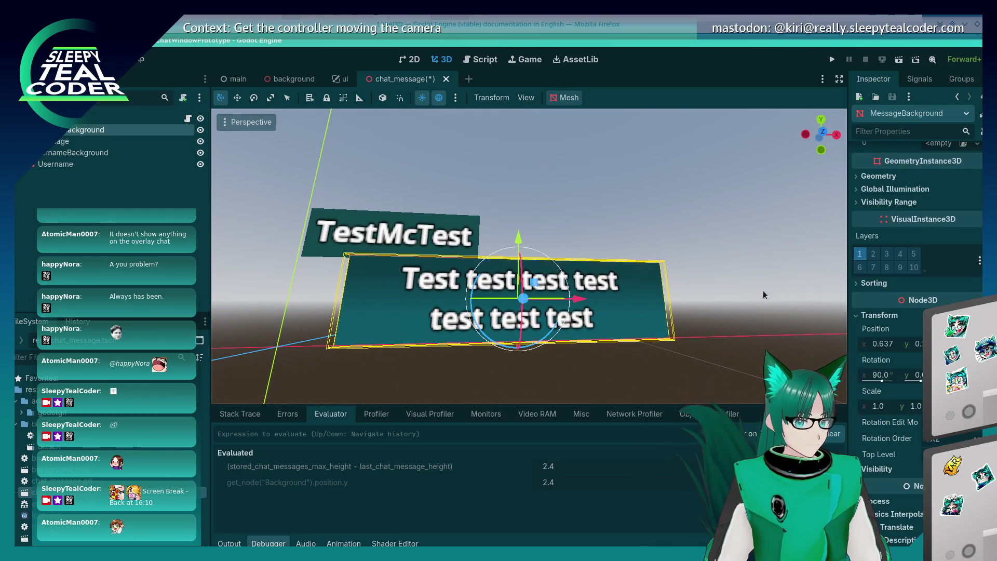
scroll(960, 146, "up", 10)
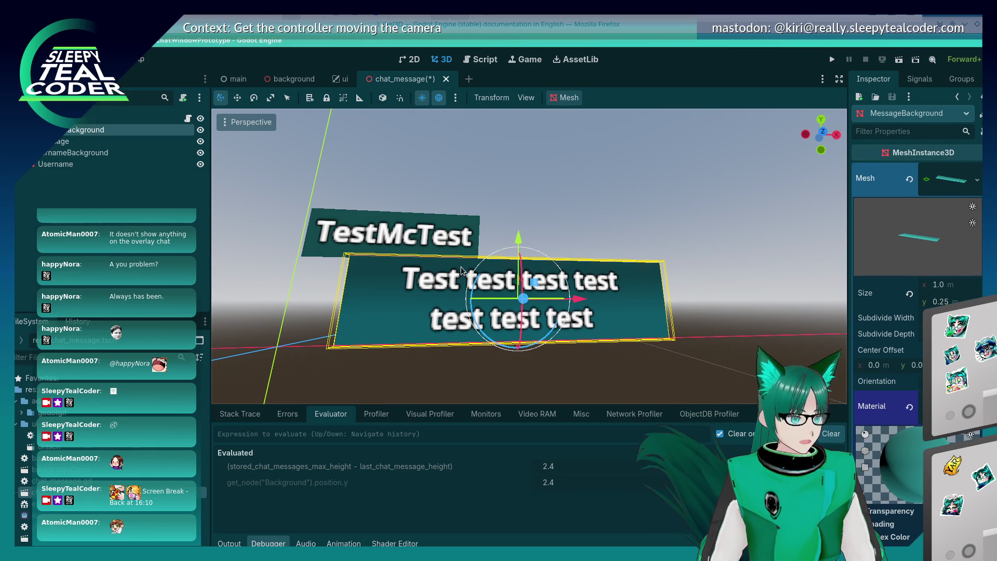
left_click(477, 228)
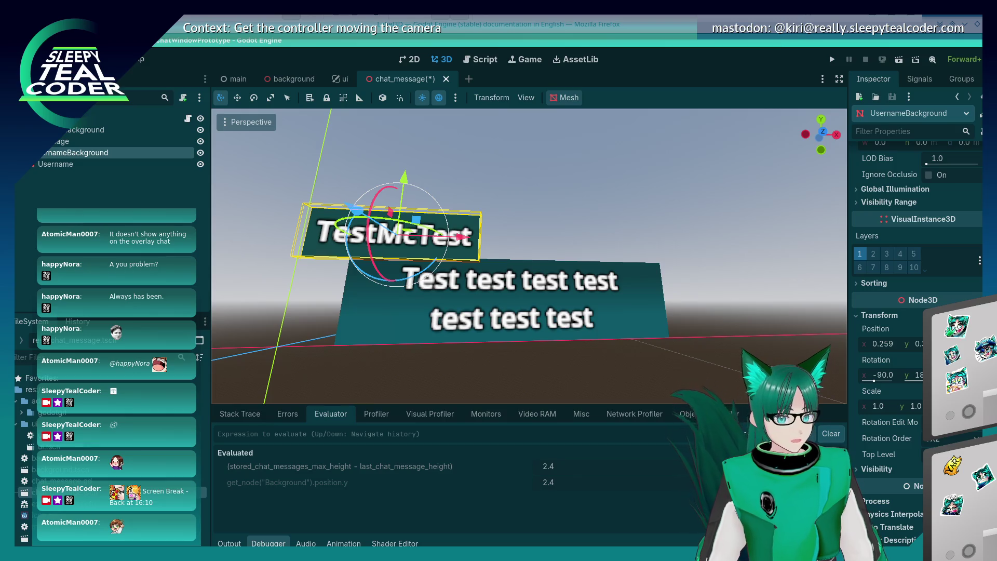
scroll(972, 157, "up", 10)
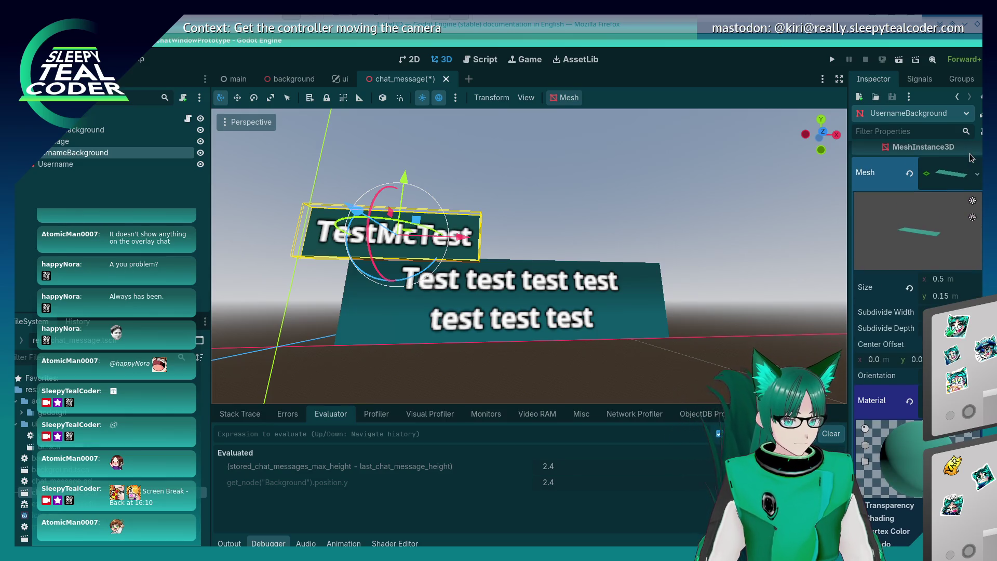
left_click(631, 331)
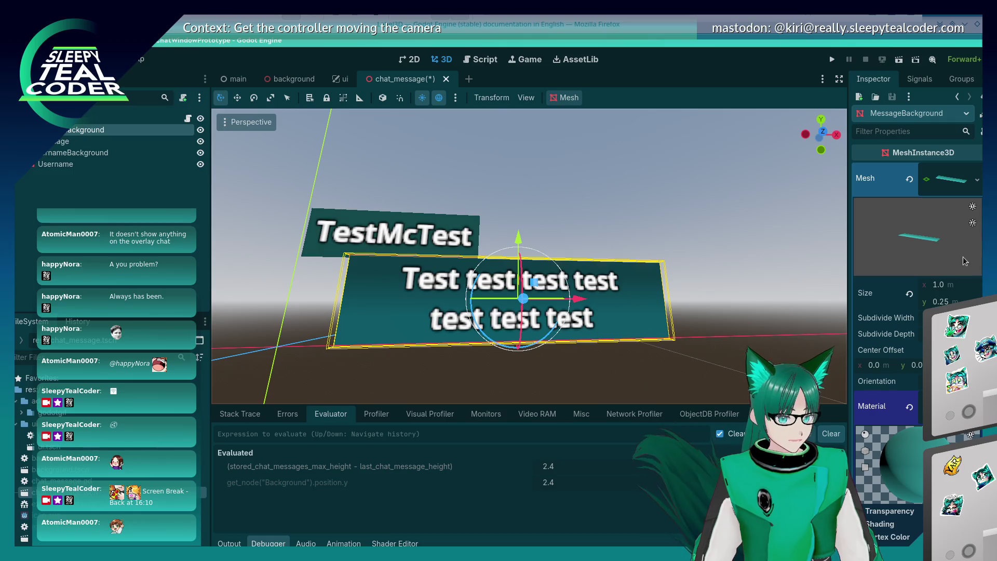
scroll(894, 317, "down", 8)
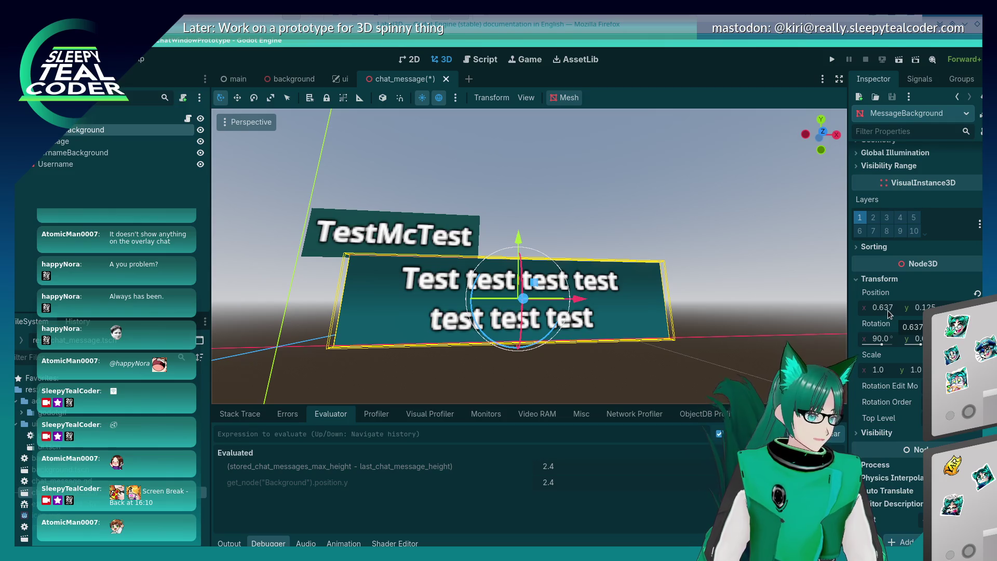
- Edit MessageBackground's Position y and orbit the view around the message panel
left_click(916, 310)
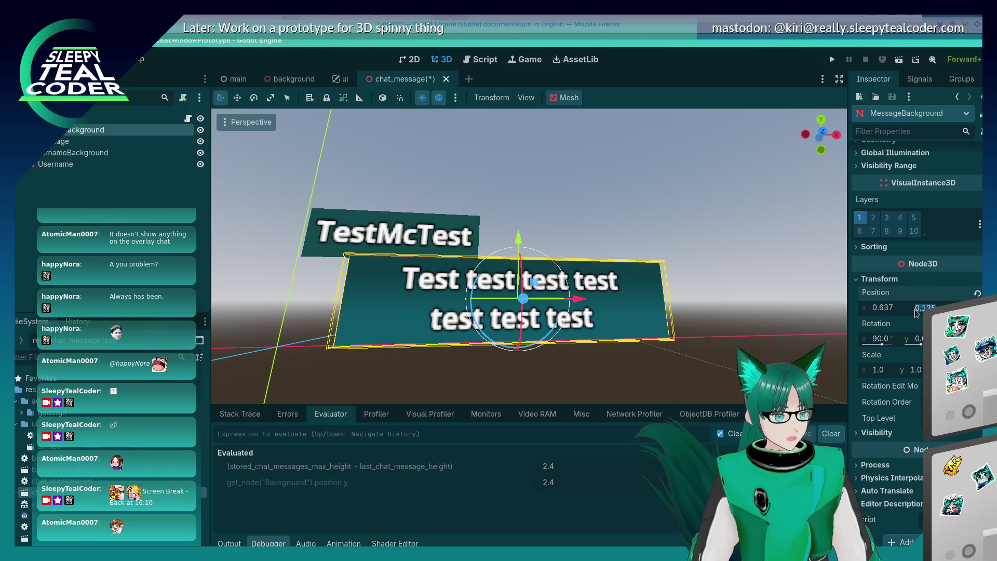
mouse_move(597, 369)
left_mouse_down()
mouse_move(643, 376)
mouse_move(486, 382)
mouse_move(559, 395)
left_mouse_up()
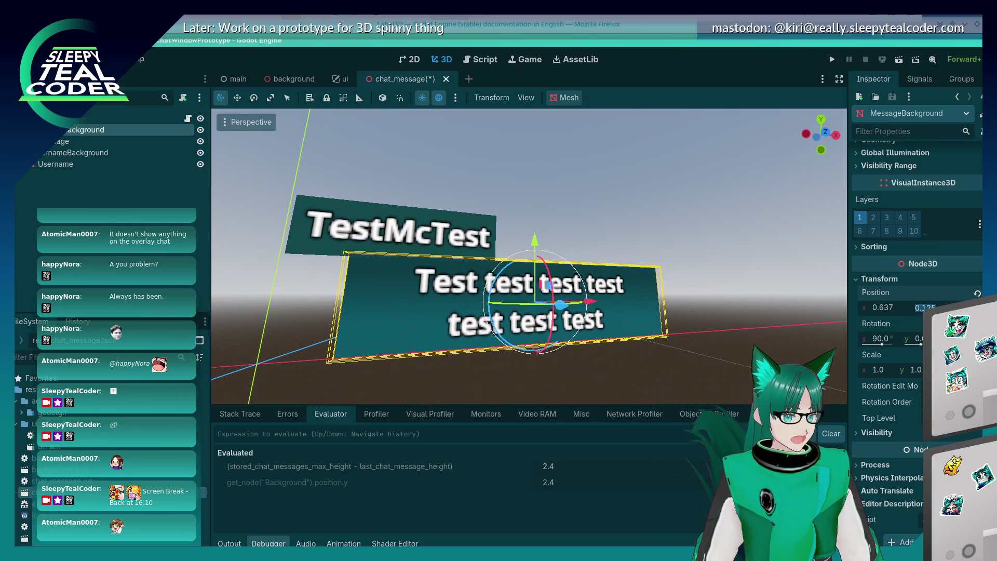
scroll(979, 190, "up", 10)
scroll(979, 190, "down", 10)
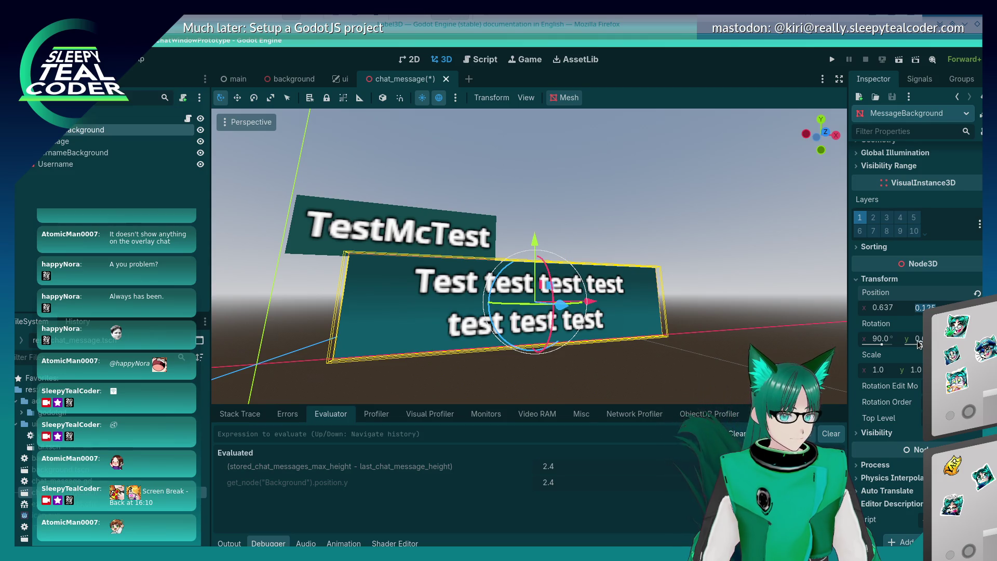
- Reposition the UsernameBackground plane so it sits just above the message plane's left end
left_click(485, 222)
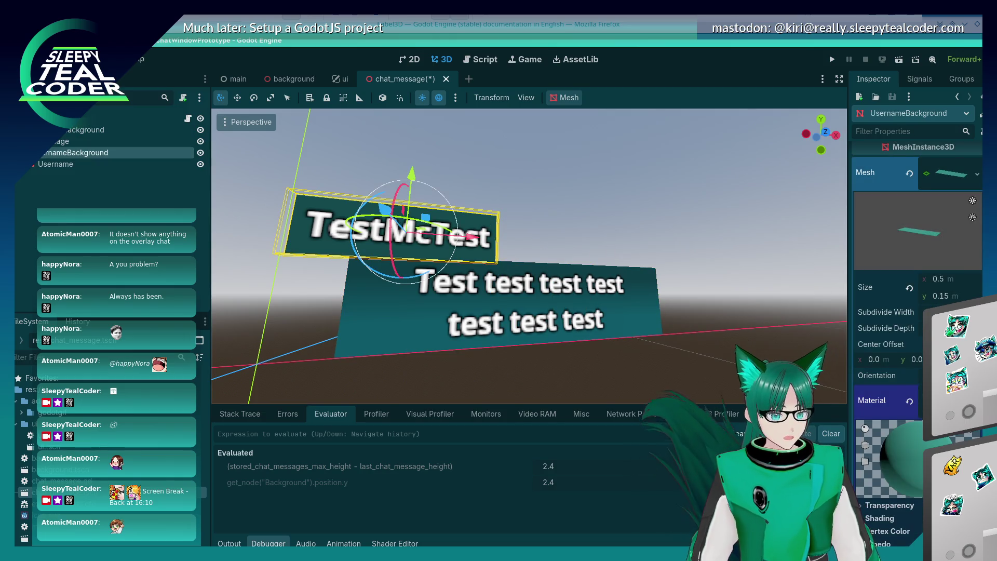
scroll(917, 239, "down", 10)
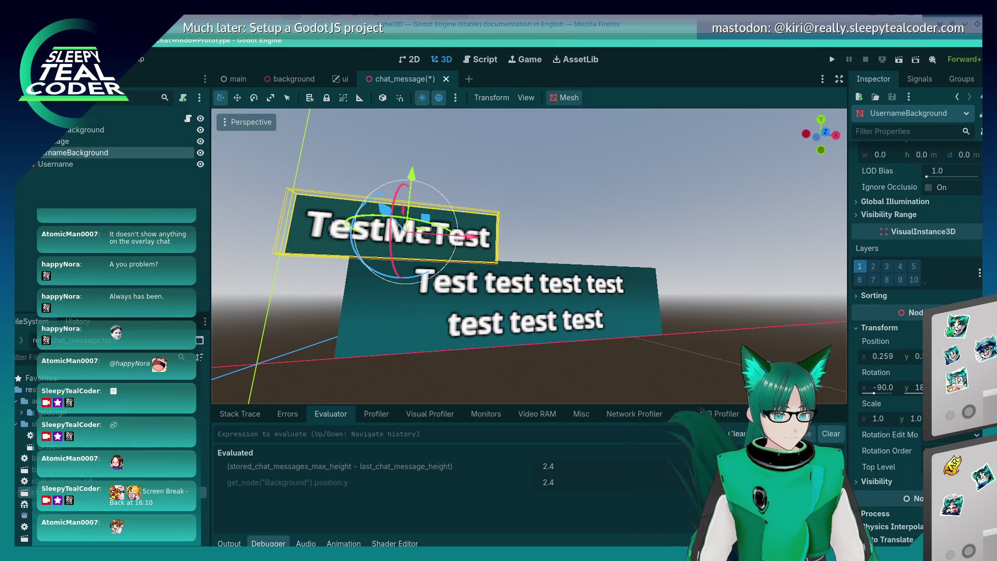
left_click(918, 356)
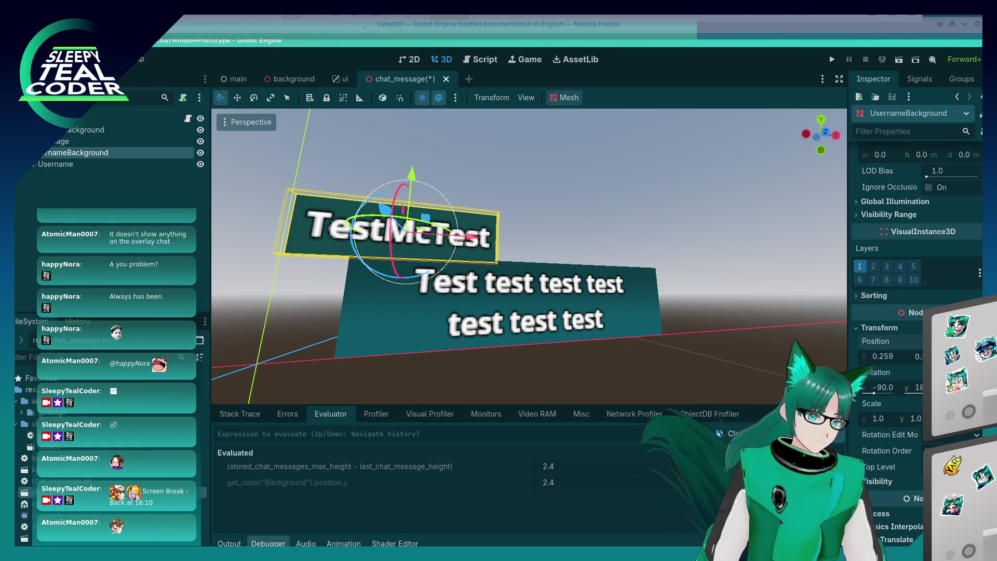
key("Return")
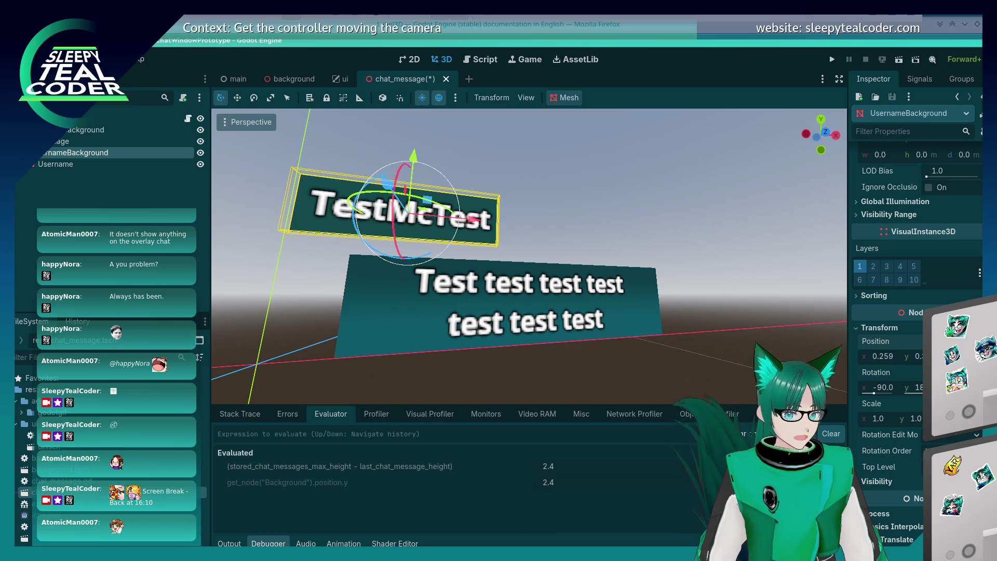
left_click(656, 317)
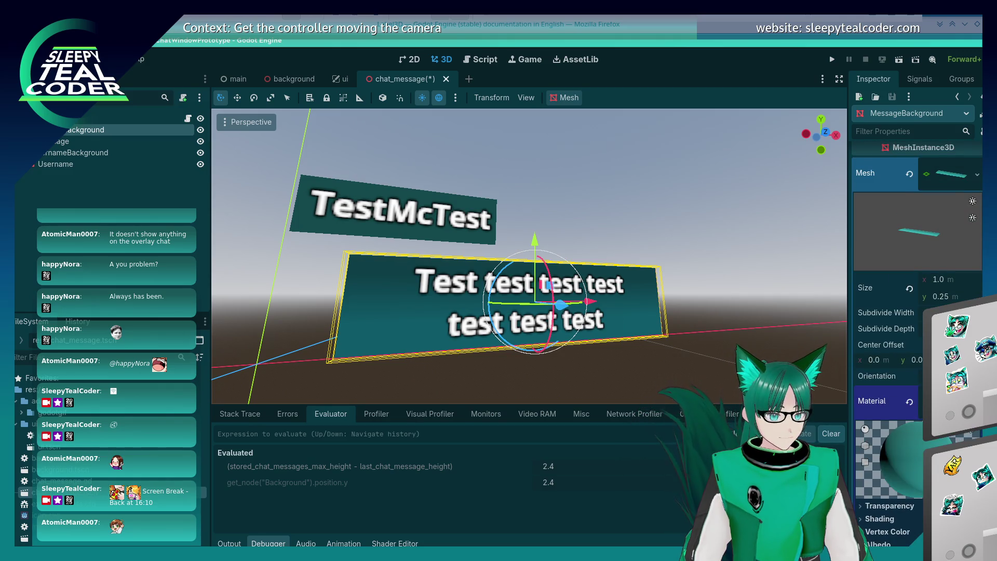
scroll(912, 538, "down", 10)
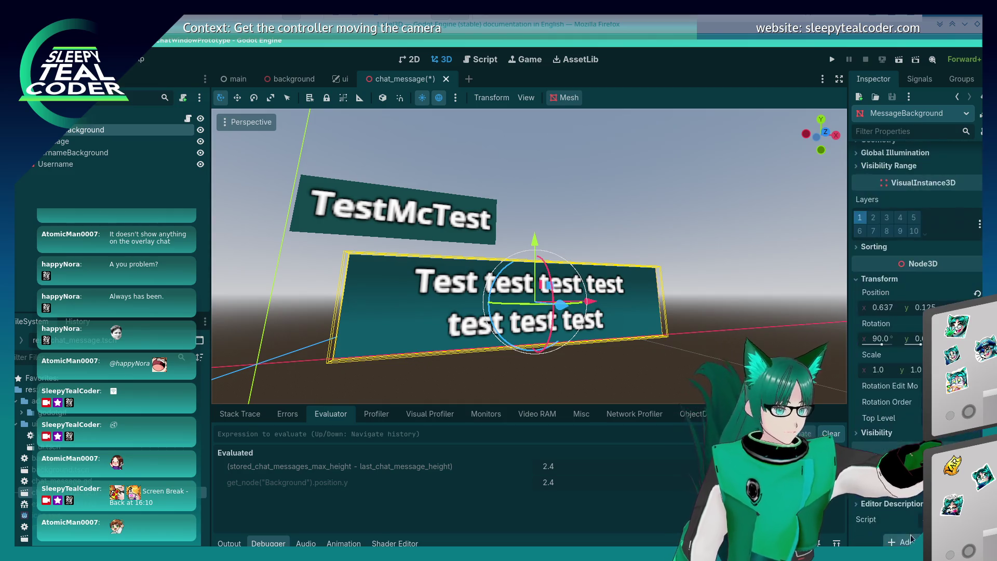
left_click(490, 242)
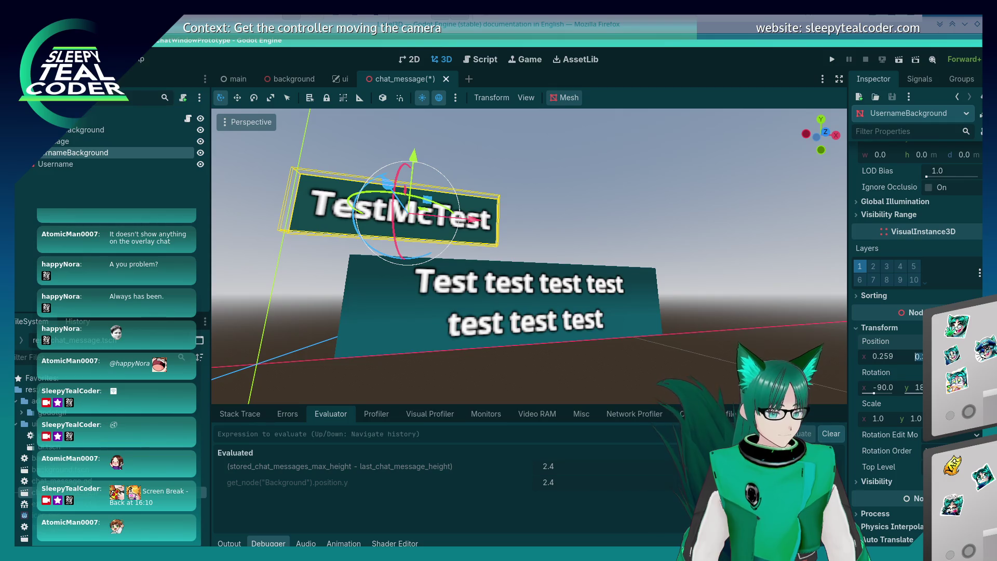
key("Return")
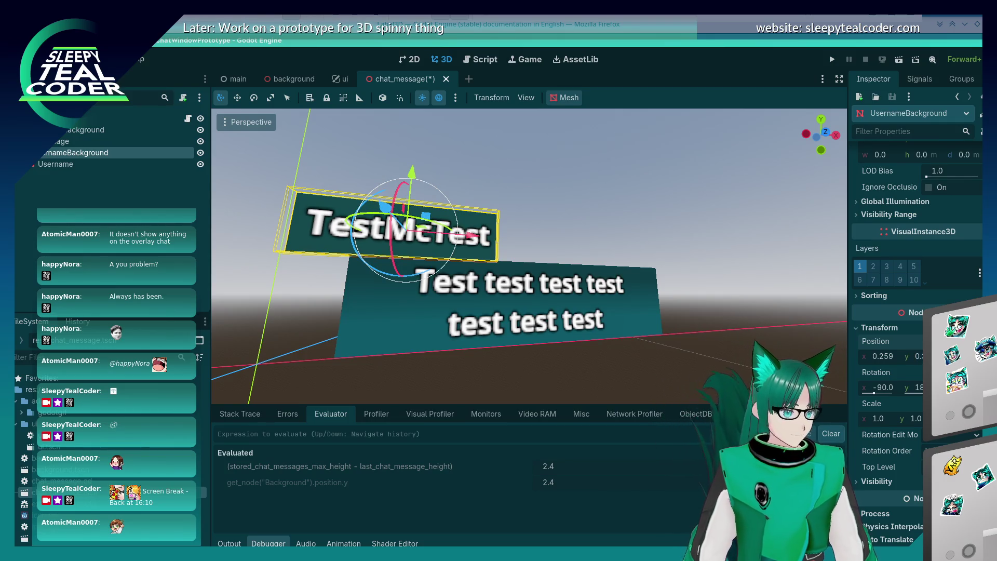
- Orbit to face the planes squarely, then save the scene and run the project
left_click(549, 203)
mouse_move(568, 276)
left_mouse_down()
mouse_move(535, 305)
mouse_move(485, 219)
left_mouse_up()
left_click(832, 60)
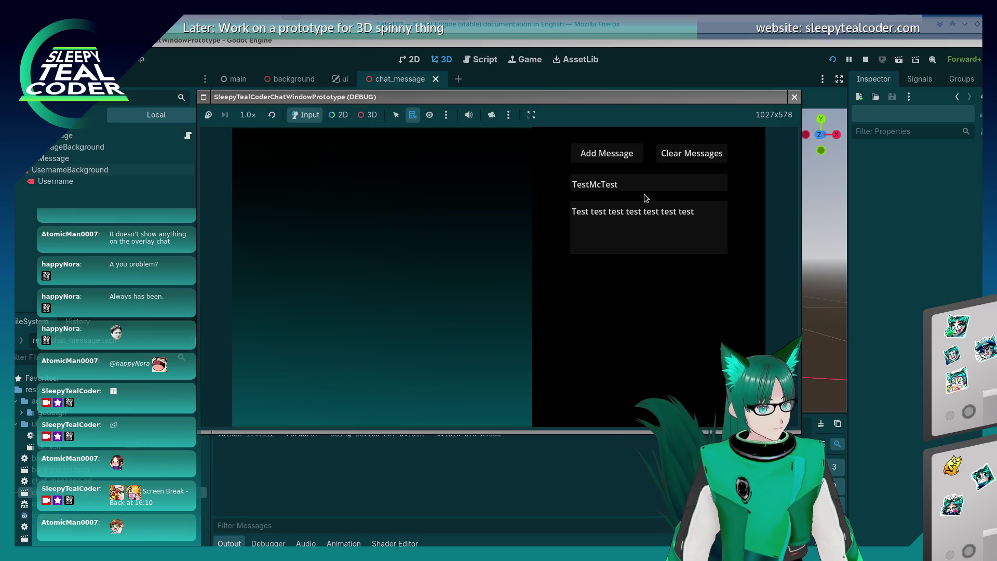
- Add four TestMcTest messages in the running game and scroll up to hit the line 49 breakpoint
left_click(614, 156)
left_click(613, 155)
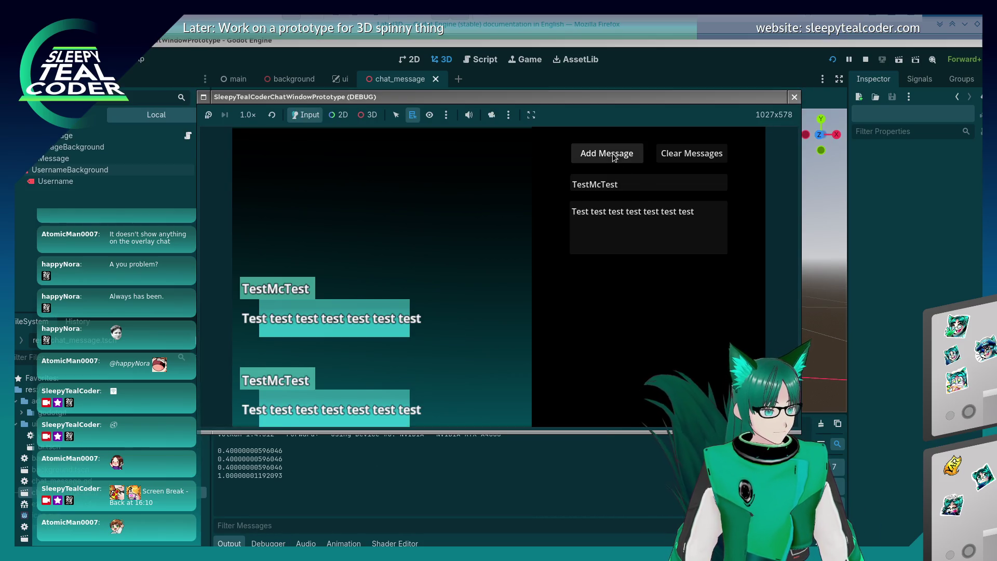
left_click(613, 156)
left_click(613, 156)
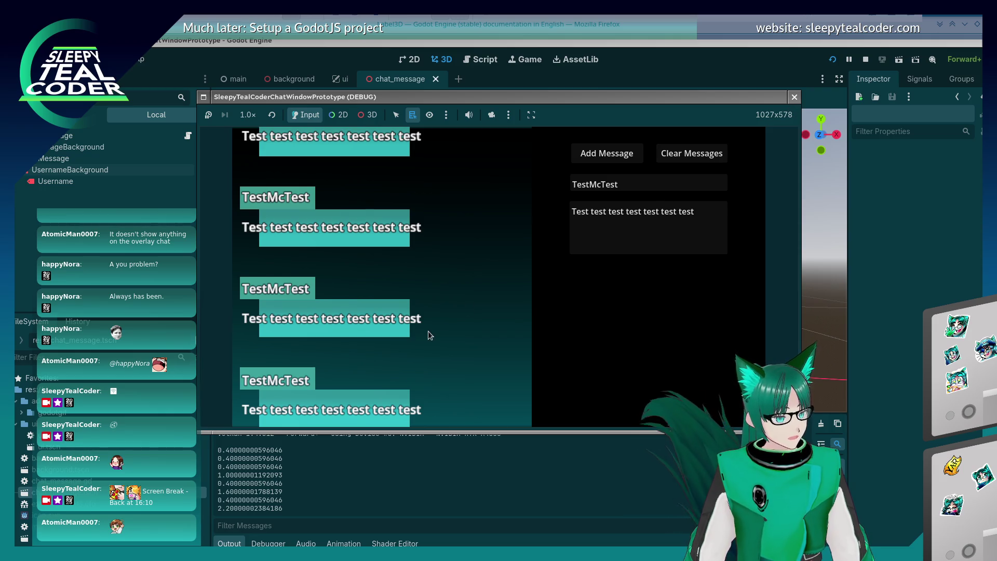
scroll(428, 332, "up", 1)
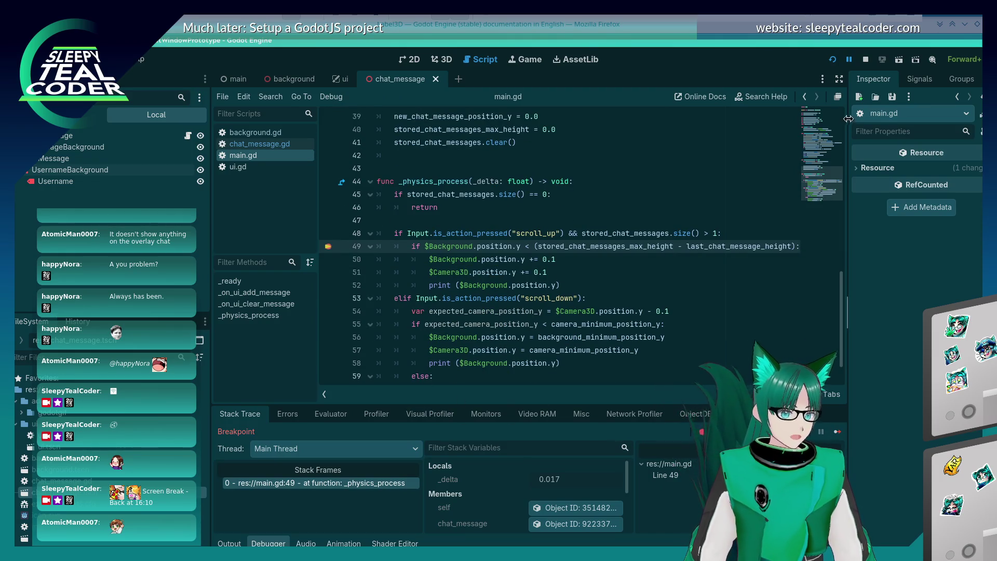
- Stop debugging and wrap line 49's scroll-up limit expression in ceil( )
left_click(867, 59)
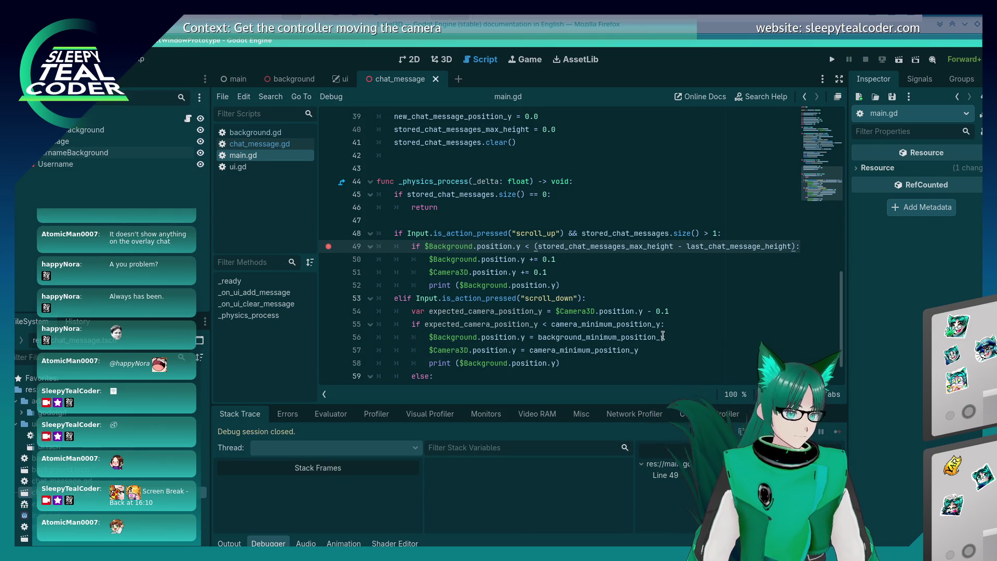
type("ceil")
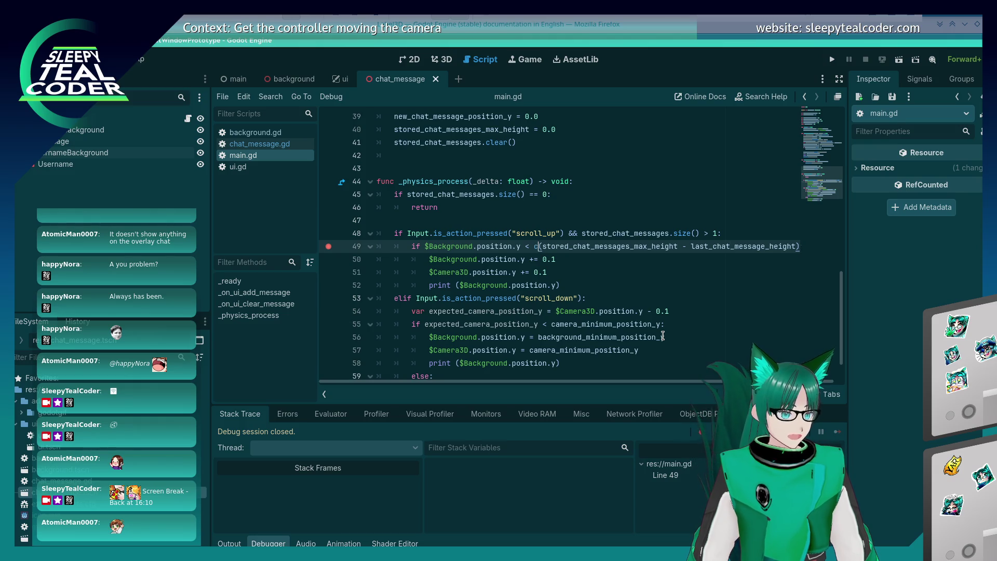
key("Return")
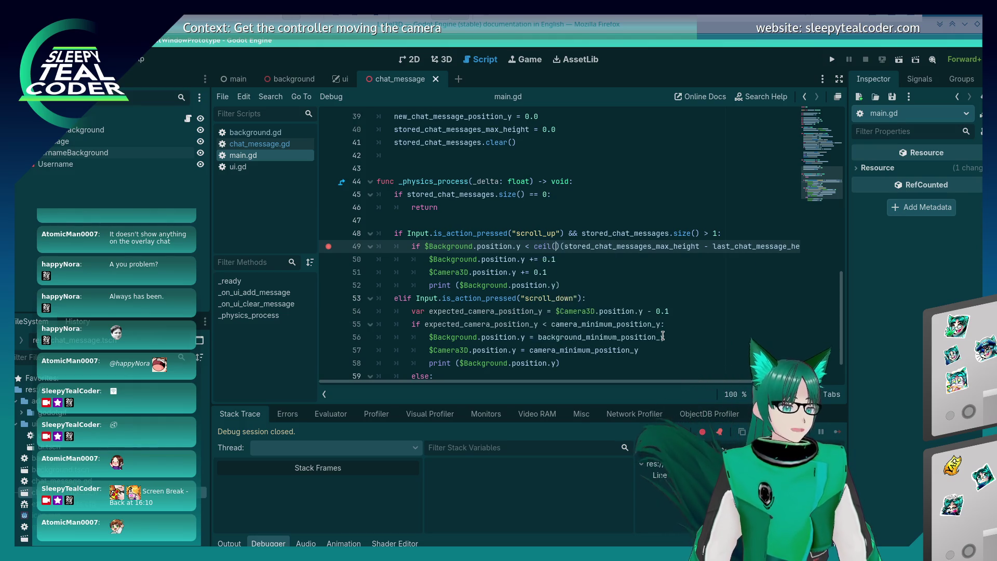
key("End")
type("))")
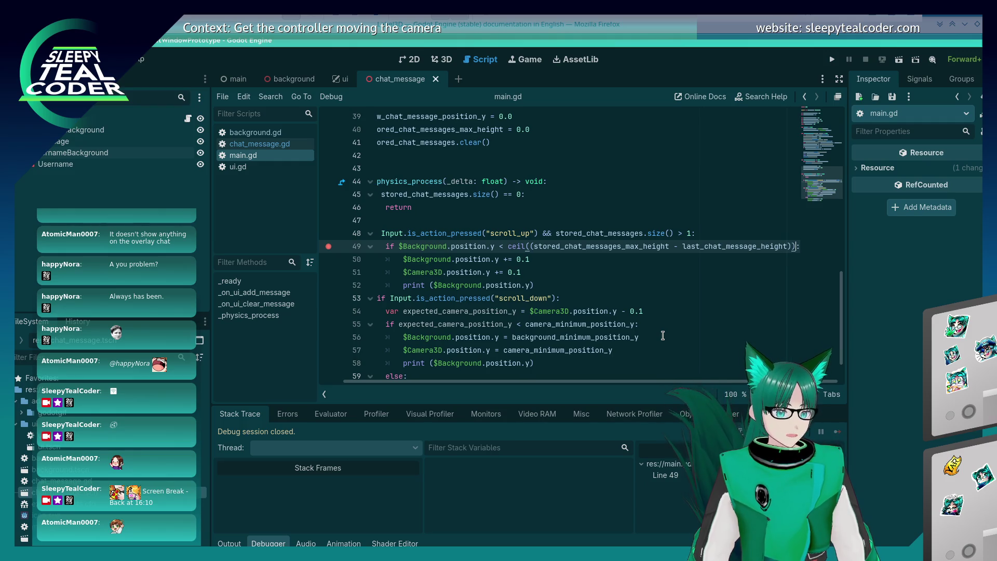
key("Left")
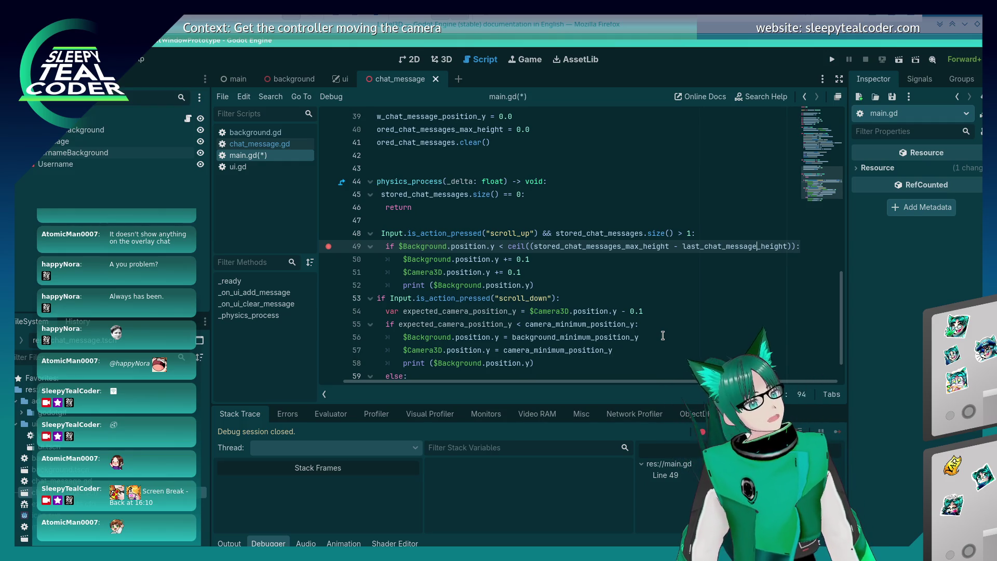
- Replace ceil with floorf on line 49 and save main.gd
key("Left")
key("Left")
key("Left")
key("BackSpace")
key("BackSpace")
key("BackSpace")
type("floor")
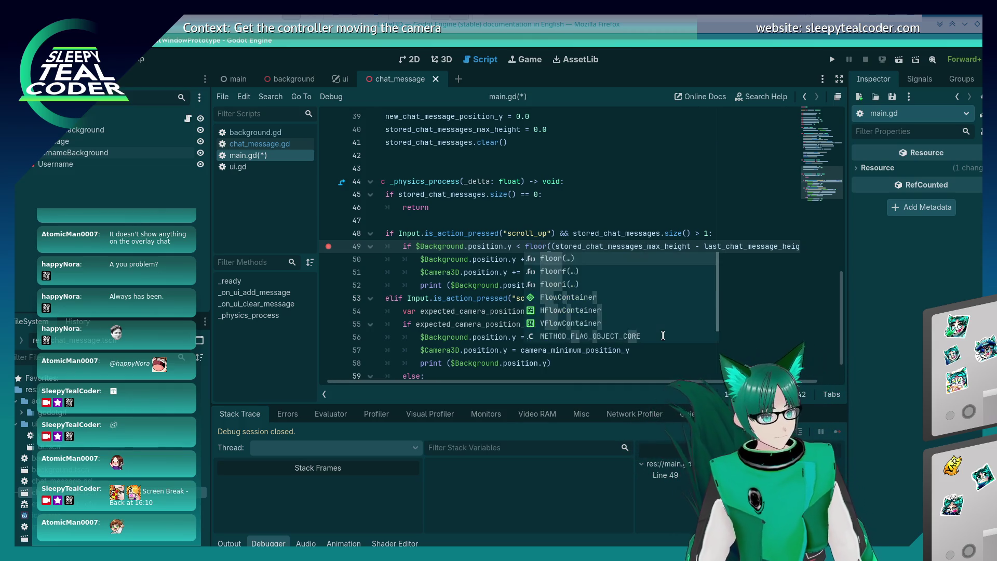
key("End")
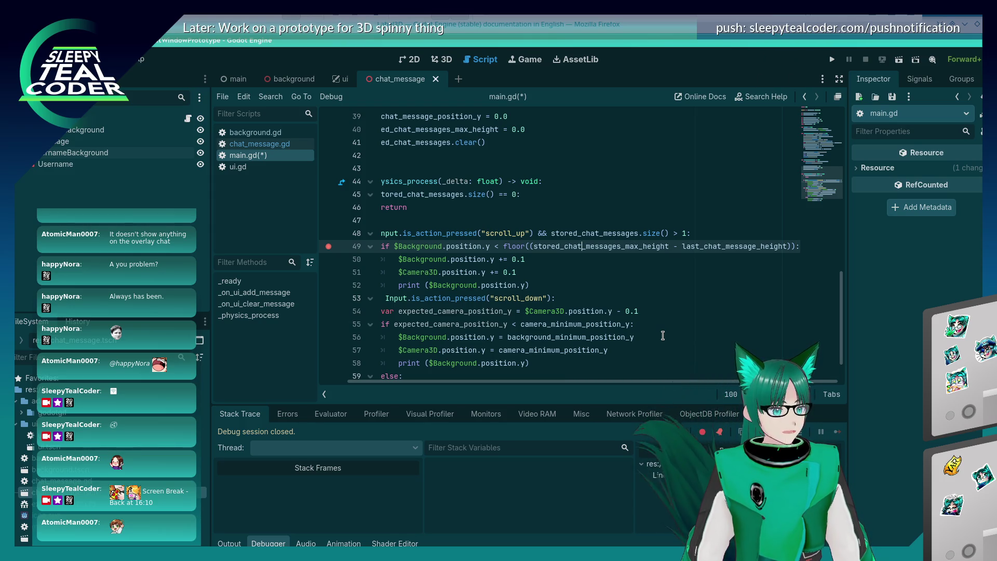
key("Left")
type("f")
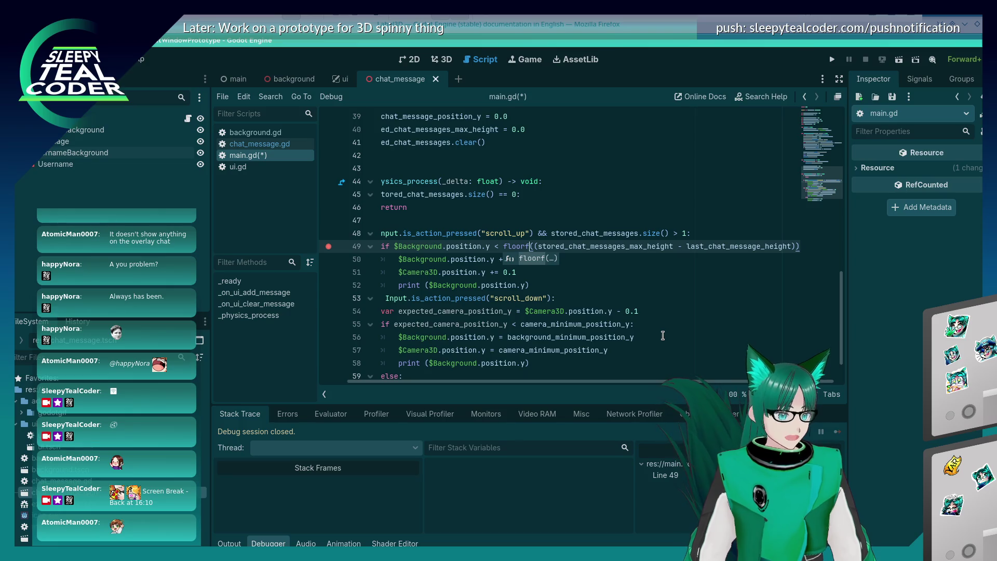
key("Down")
key("ctrl+s")
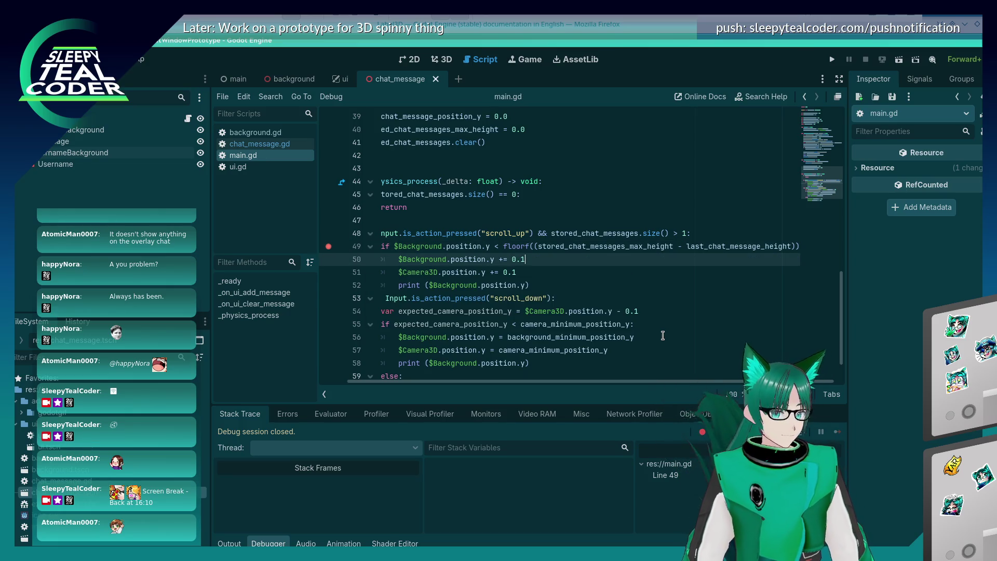
- Relaunch the game, add four messages, scroll up to pause at line 49, and remove its breakpoint
left_click(832, 60)
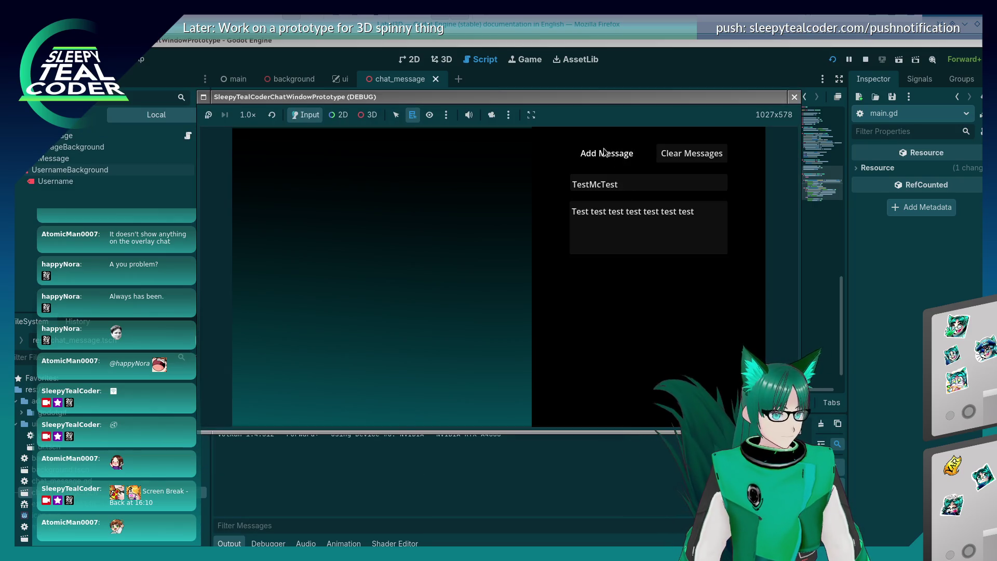
left_click(604, 152)
left_click(604, 152)
left_click(604, 151)
left_click(605, 152)
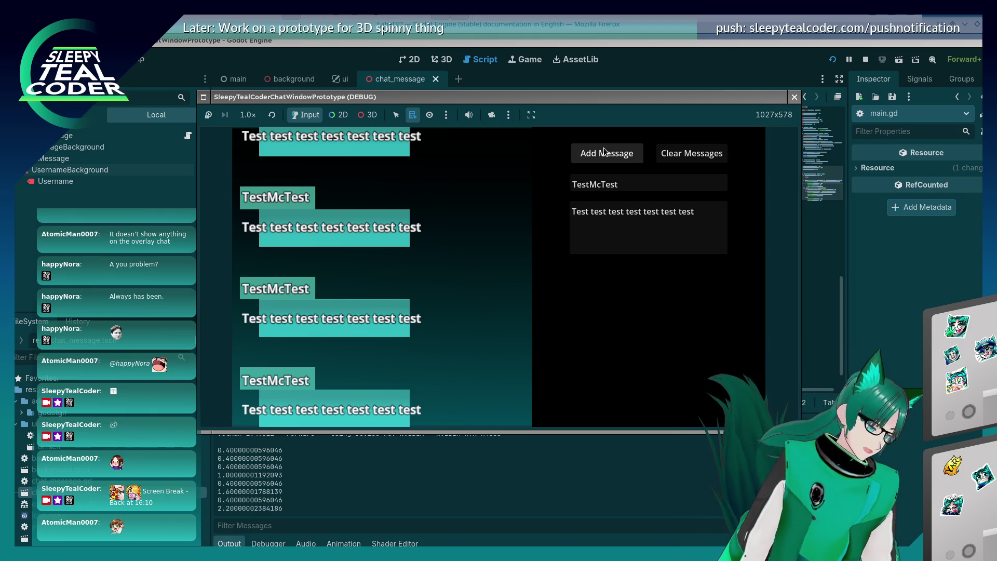
scroll(604, 149, "up", 1)
key("F9")
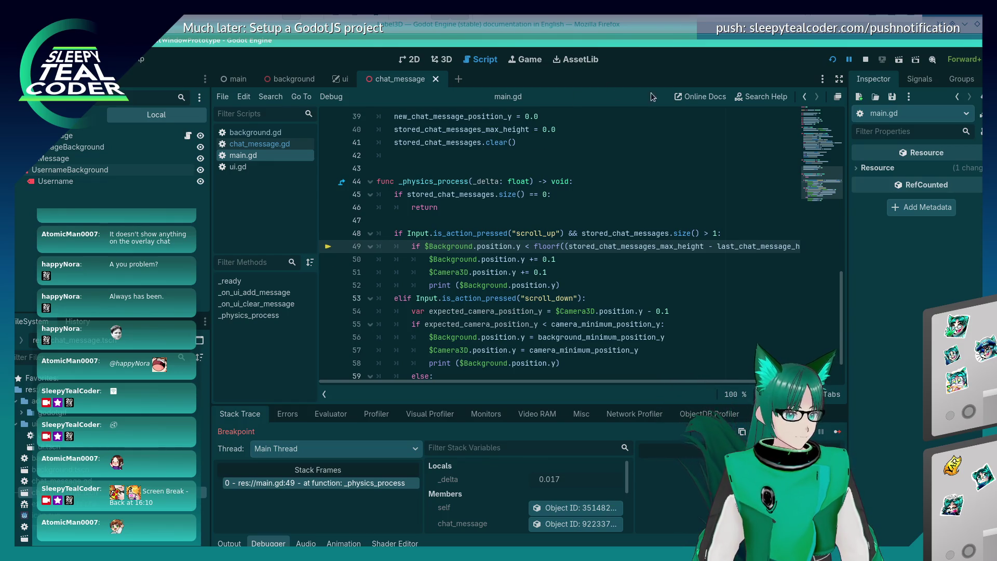
- Resume the game and inspect the line 49 variable values in the script editor
left_click(836, 432)
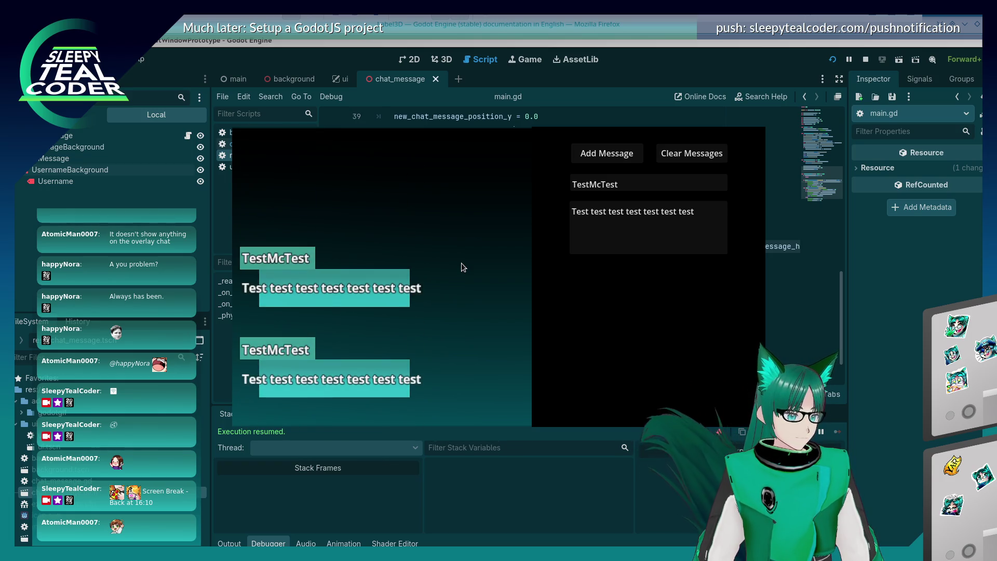
key("F8")
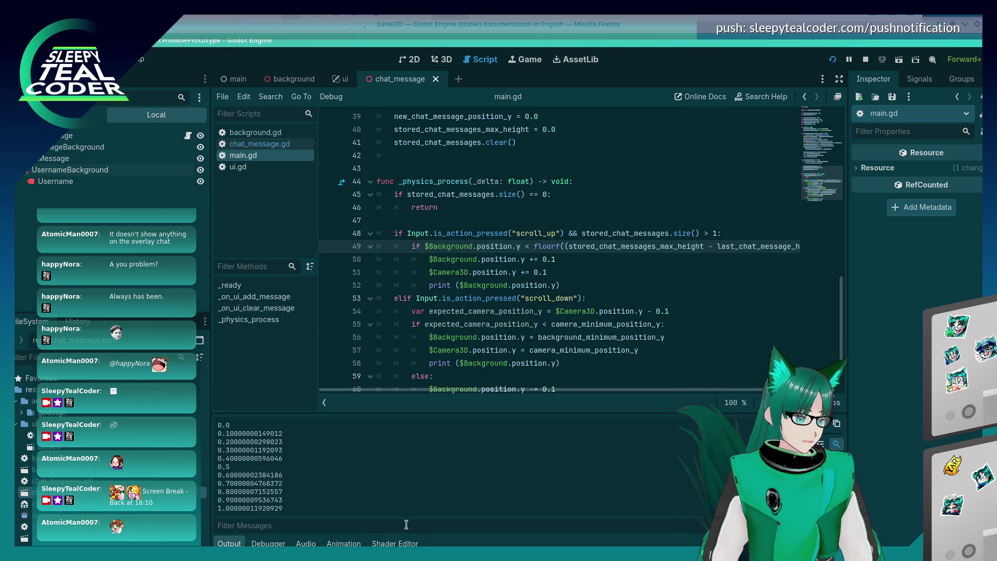
key("F5")
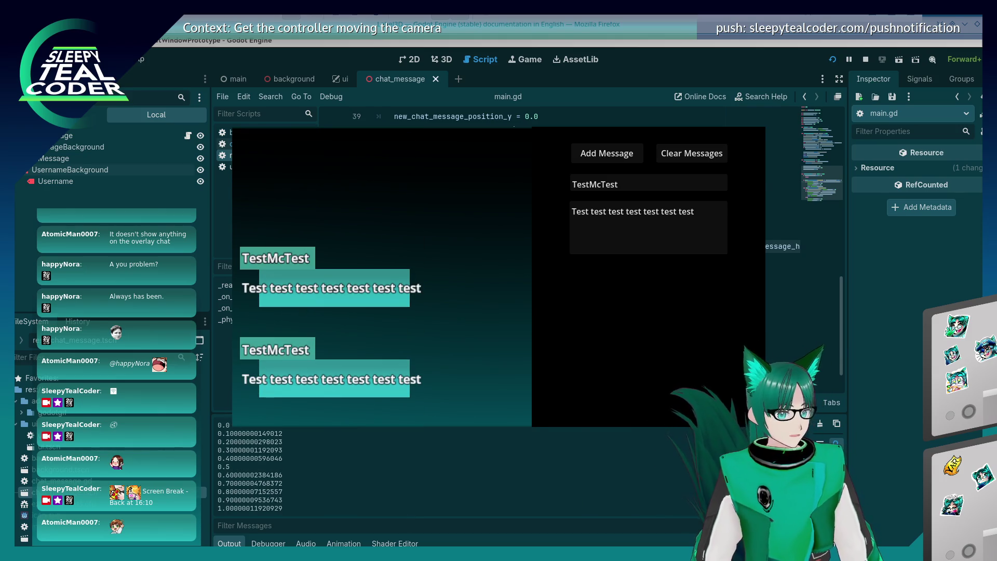
left_click(793, 263)
scroll(743, 382, "right", 2)
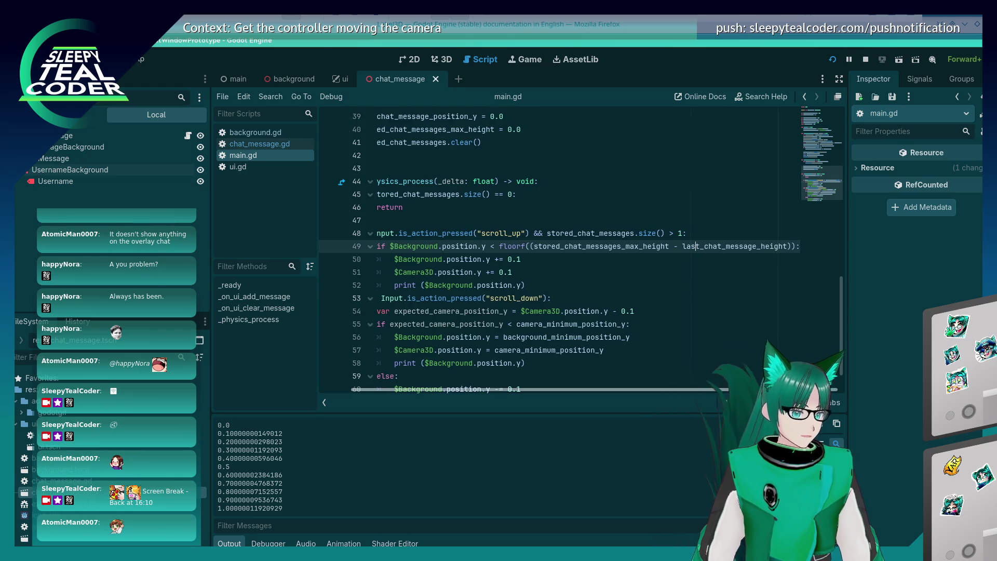
mouse_move(689, 246)
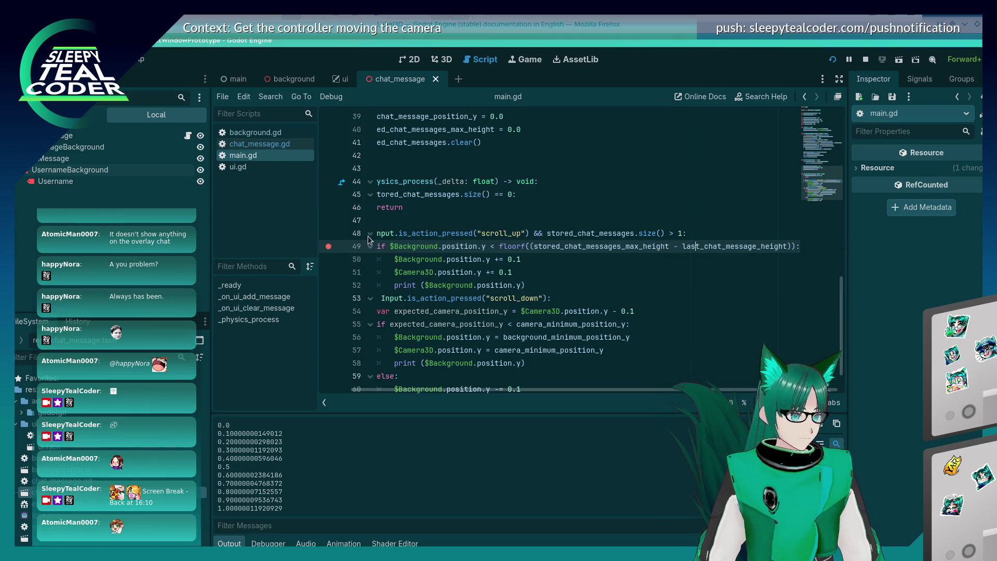
key("F5")
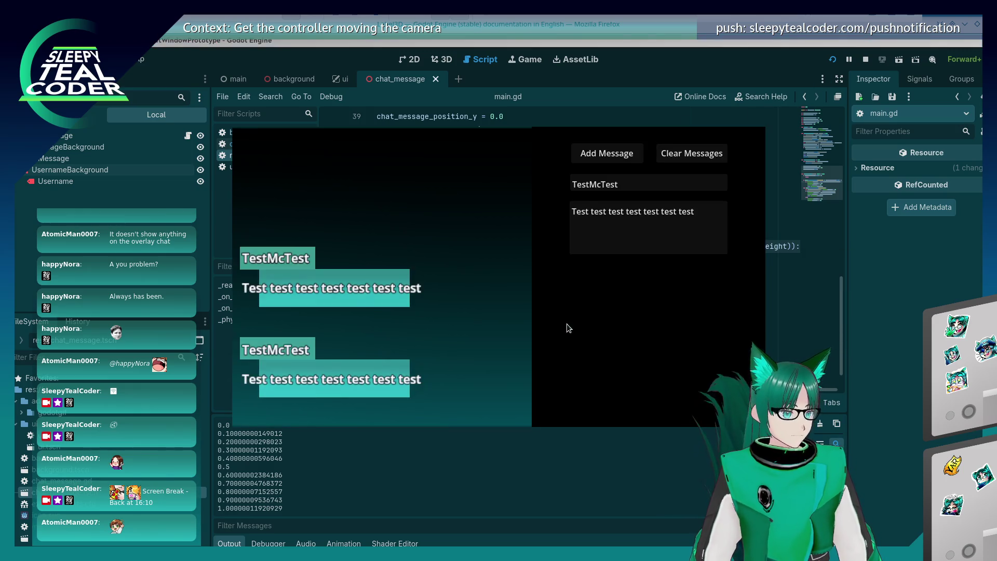
scroll(562, 322, "down", 2)
scroll(562, 322, "up", 1)
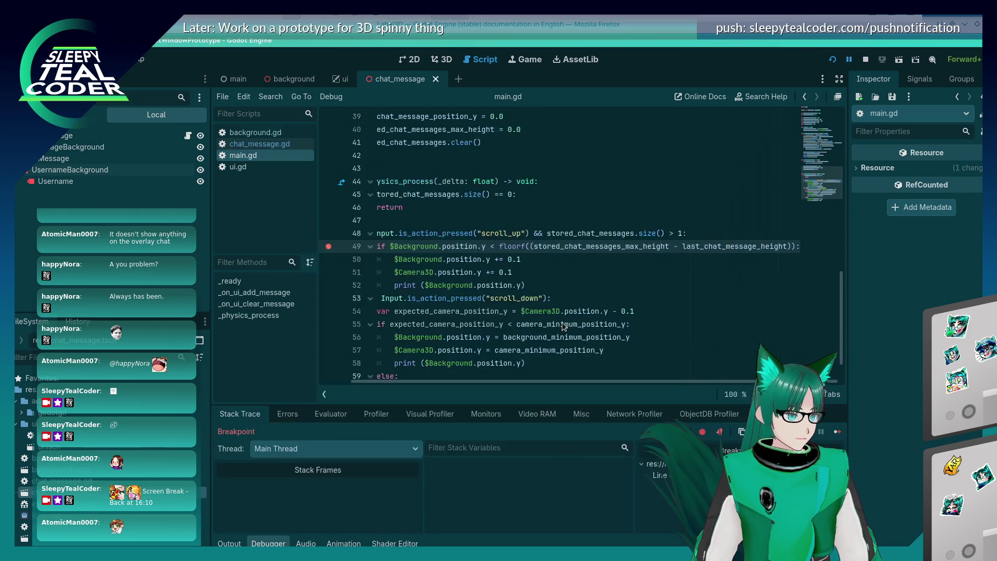
mouse_move(618, 249)
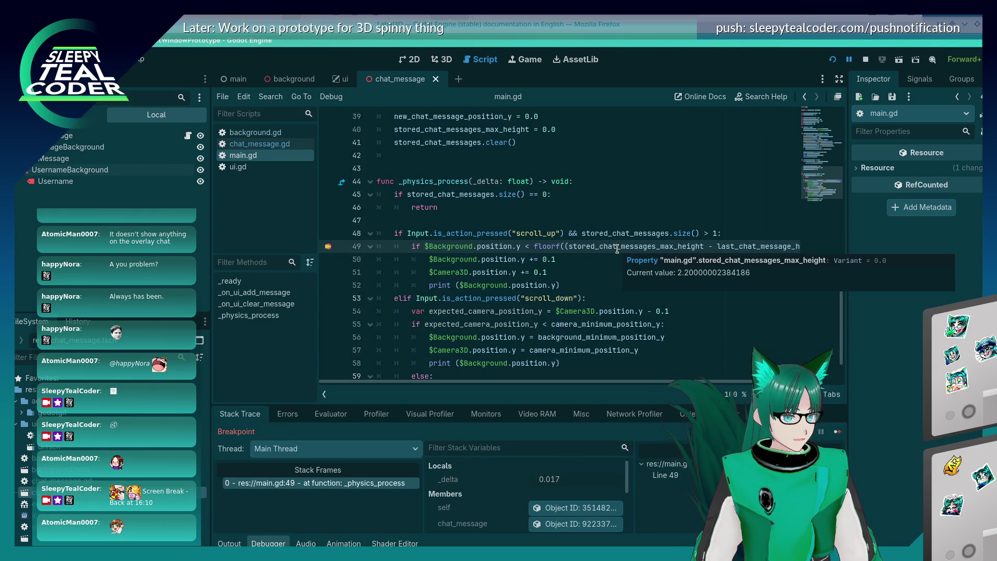
mouse_move(743, 243)
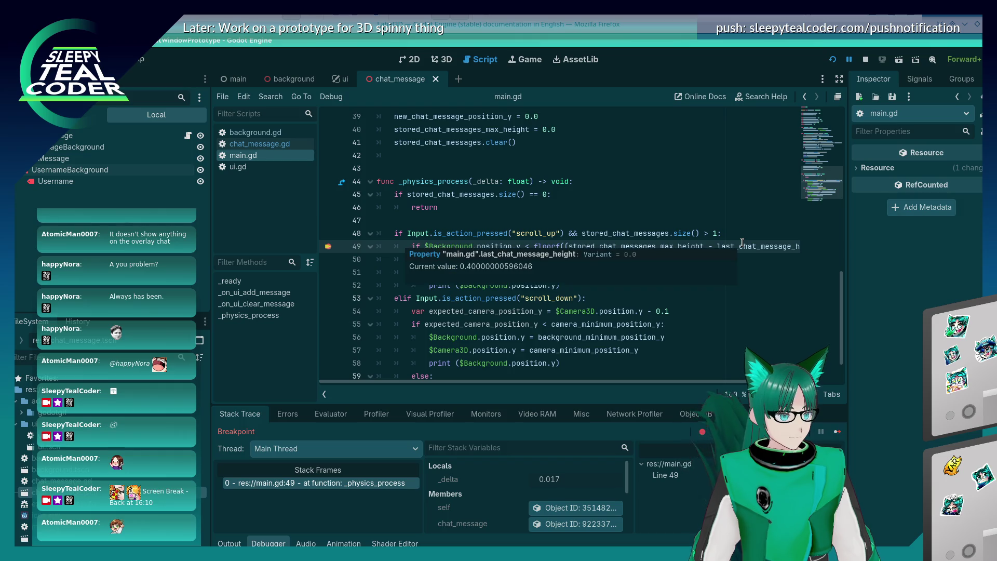
left_click(660, 247)
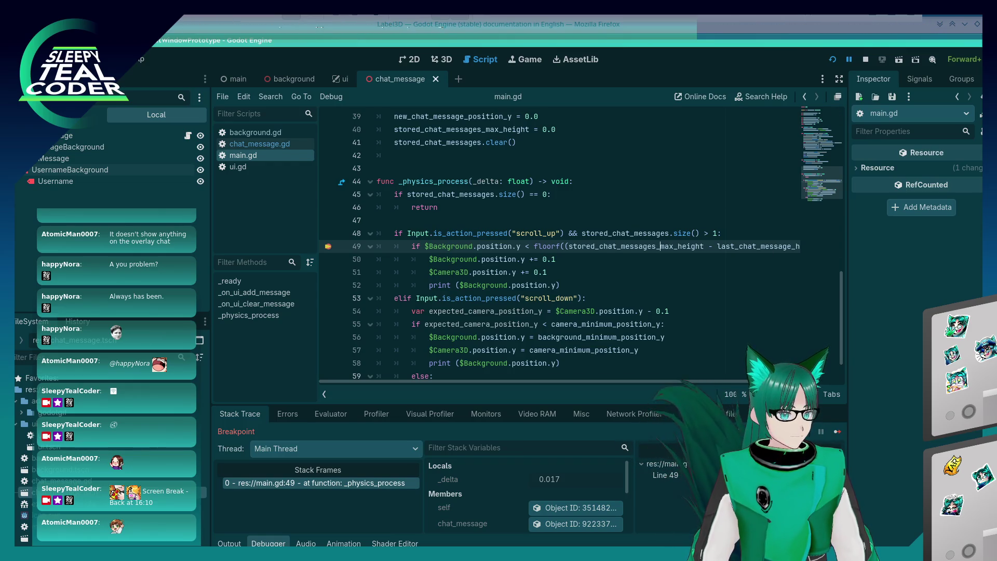
- Continue until the line 49 breakpoint hits again, then step over to line 50
key("F10")
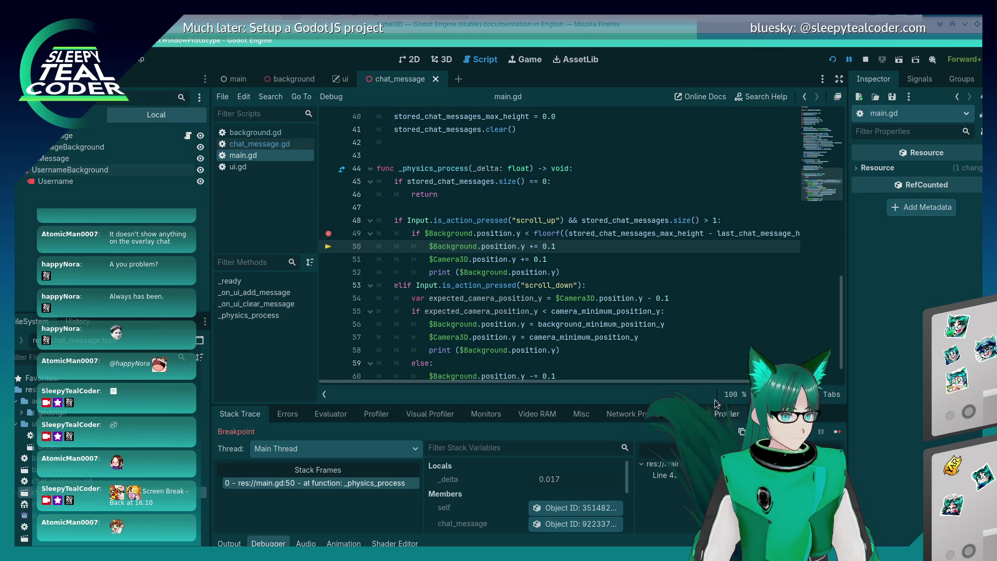
left_click(838, 433)
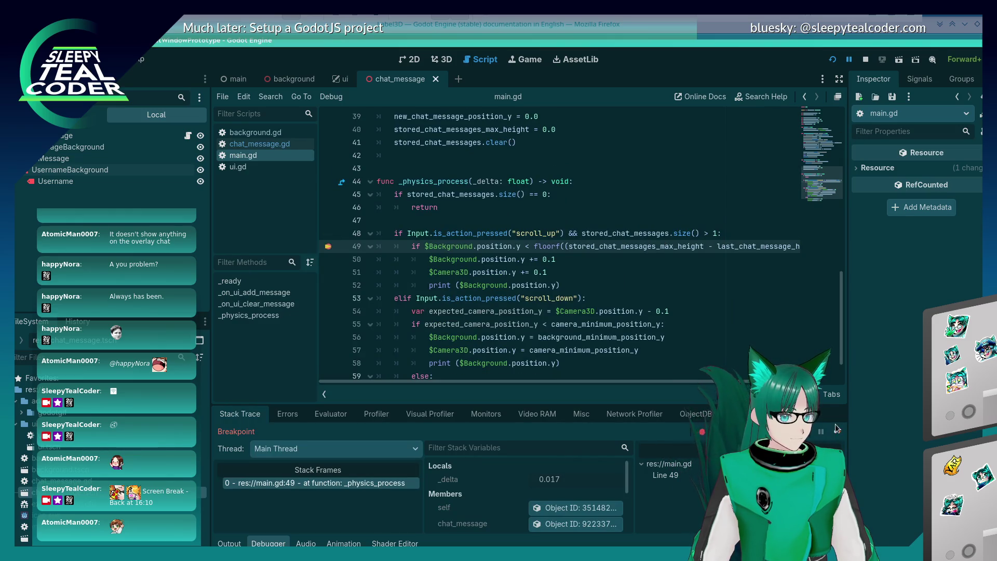
left_click(838, 430)
left_click(837, 430)
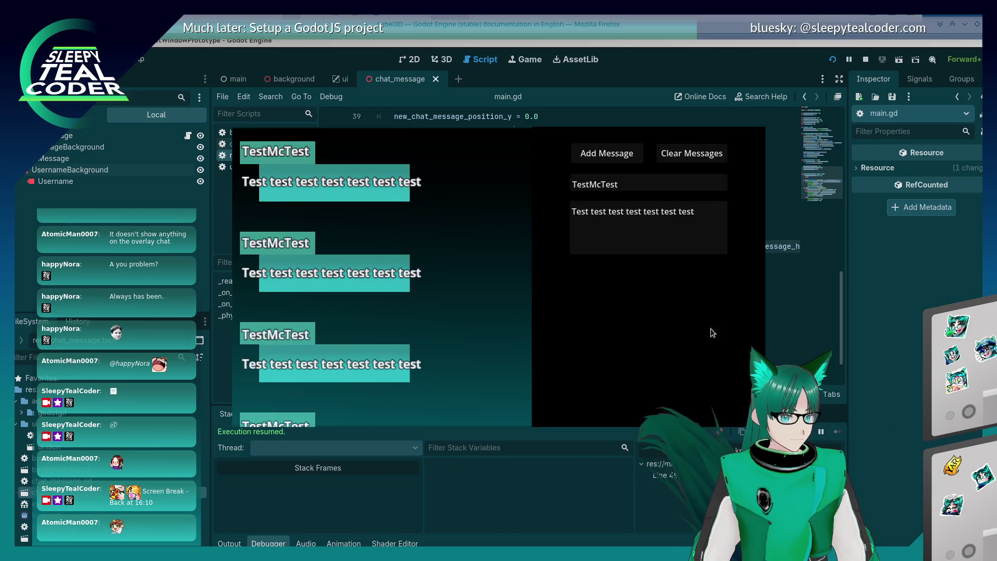
scroll(663, 289, "up", 1)
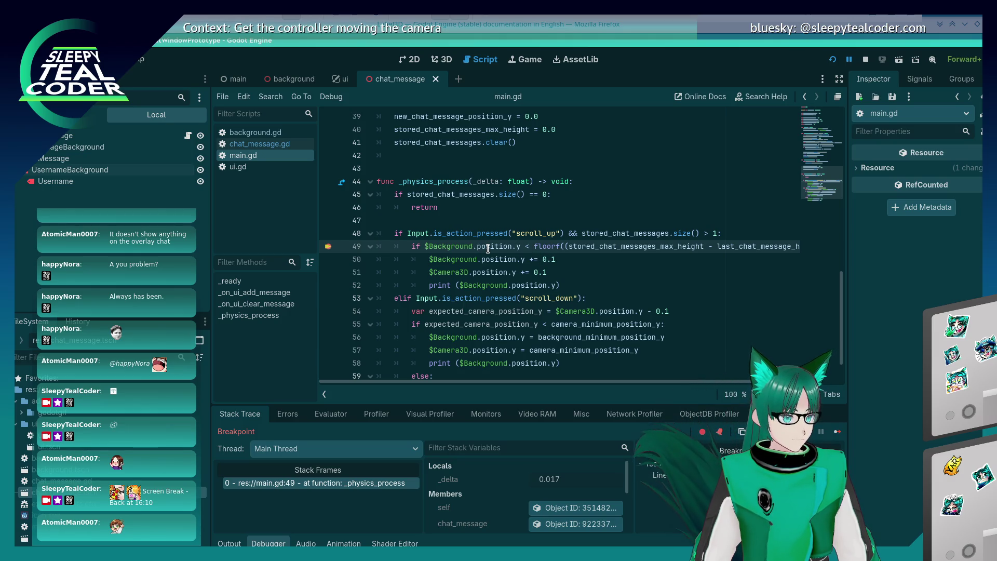
mouse_move(592, 247)
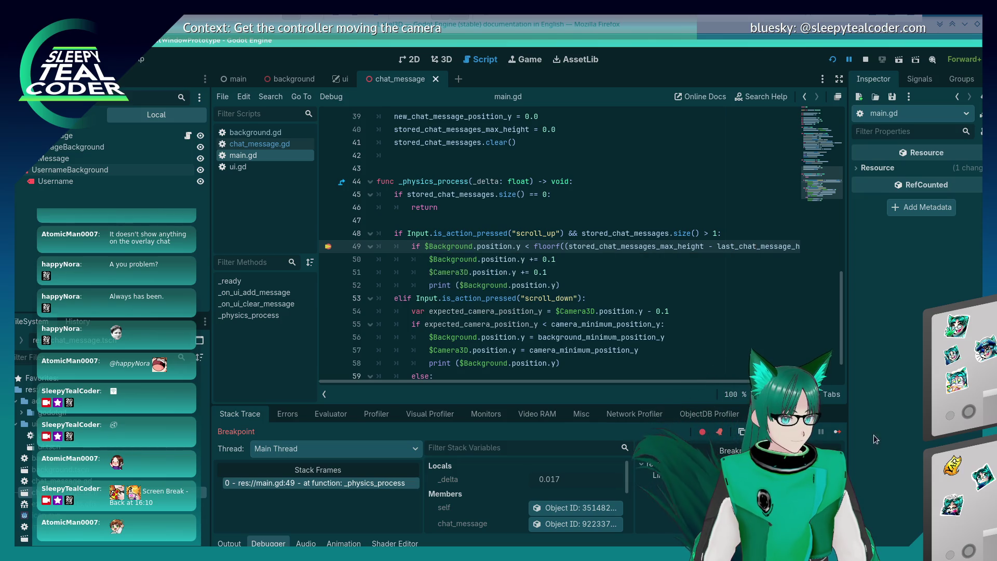
left_click(804, 431)
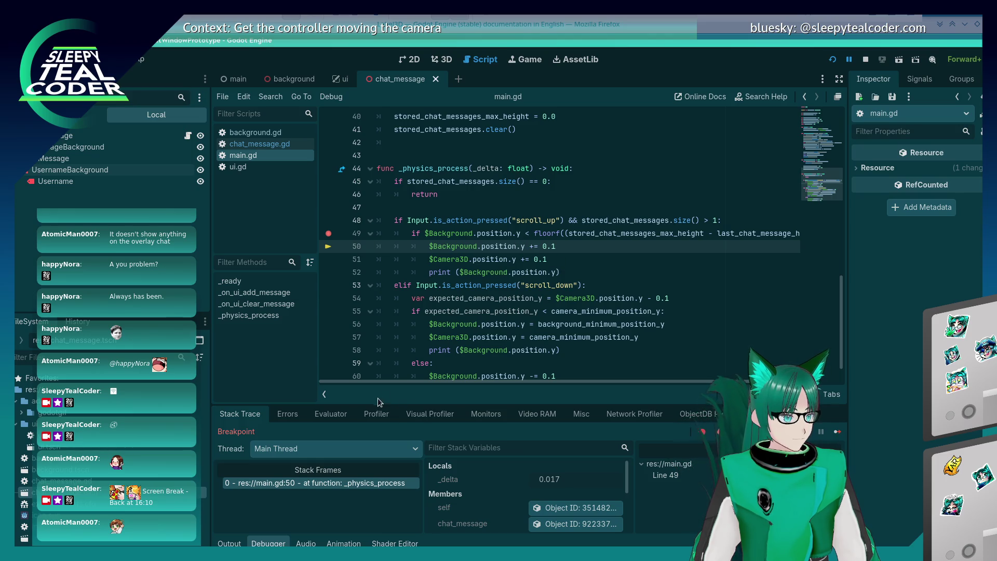
left_click(328, 414)
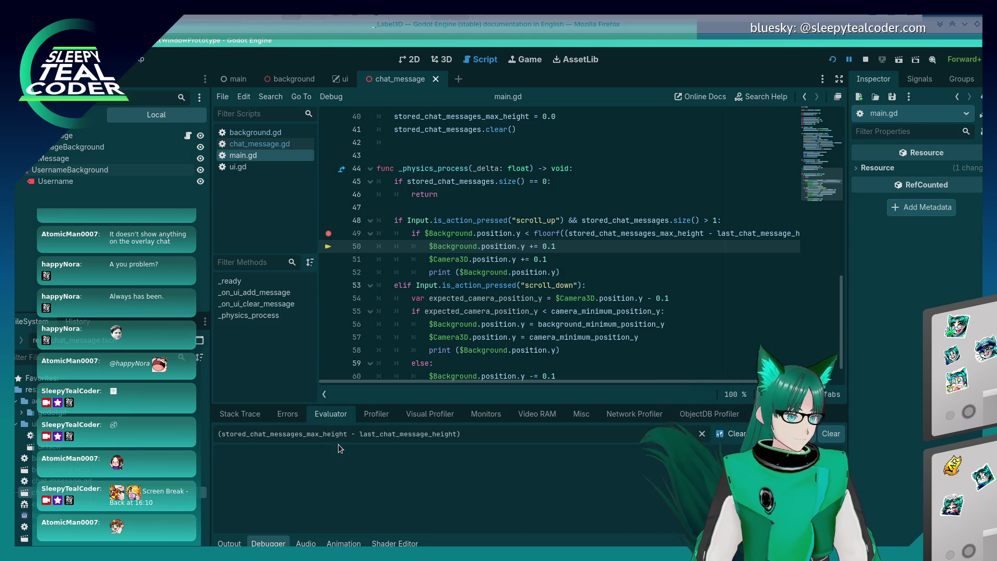
- Evaluate get_node("Background").position.y in the Evaluator and check the output log
type("get_node(\"Background\").position.y")
key("Return")
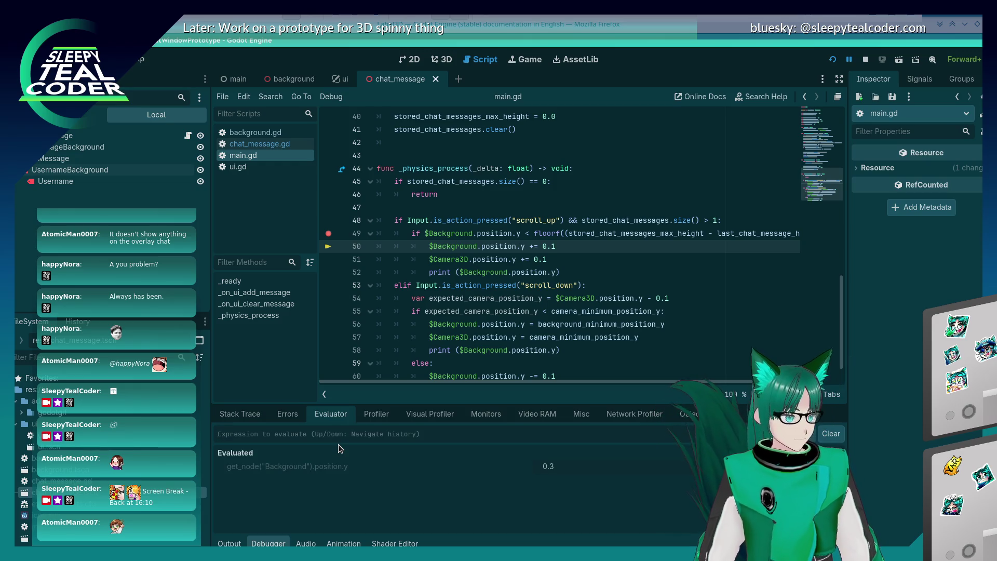
mouse_move(664, 319)
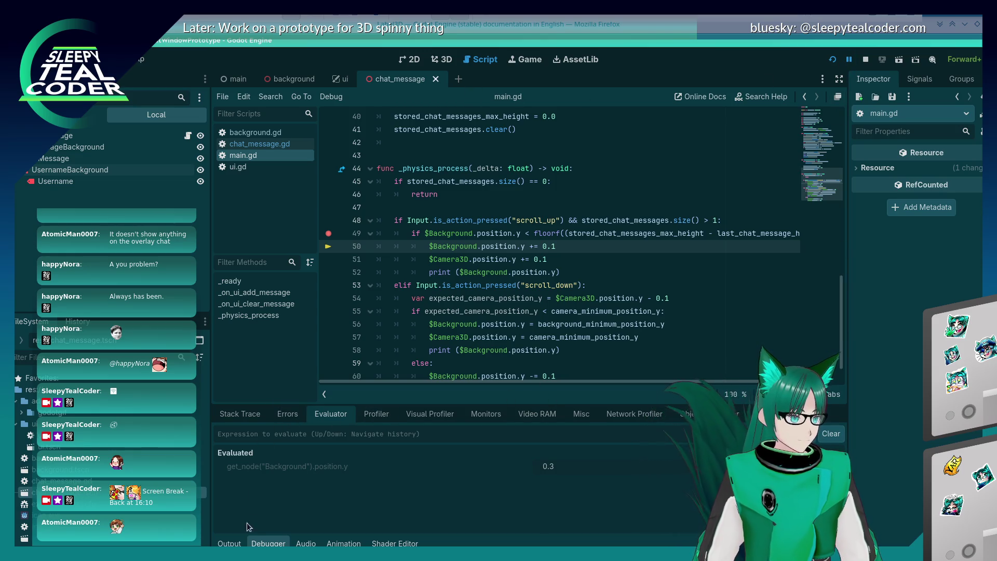
left_click(230, 544)
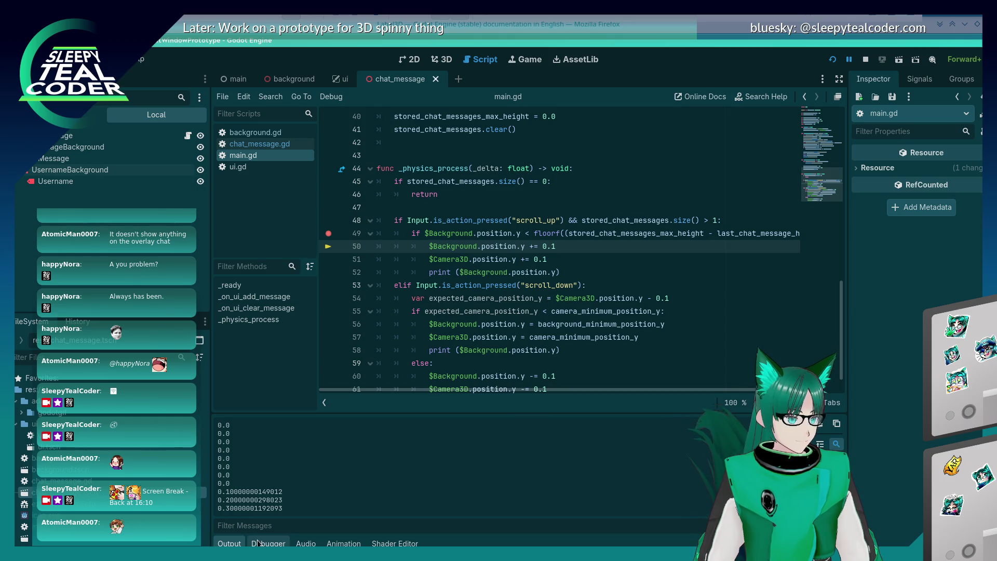
left_click(258, 544)
left_click(240, 414)
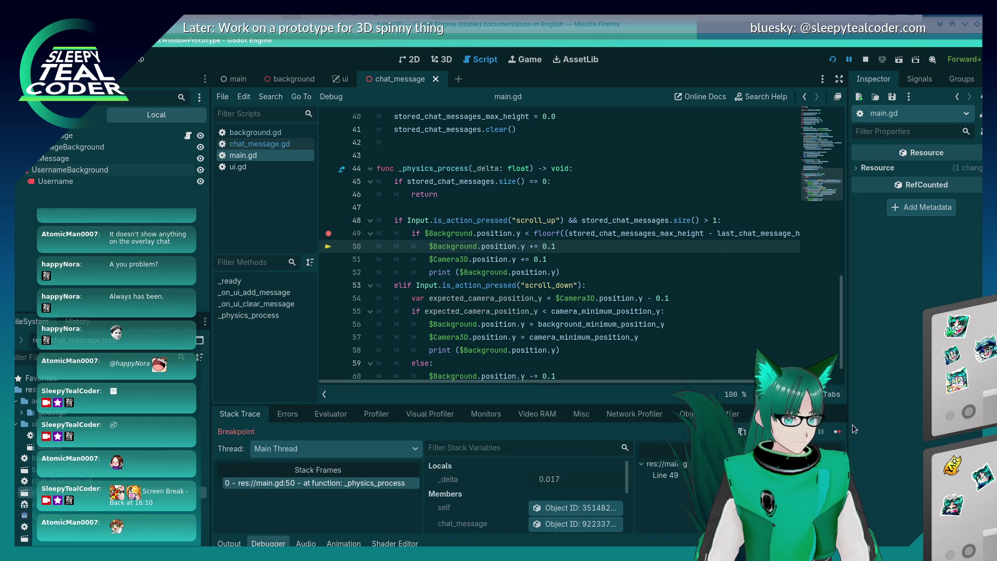
- Resume to the next breakpoint hit and re-evaluate the Background y position from history
left_click(834, 433)
left_click(342, 415)
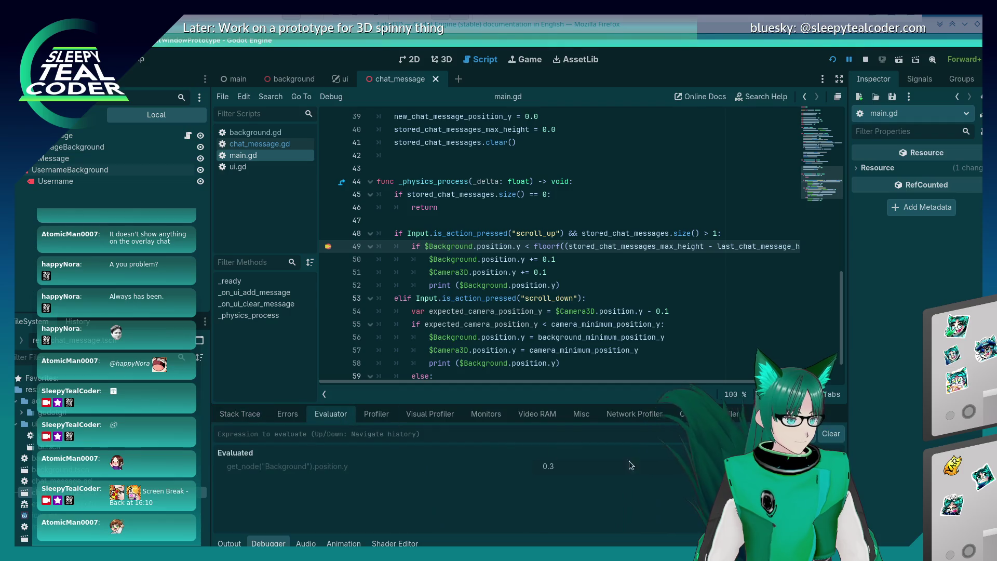
left_click(565, 432)
key("Up")
key("Return")
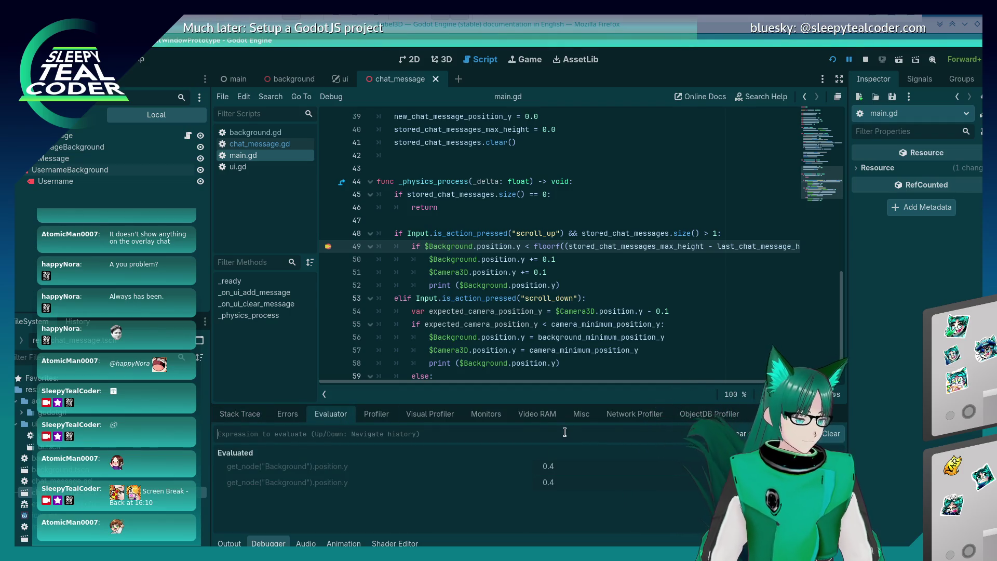
left_click(253, 416)
left_click(837, 434)
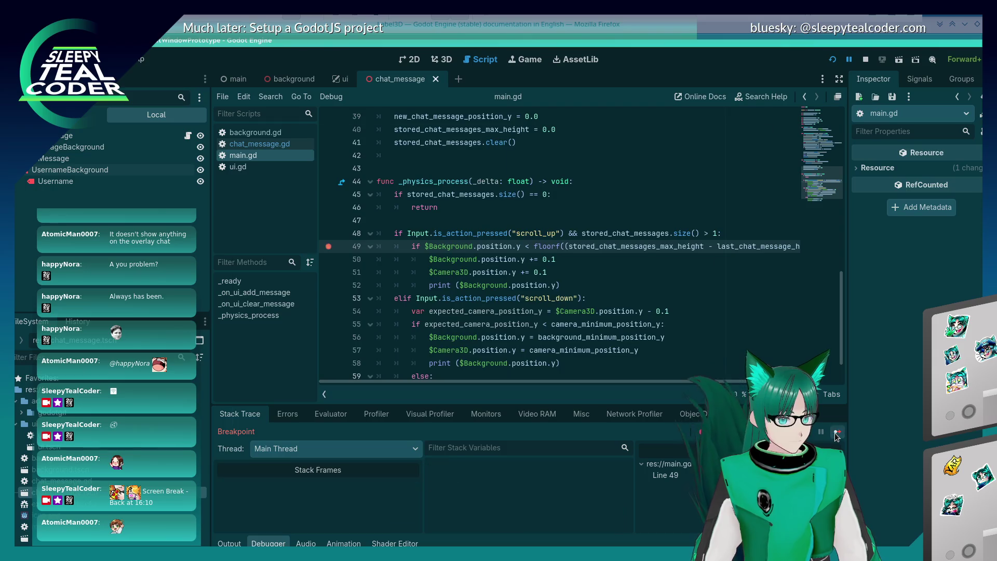
left_click(836, 433)
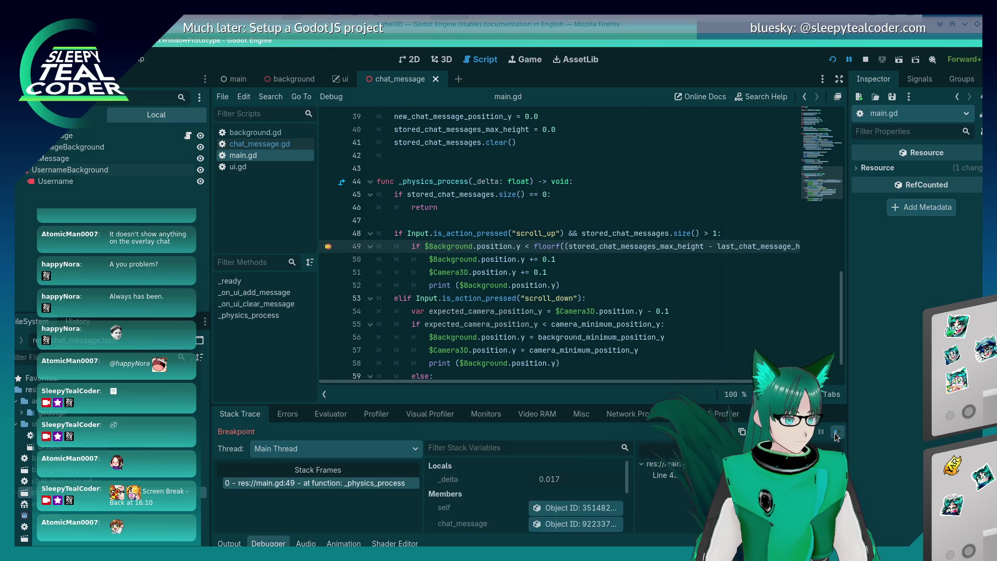
left_click(836, 433)
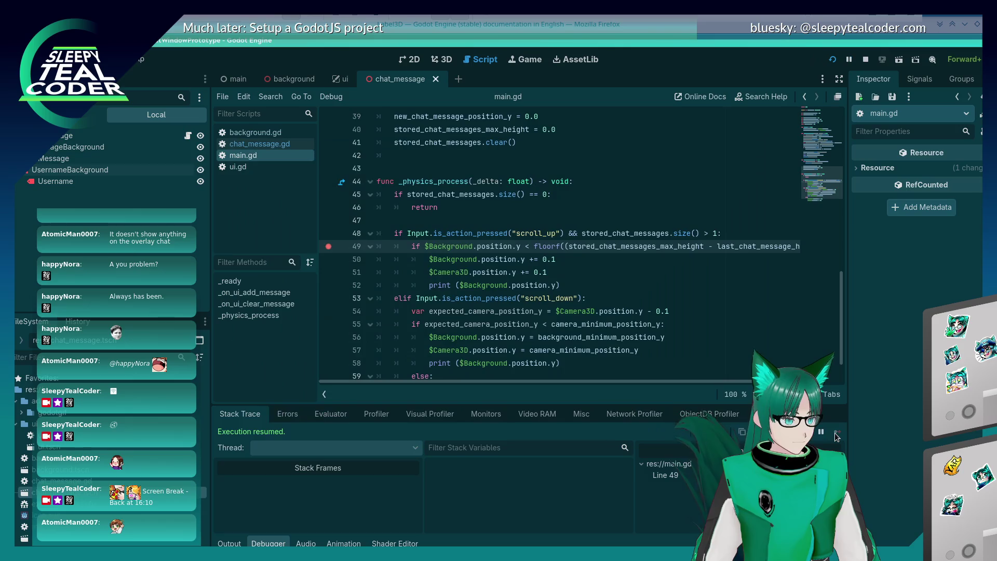
- Pause the game again and re-run the Background position.y expression, now reading 1.0
left_click(336, 412)
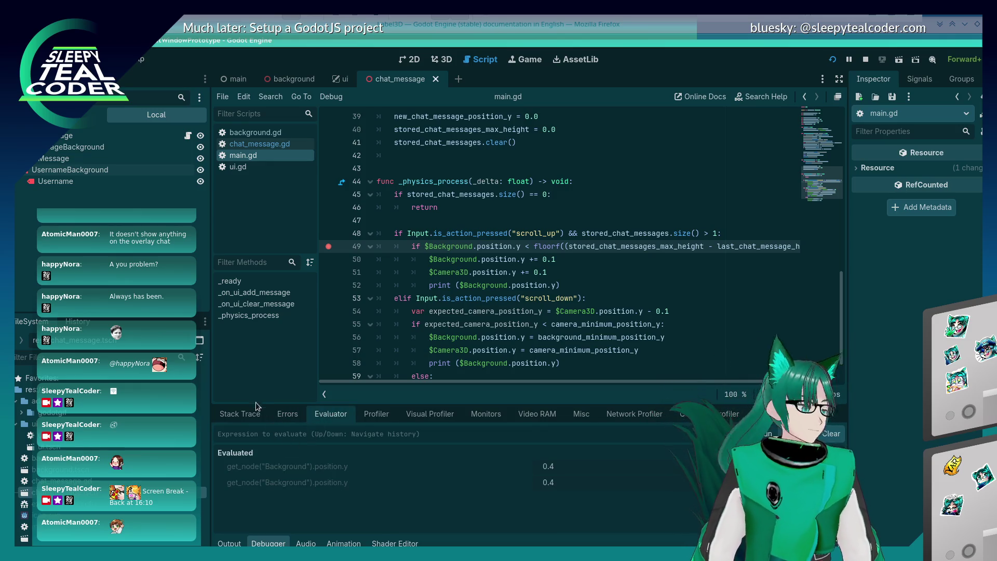
left_click(247, 415)
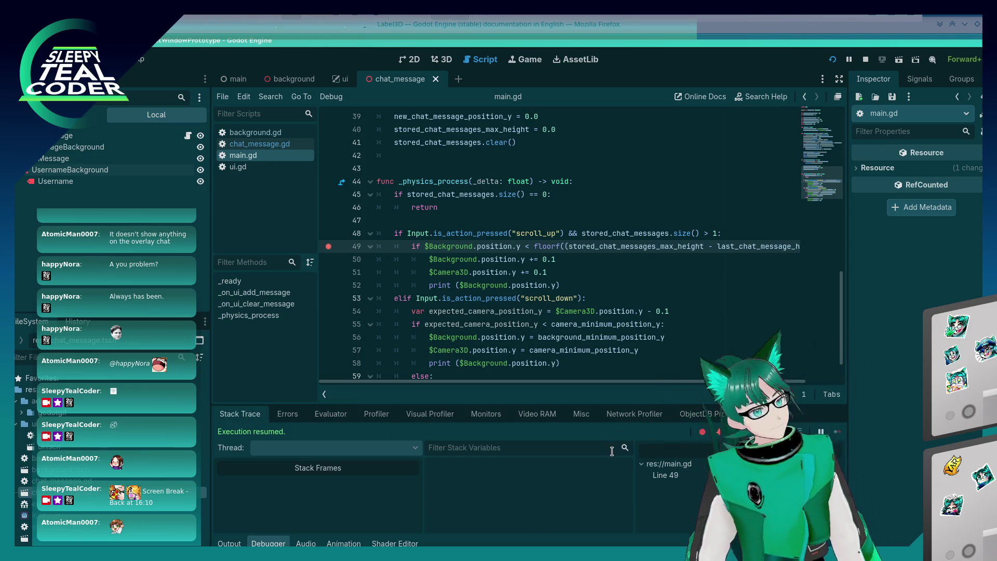
left_click(819, 433)
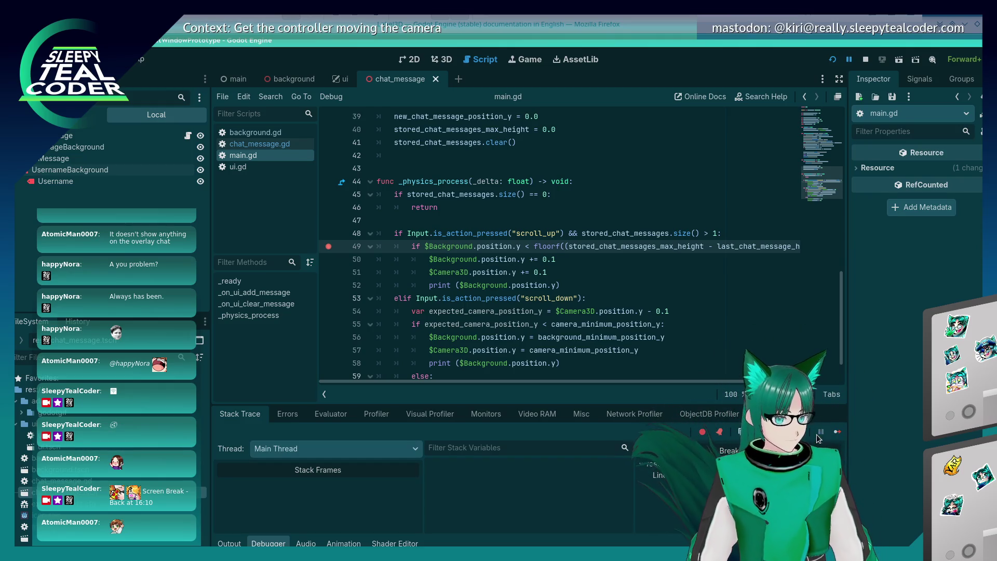
left_click(340, 414)
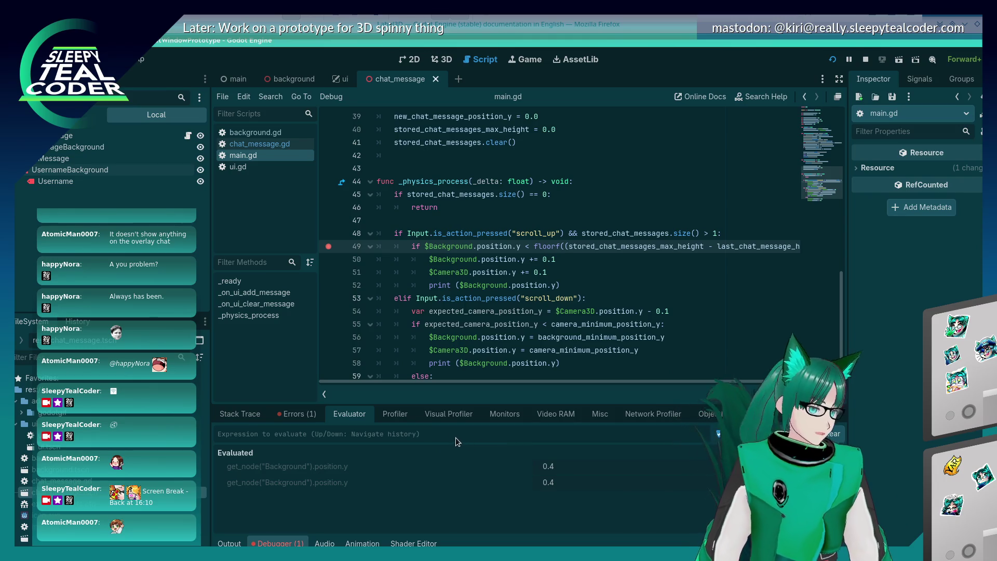
left_click(260, 414)
left_click(821, 432)
left_click(338, 418)
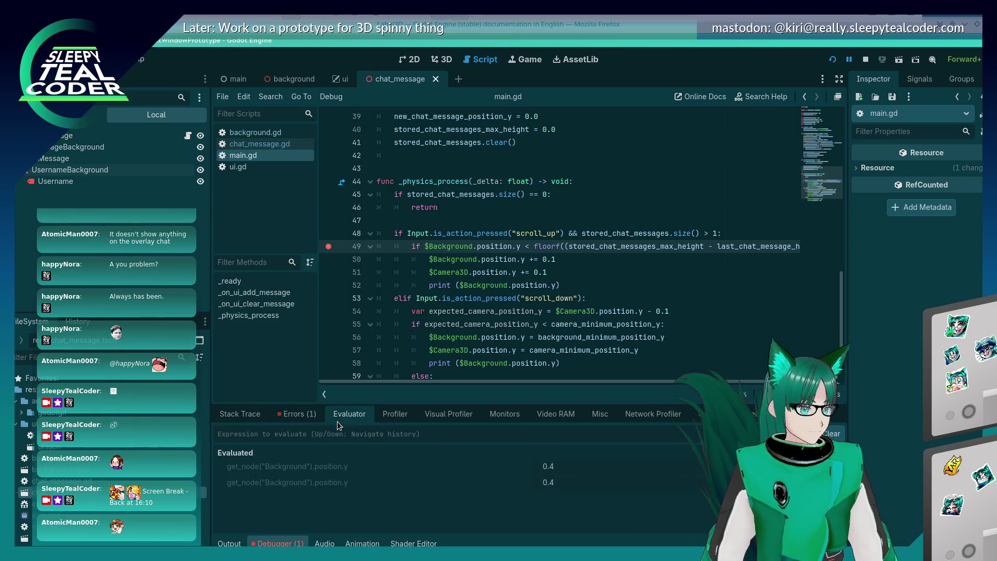
key("Up")
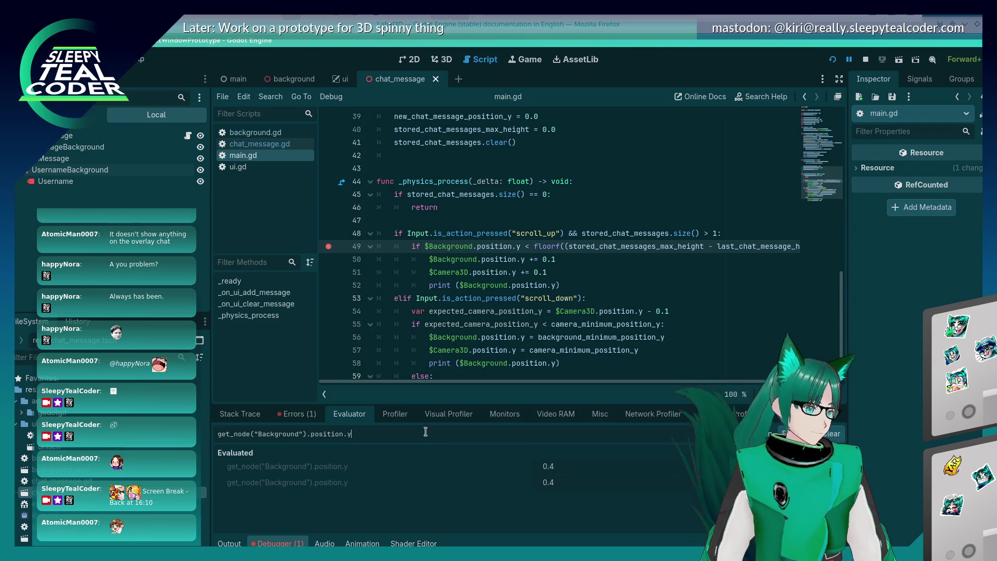
key("F12")
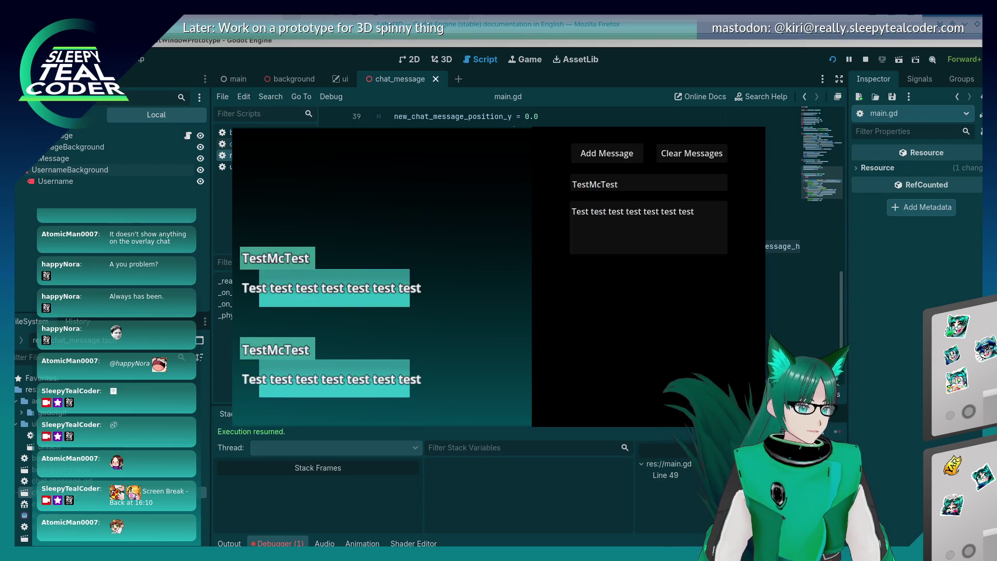
scroll(585, 328, "up", 1)
left_click(347, 414)
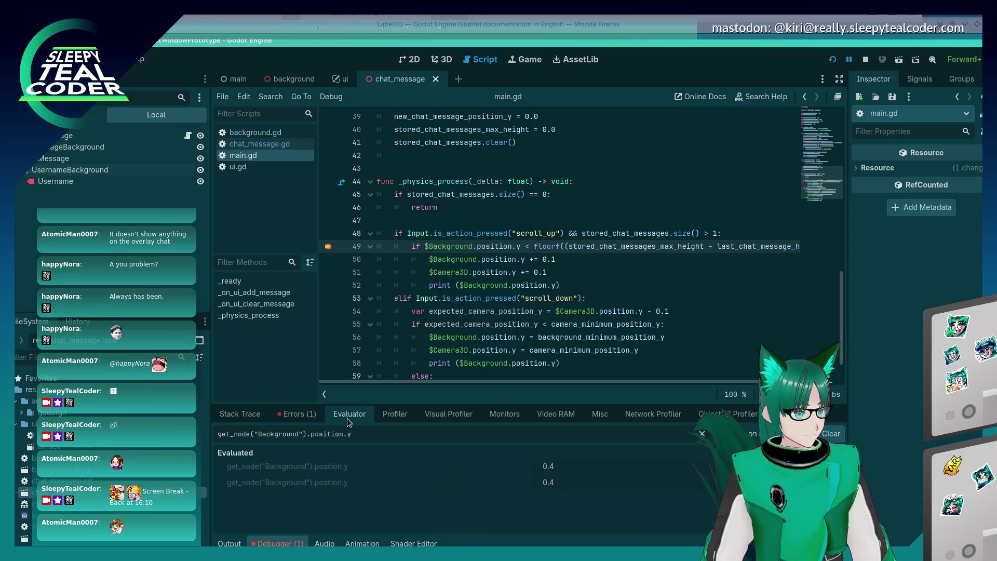
key("Return")
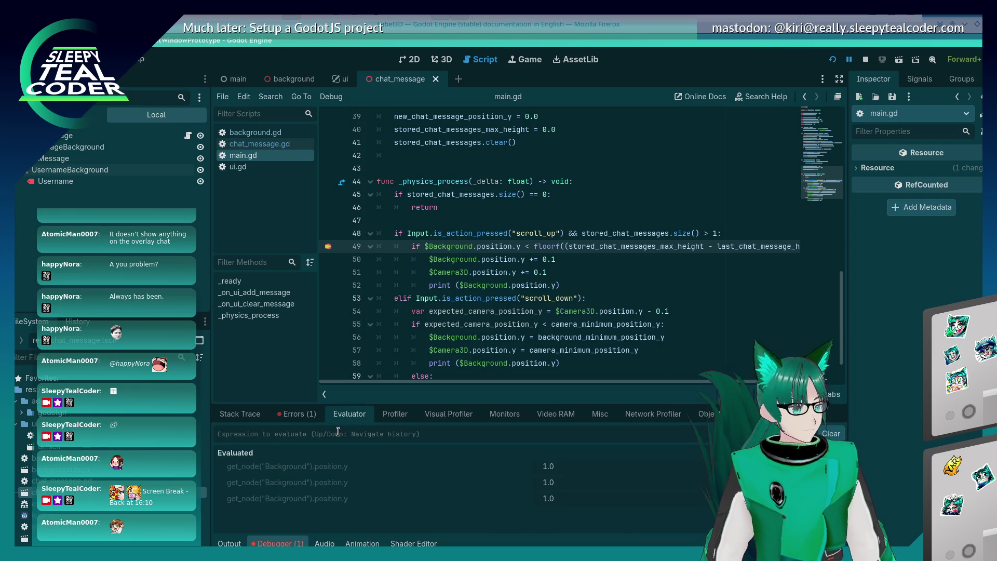
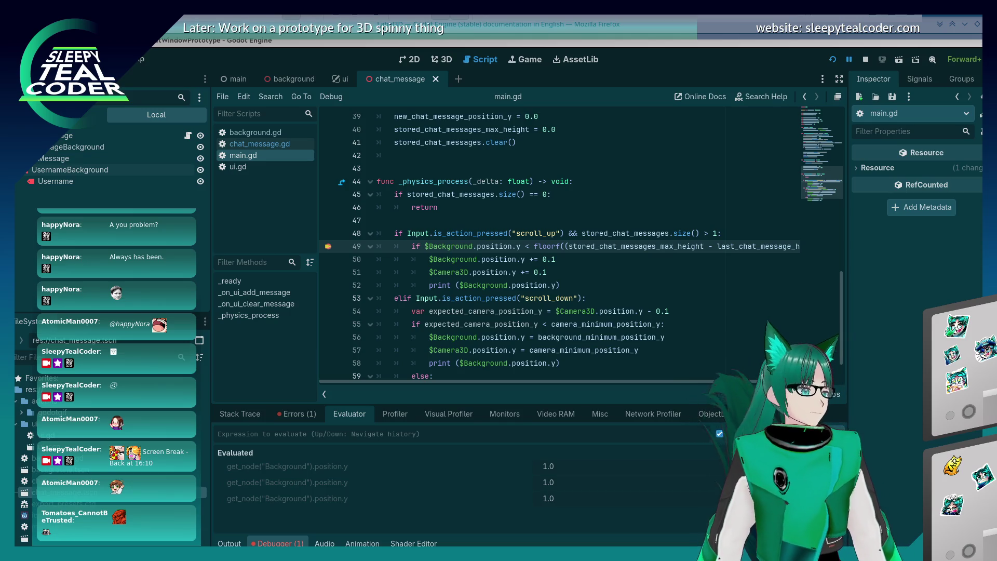
- Restart the chat scene and add three test messages until the line 49 breakpoint pauses, then resume with F12
left_click(637, 259)
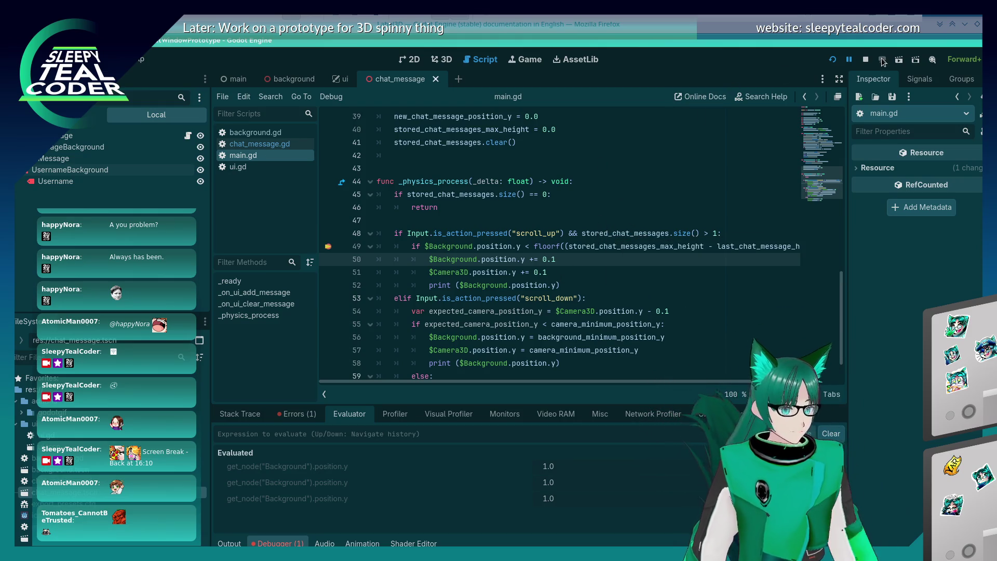
left_click(834, 60)
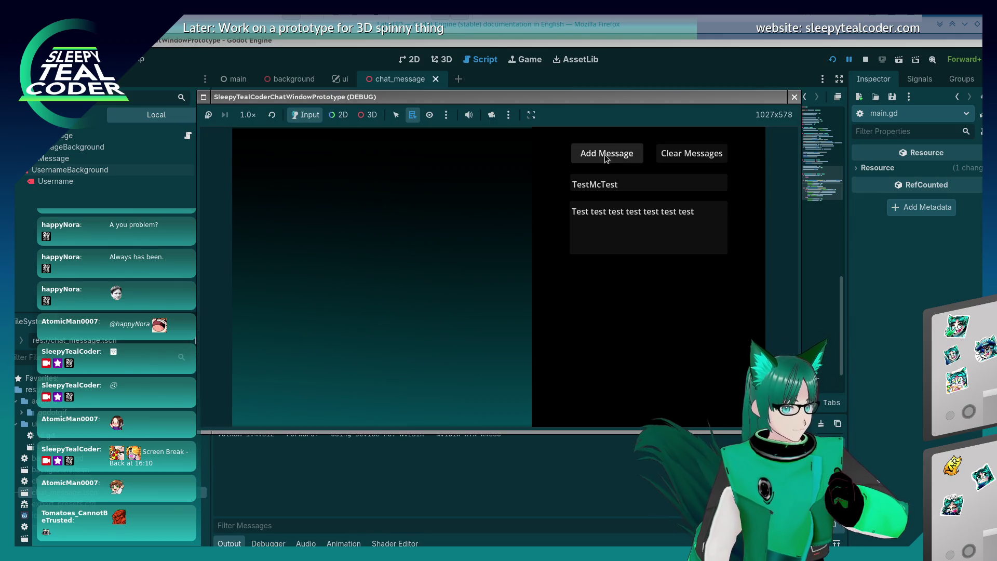
left_click(606, 152)
left_click(607, 151)
left_click(607, 152)
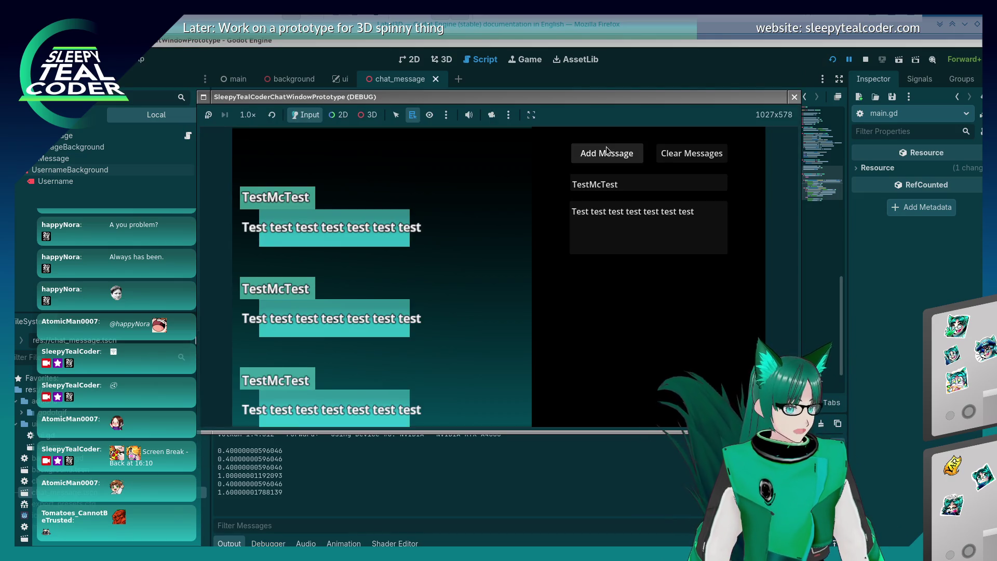
left_click(607, 152)
scroll(607, 150, "up", 1)
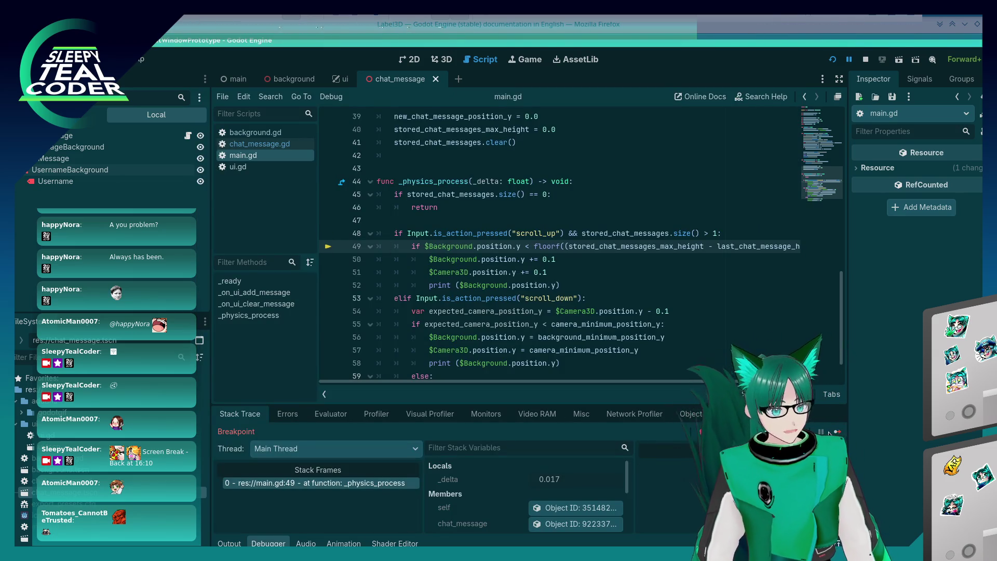
key("F12")
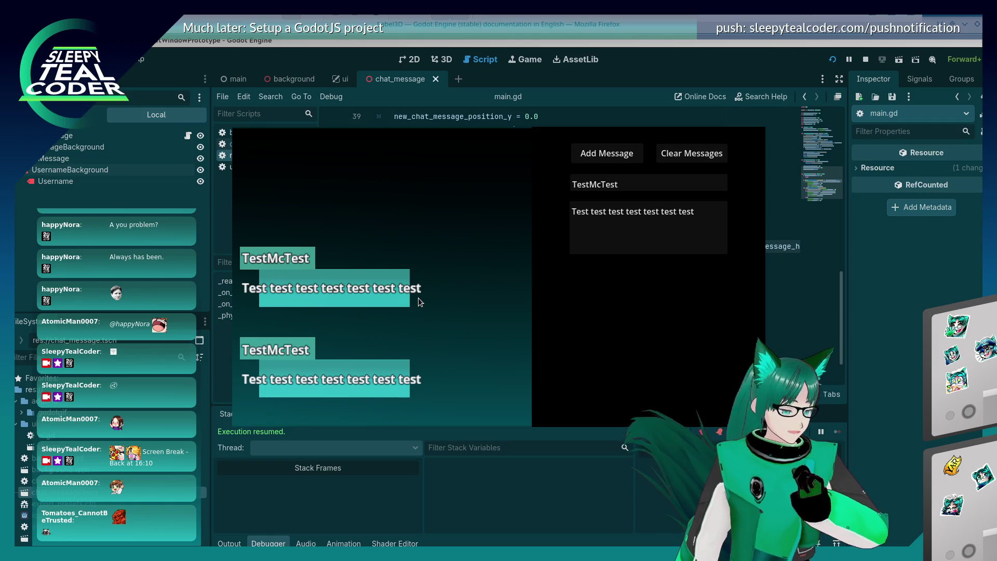
left_click(453, 499)
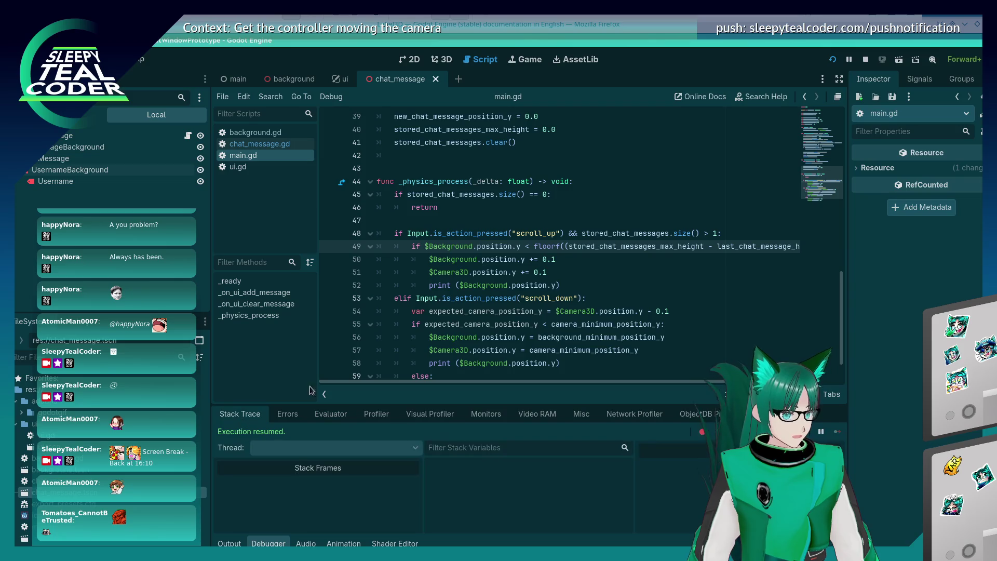
- Remove floorf from the line 49 check, save, run the game and add two test messages
left_click(570, 284)
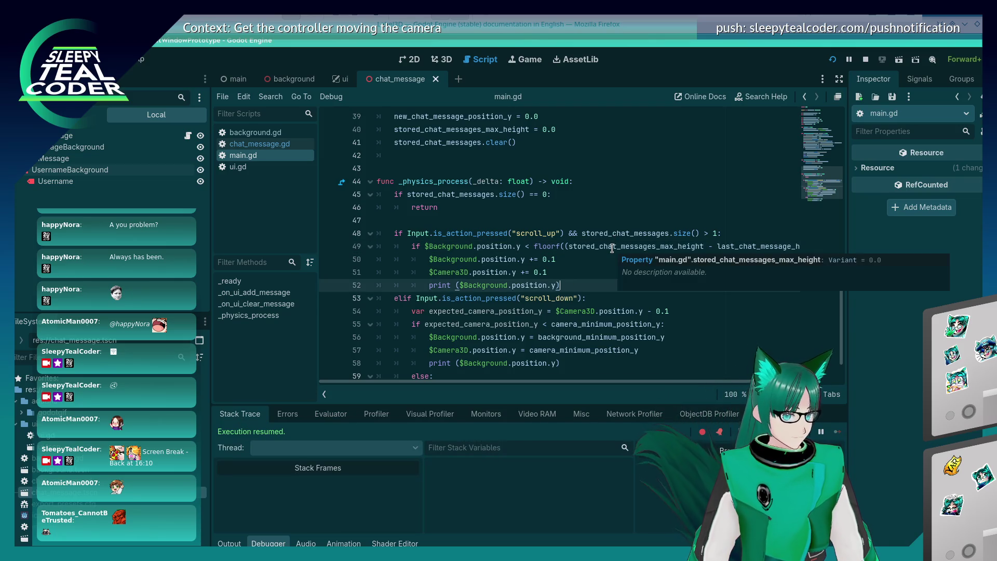
left_click(578, 246)
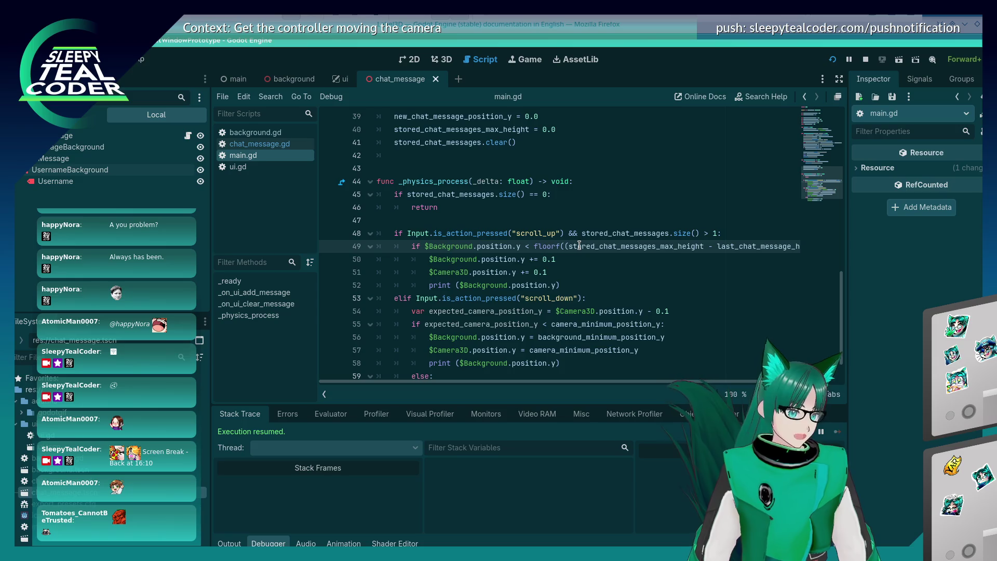
key("BackSpace")
key("BackSpace")
key("BackSpace")
key("Delete")
key("Delete")
key("Delete")
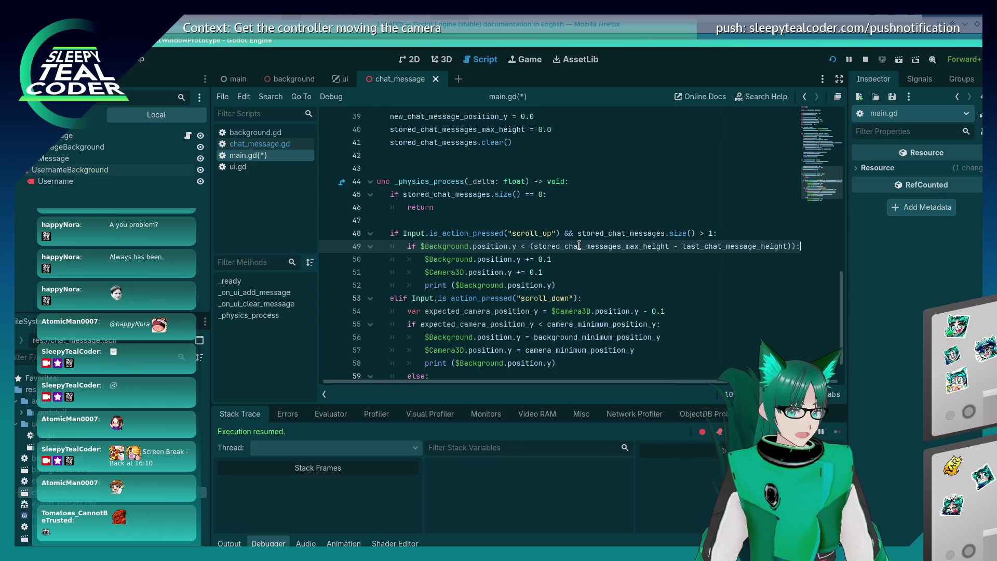
key("ctrl+s")
key("F5")
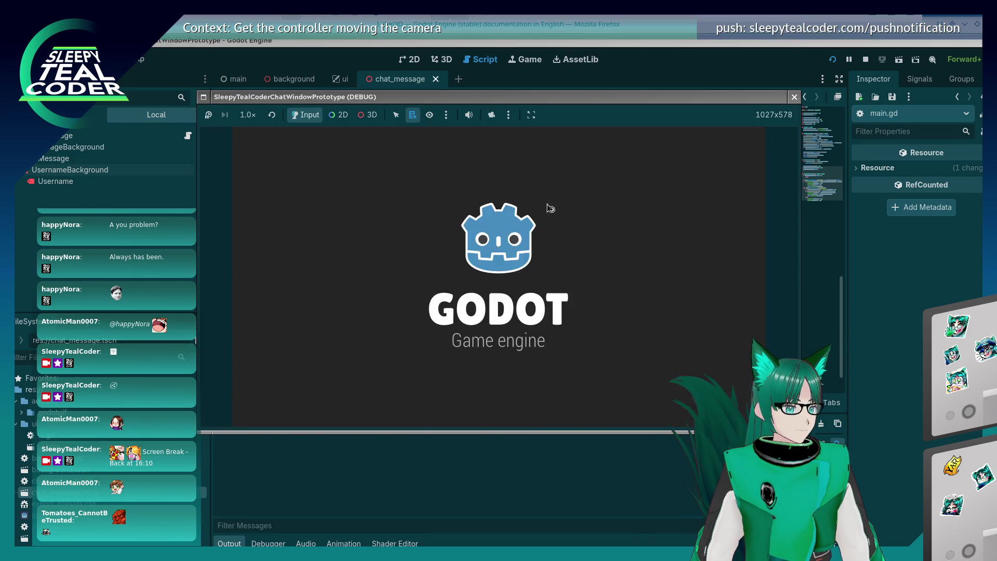
left_click(599, 161)
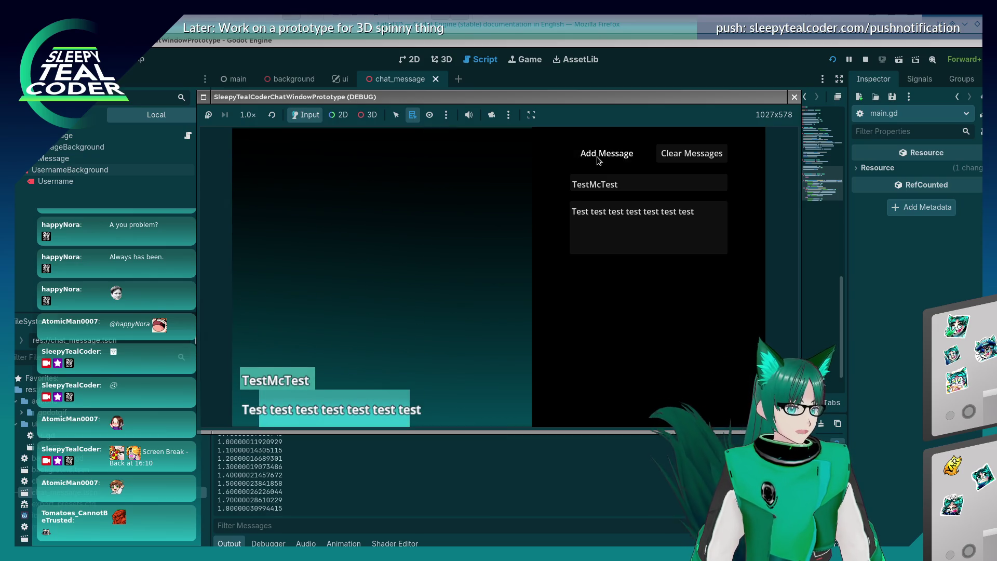
left_click(599, 161)
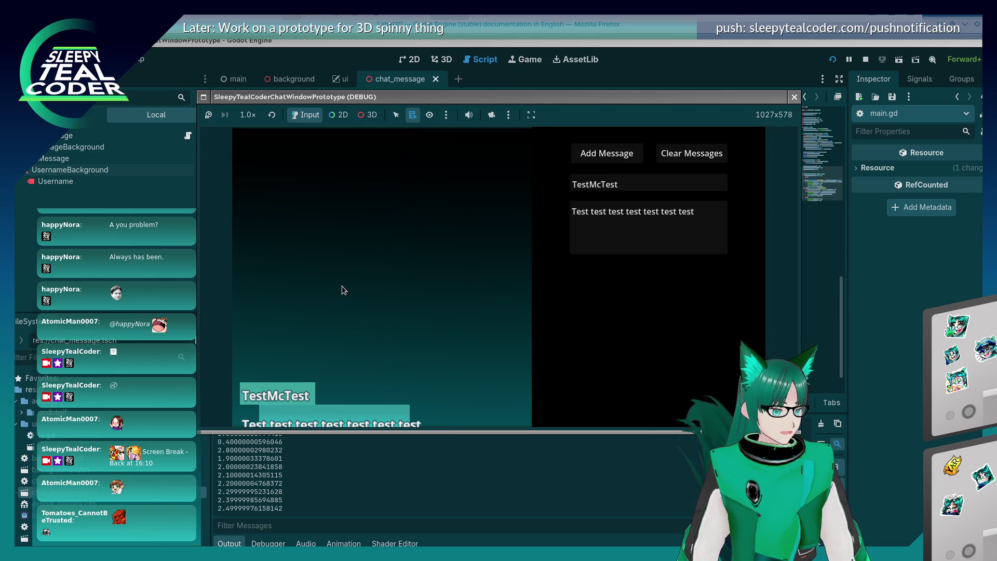
left_click(863, 346)
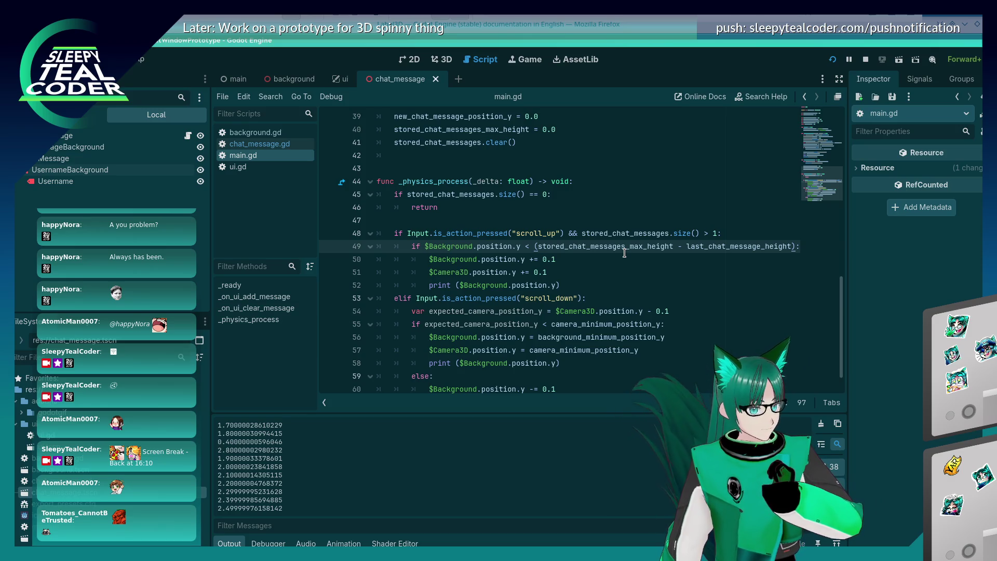
- Wrap the line 49 height difference in floorf again using autocomplete
left_click(536, 246)
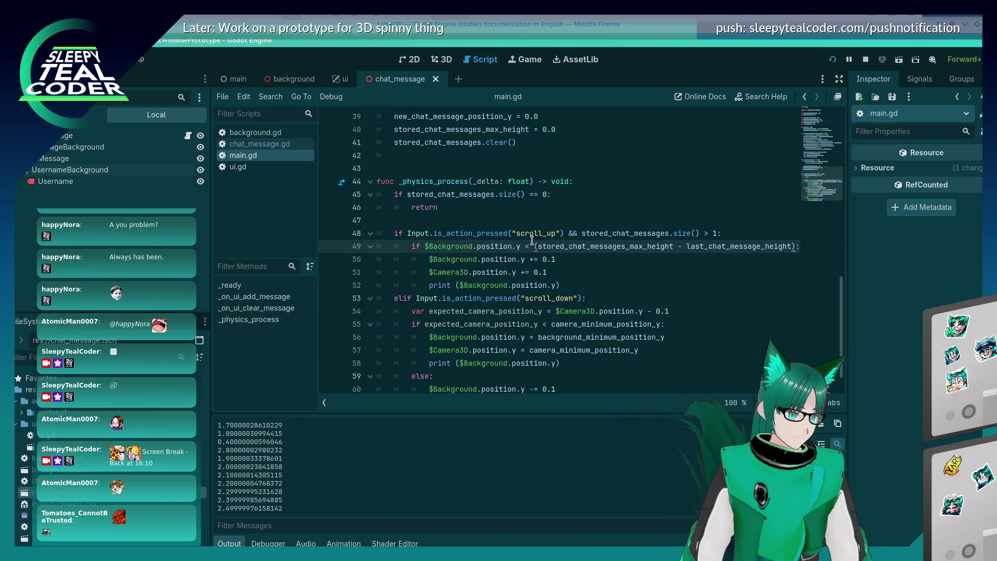
type("floor")
key("Return")
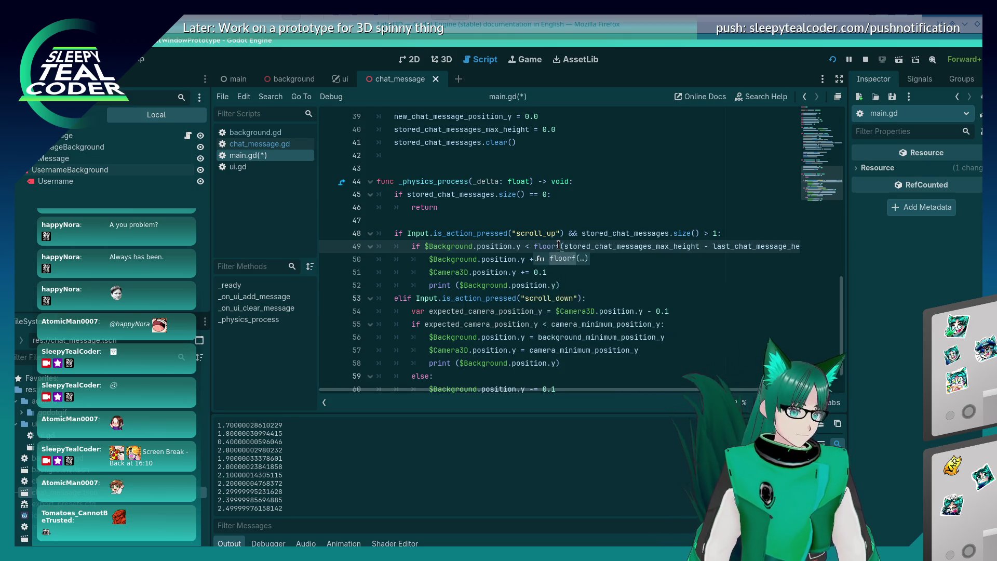
- Rerun the game, add five test messages, clear them all, and stop the game
key("F5")
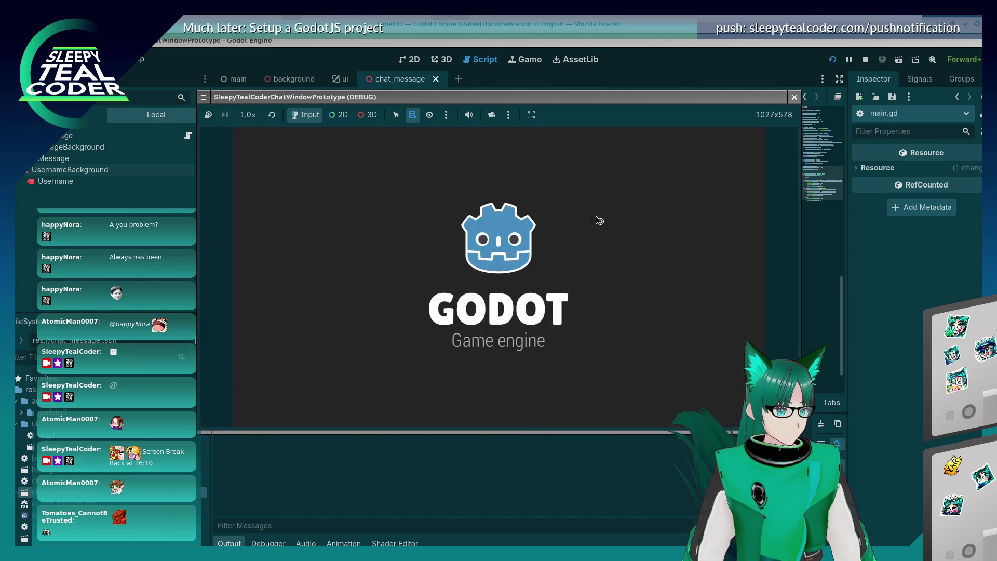
left_click(594, 158)
left_click(594, 158)
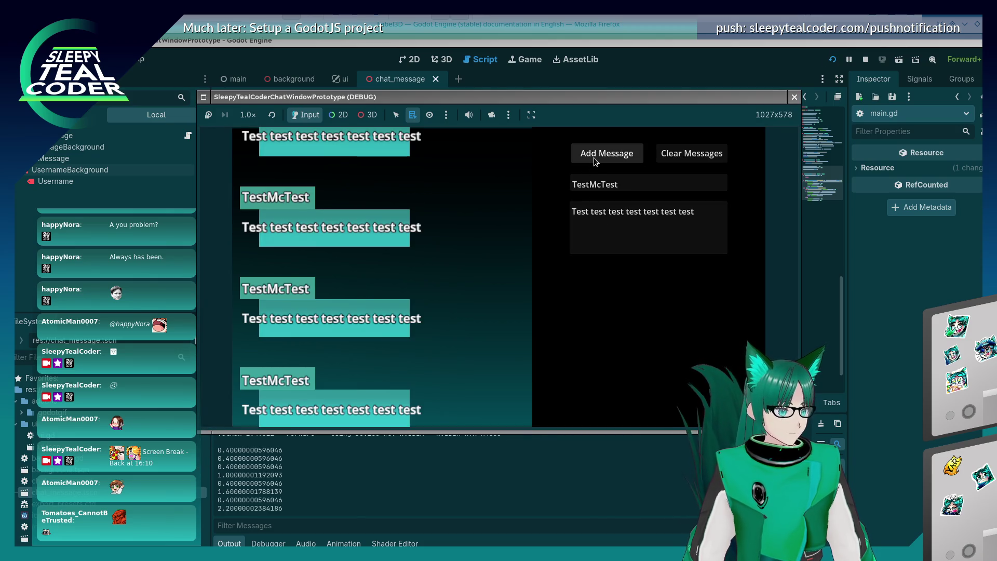
left_click(594, 157)
left_click(594, 157)
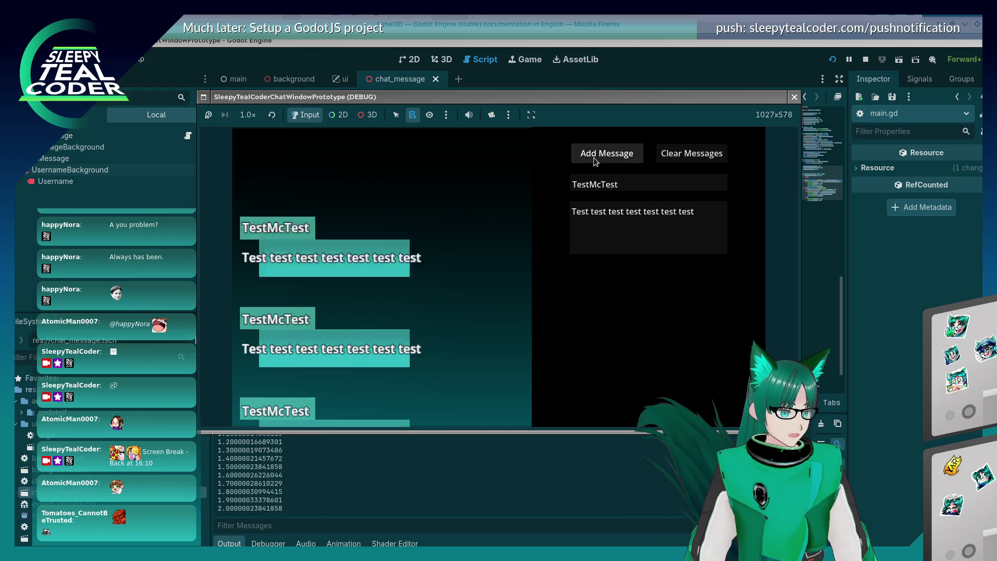
left_click(593, 157)
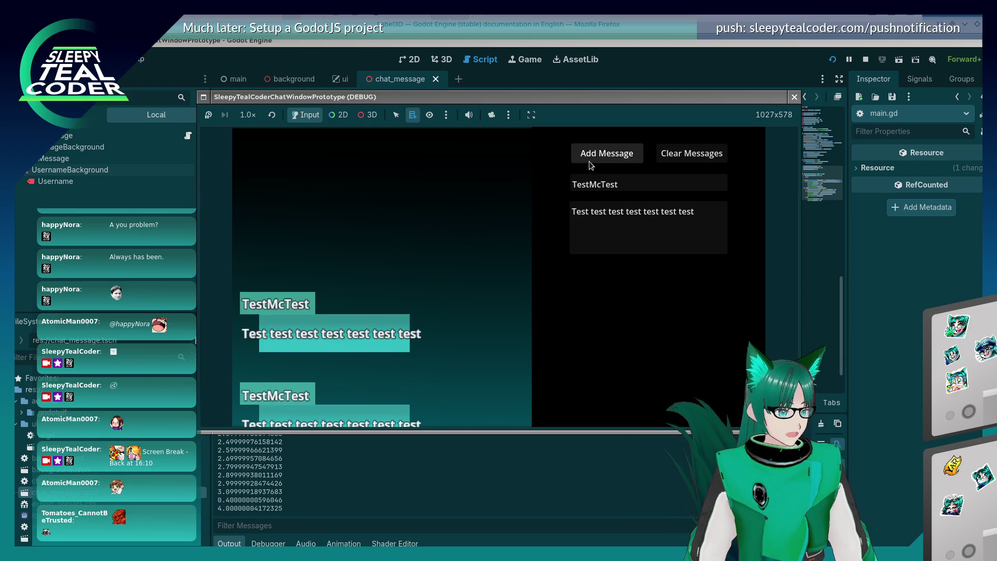
left_click(690, 157)
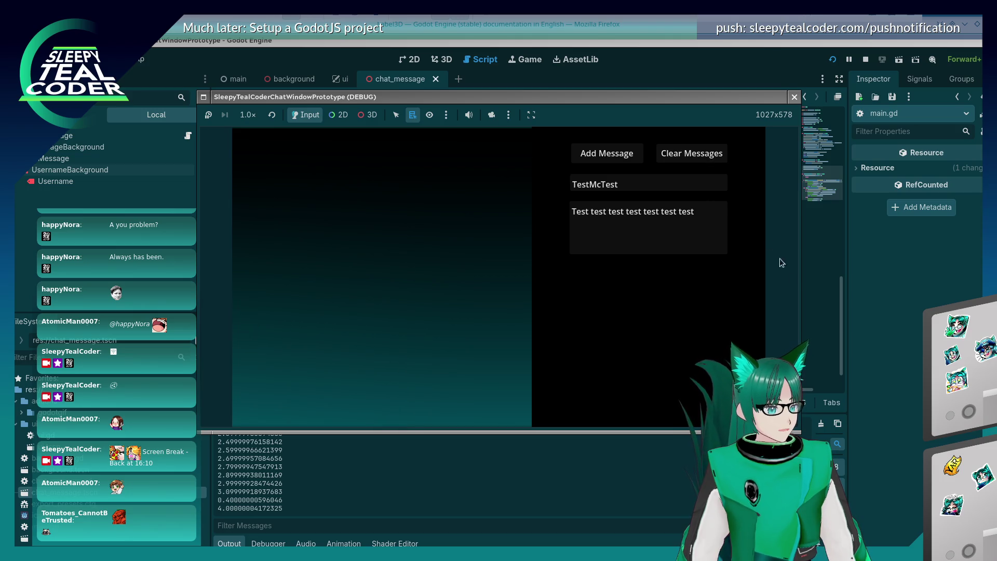
key("F8")
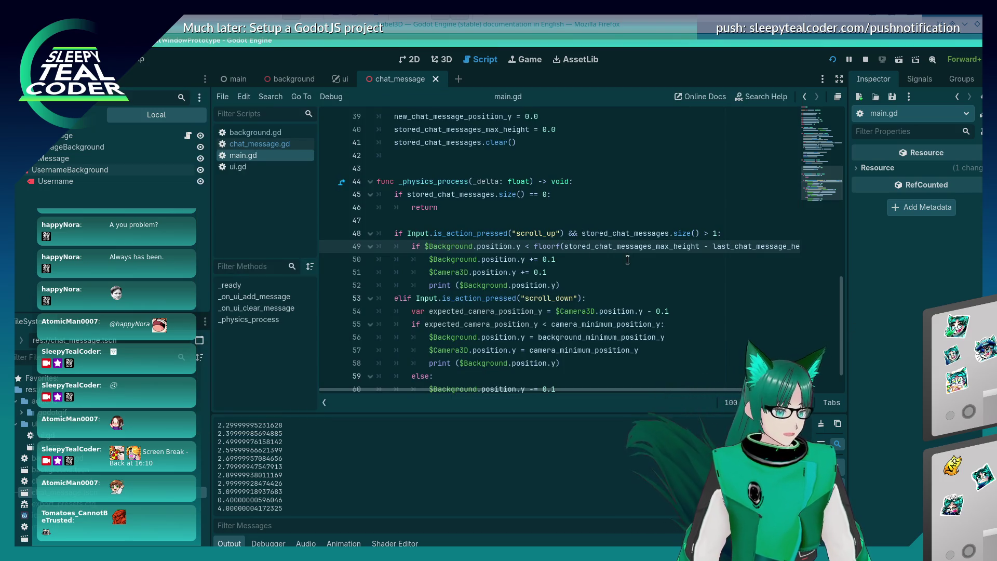
- Undo the floorf wrapper and fix the parentheses around line 49's height expression
key("BackSpace")
key("BackSpace")
key("BackSpace")
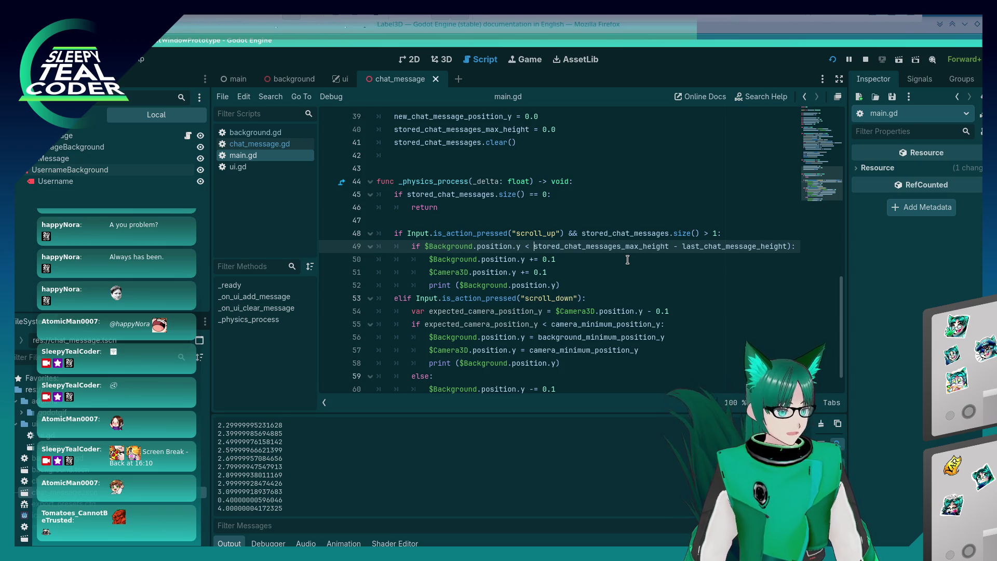
key("End")
key("Left")
key("BackSpace")
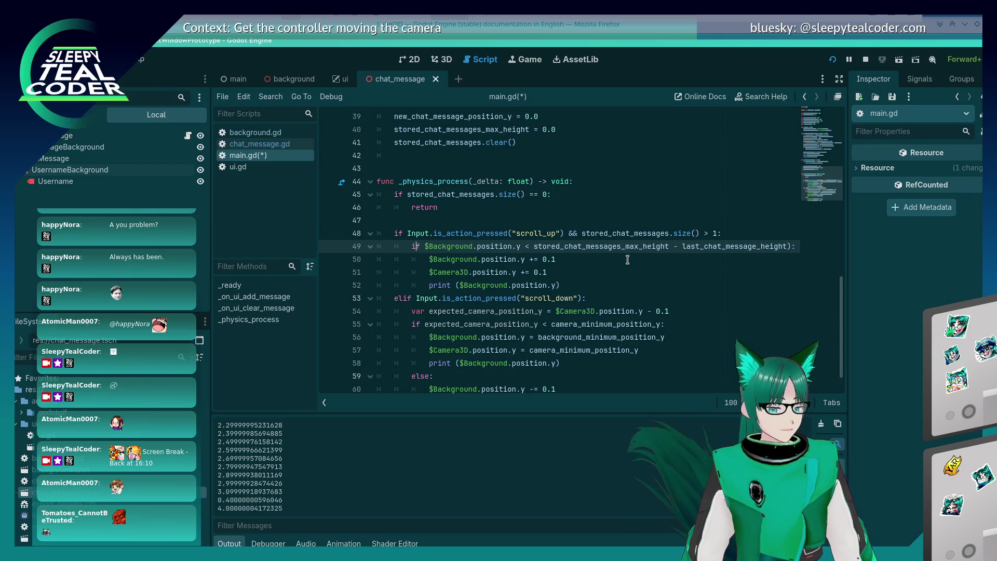
key("ctrl+z")
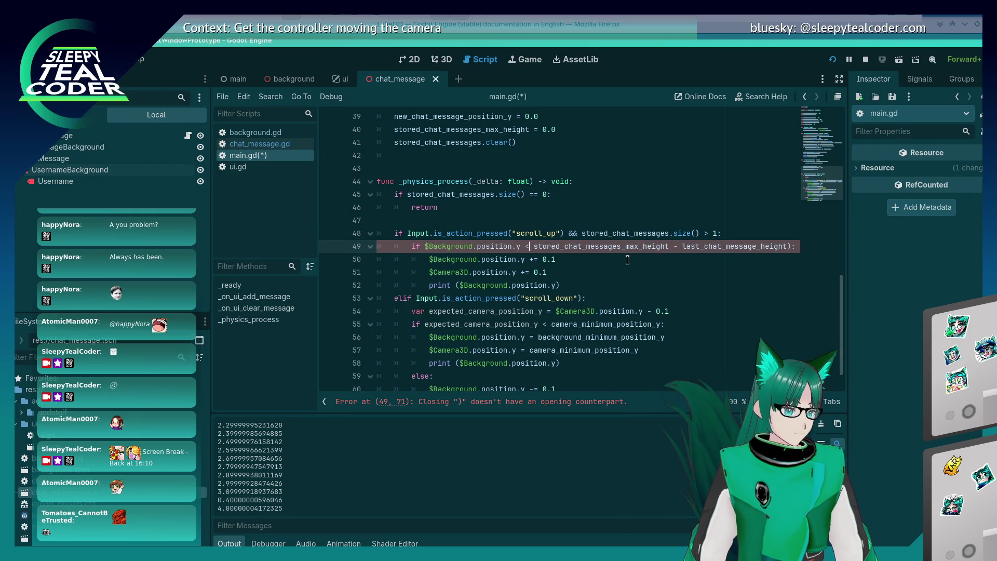
key("ctrl+Right")
key("ctrl+Right")
key("ctrl+Right")
type("(")
- Declare a new line 49 variable holding the floored max chat height
key("ctrl+shift+Return")
type("va")
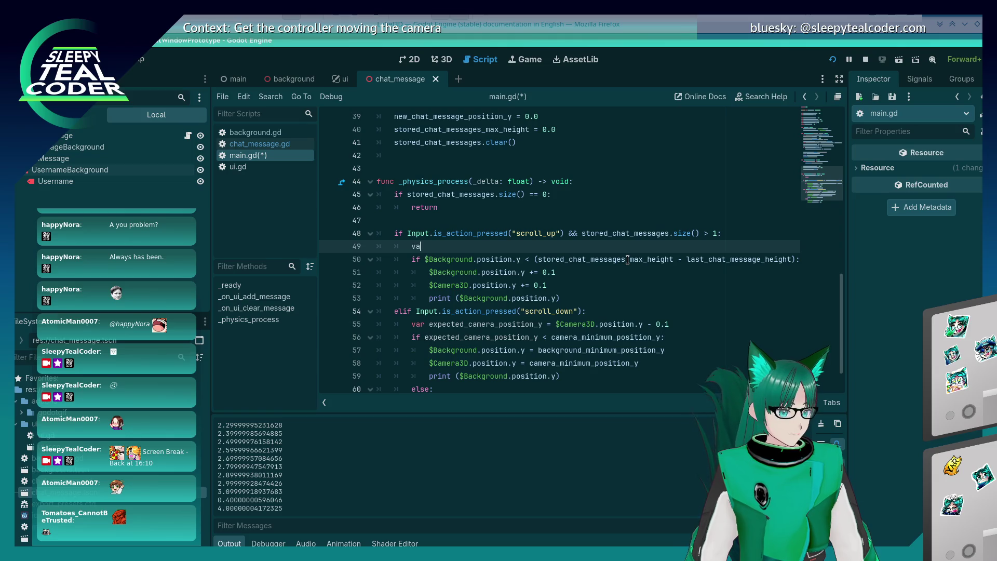
type("r stored")
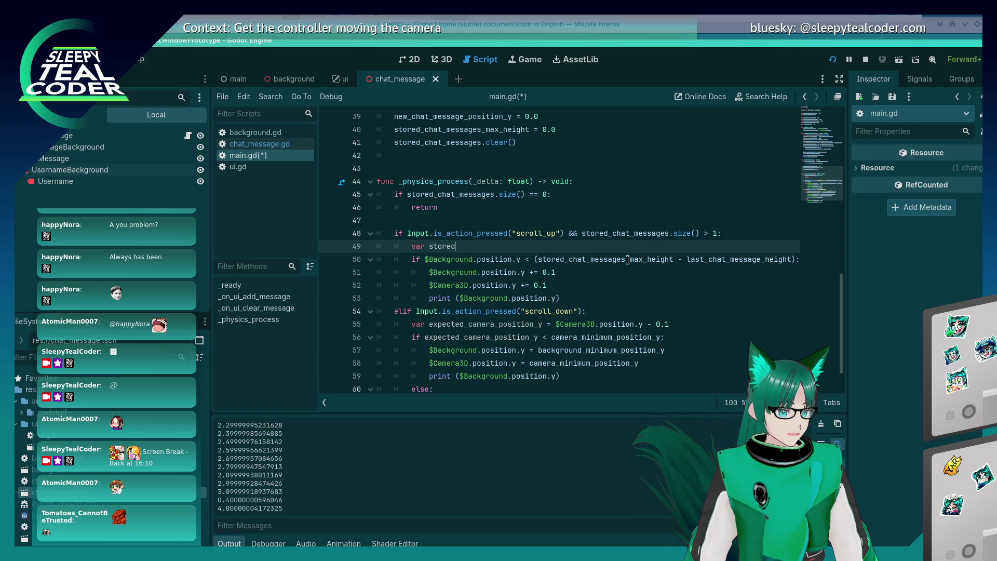
type("_chat_messages_max_hei")
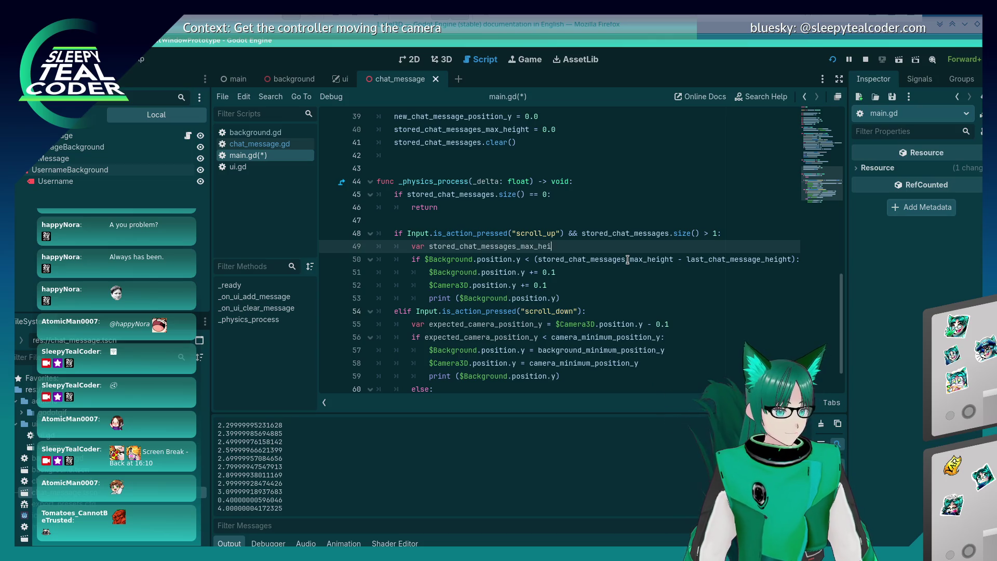
type("ght_floored = floorf")
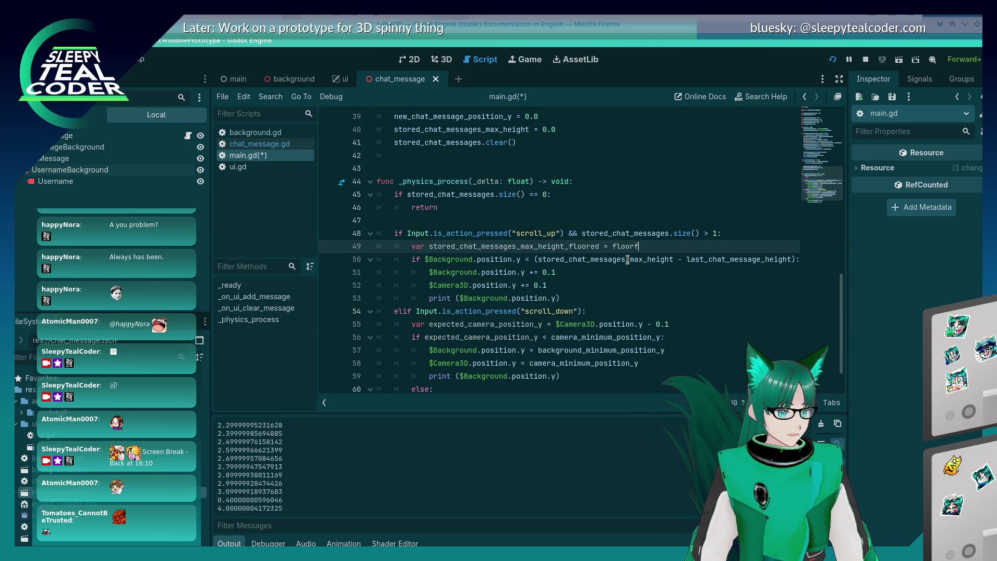
type("stored_chat_messages)")
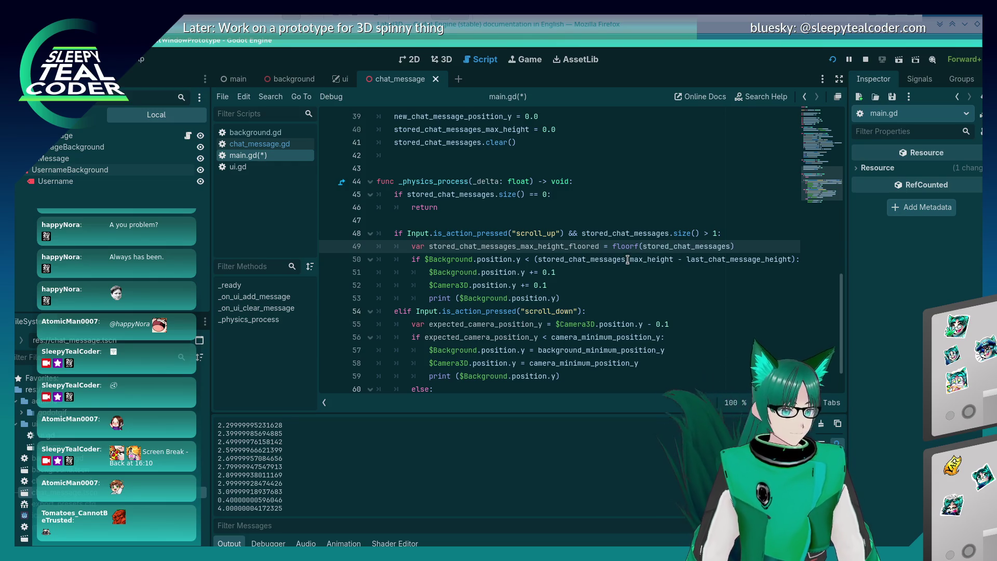
left_click(627, 259)
double_click(699, 246)
type("stored_chat_messages_max_height")
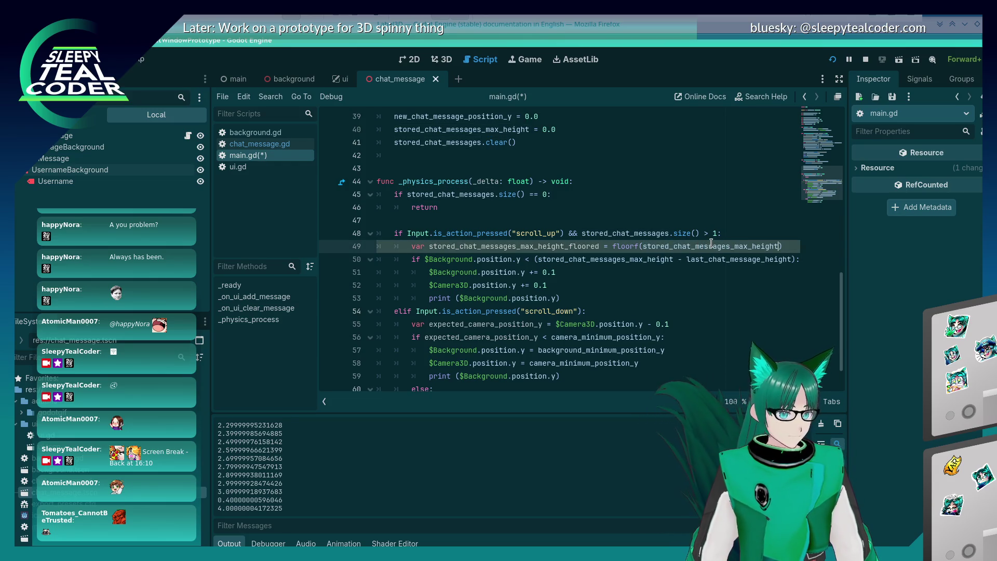
- Duplicate it as line 50: last_chat_message_height_floored = floorf(last_chat_message_height), then save
key("ctrl+shift+d")
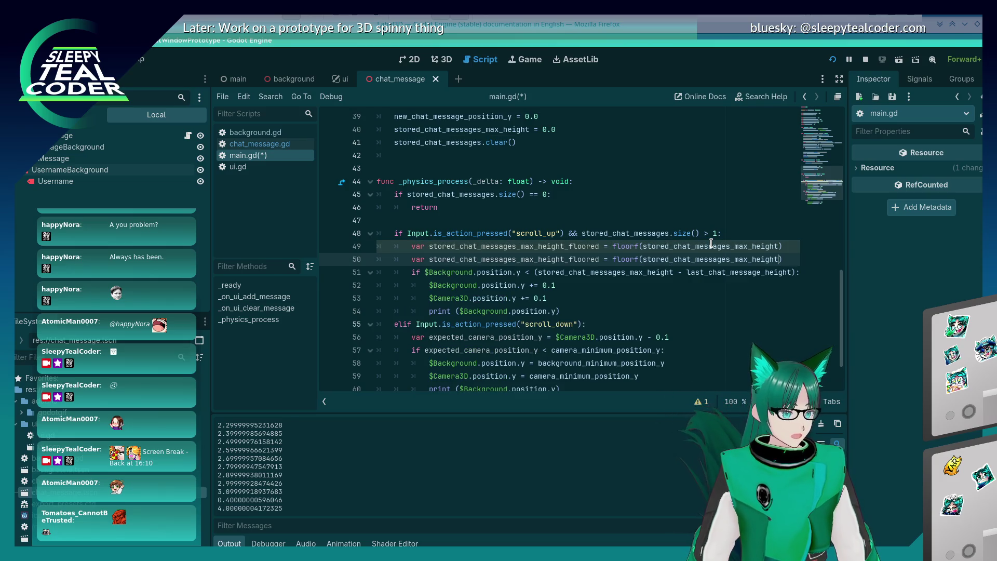
key("Delete")
key("Delete")
key("Delete")
type("lsat")
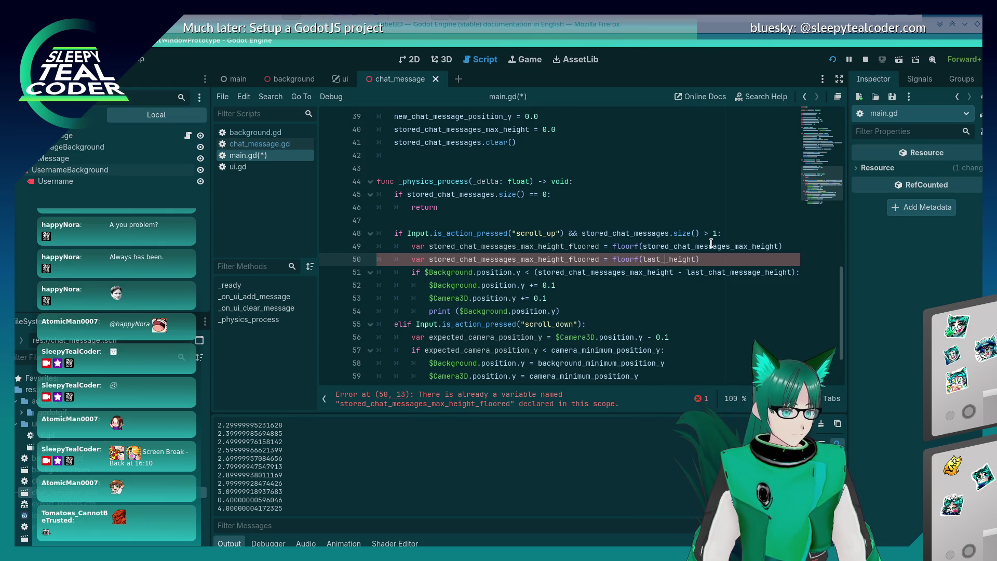
type("chat_message_")
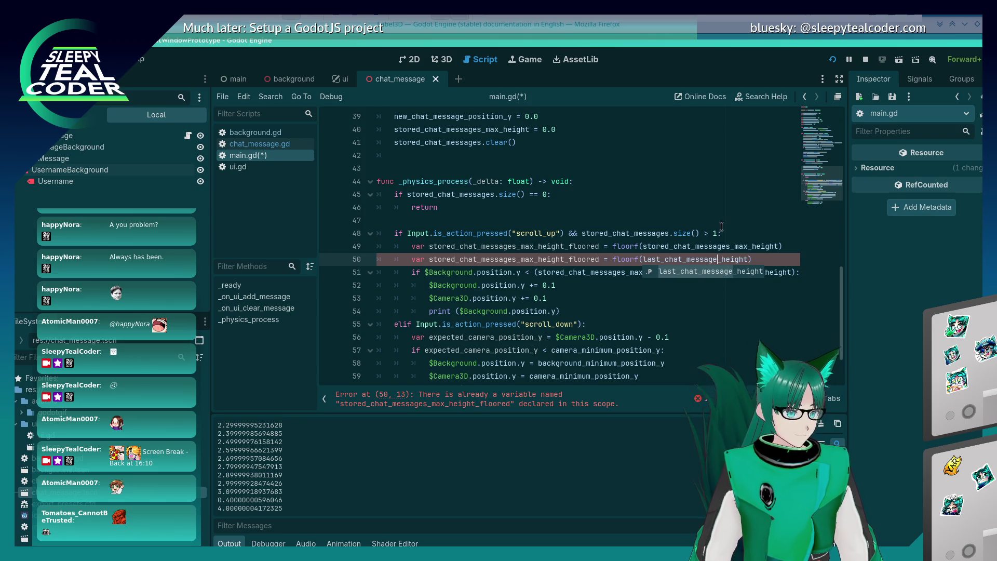
left_click_drag(564, 259, 429, 259)
type("last_chat_message_height")
key("ctrl+s")
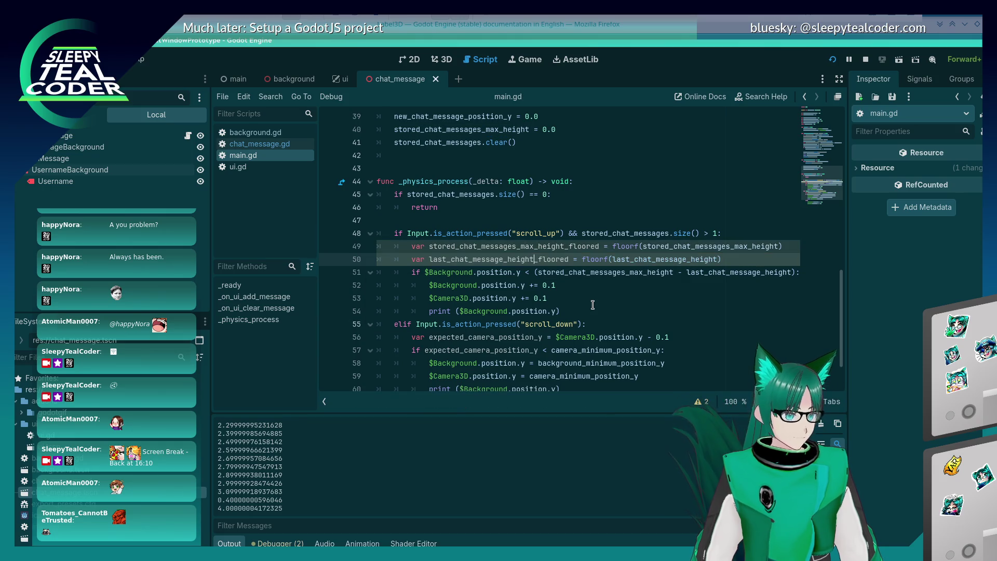
- Replace both height references in the line 51 condition with the floored variables and save
left_click(556, 285)
double_click(524, 246)
key("ctrl+c")
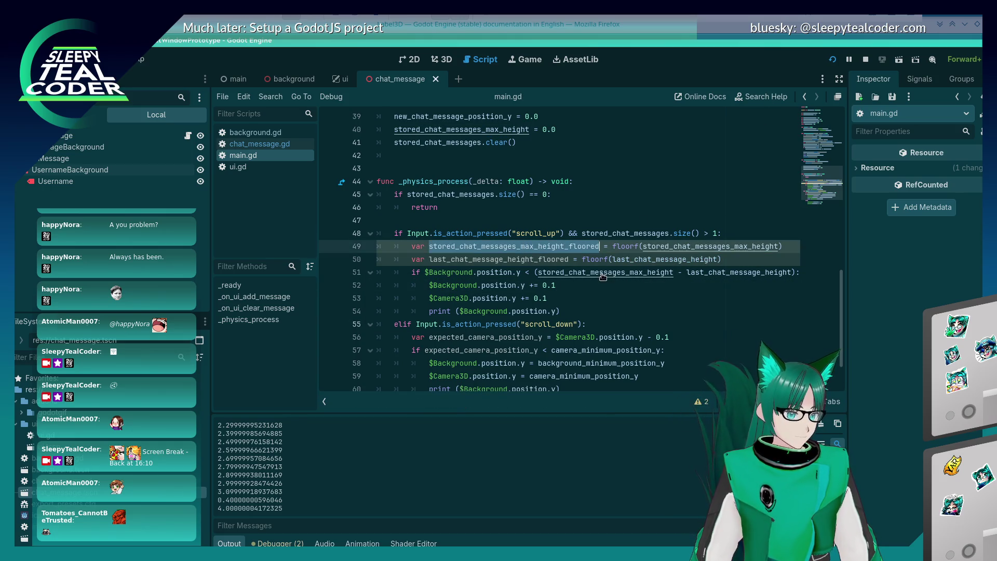
double_click(602, 272)
key("ctrl+v")
left_click(548, 253)
double_click(548, 254)
key("ctrl+c")
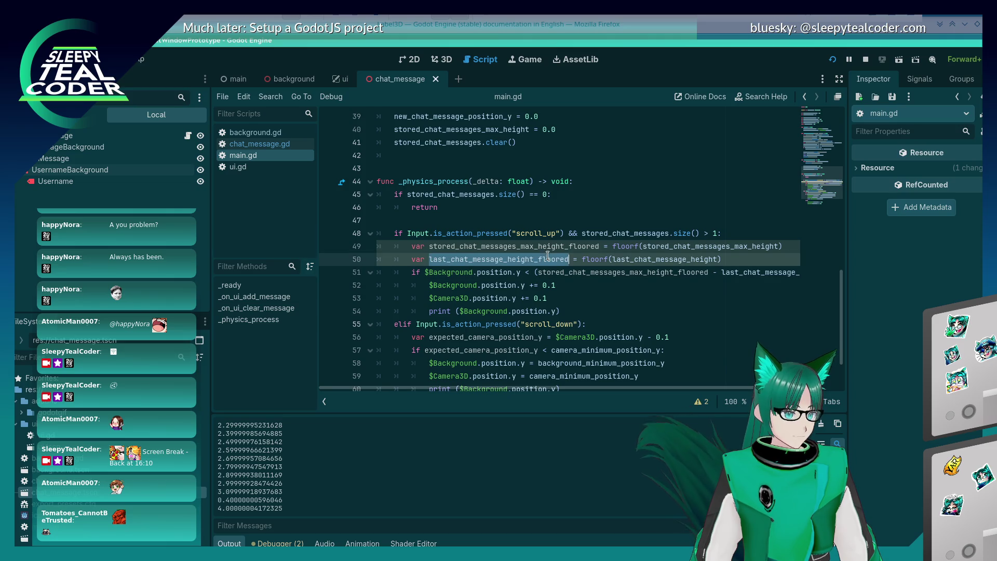
double_click(759, 272)
key("ctrl+v")
key("ctrl+s")
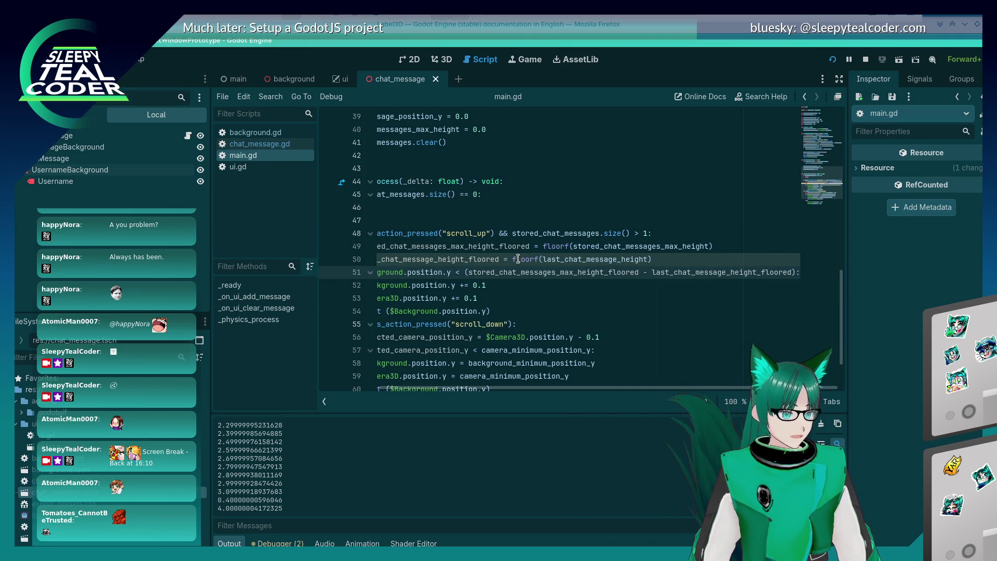
- Check the floorf documentation popup and select floorf on line 50
mouse_move(517, 258)
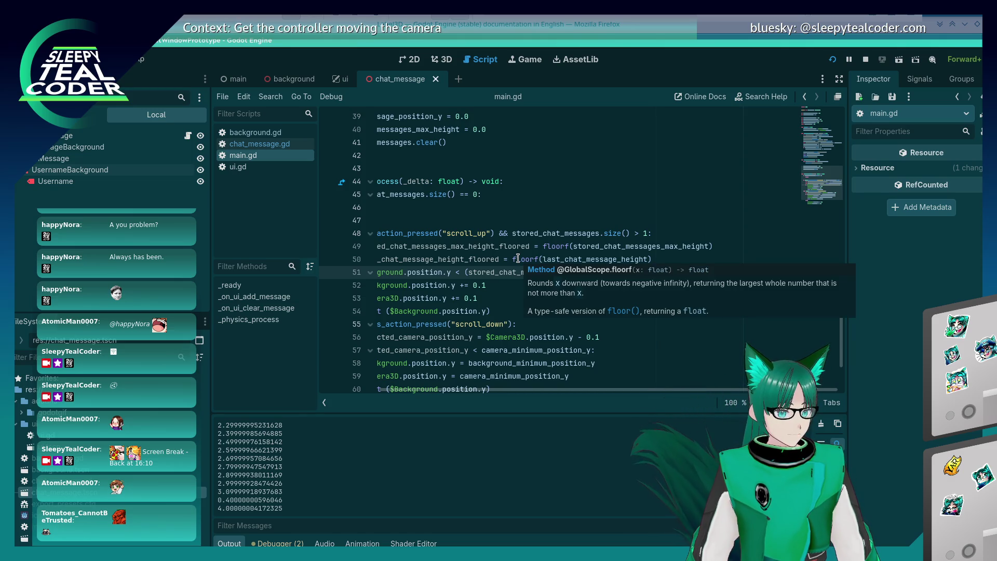
left_click(518, 259)
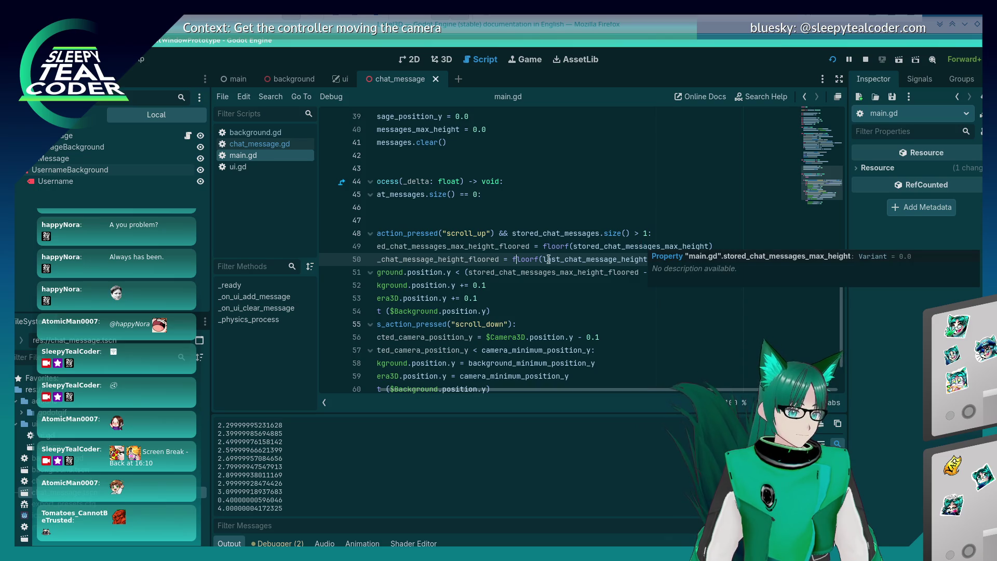
mouse_move(531, 260)
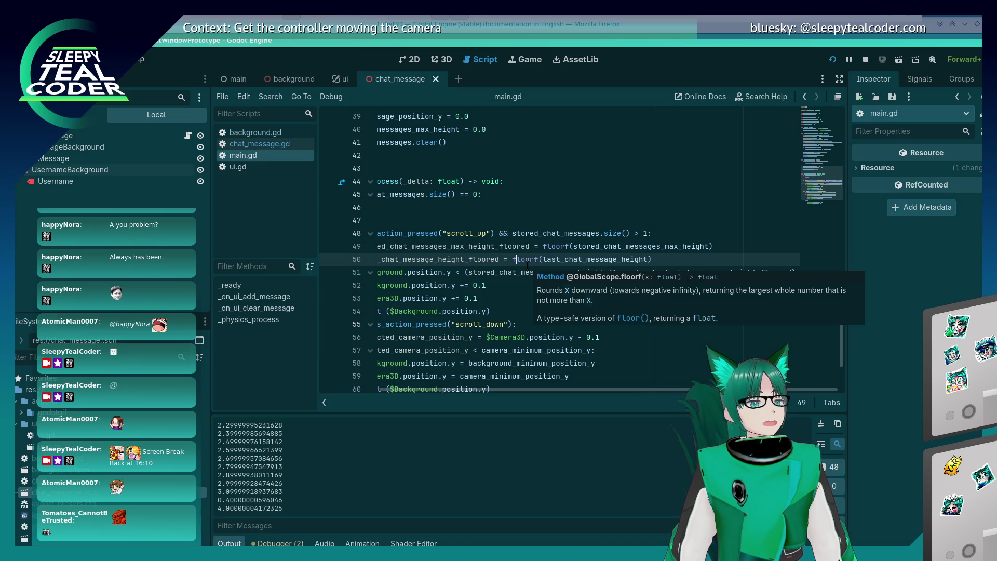
double_click(527, 261)
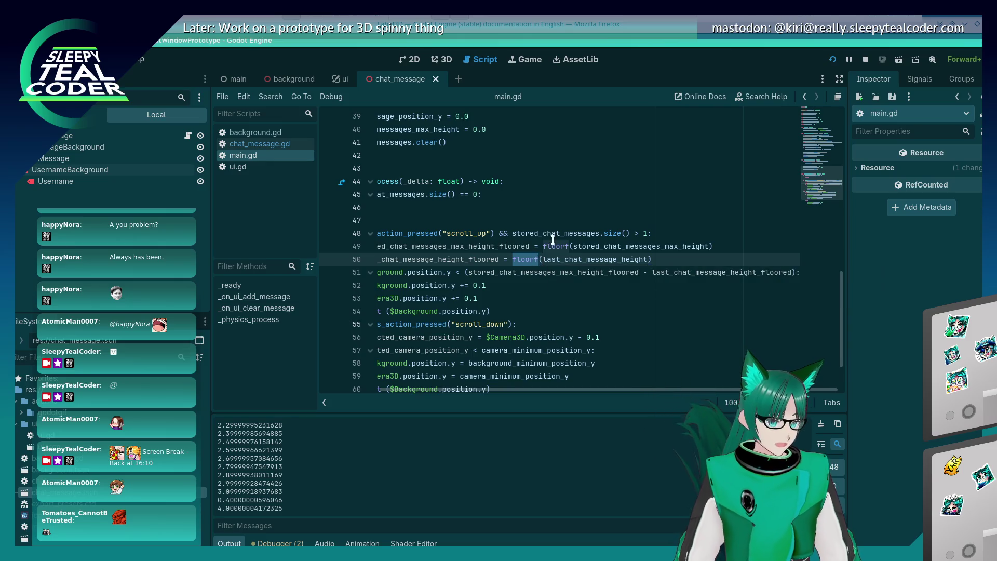
- Replace floorf with roundf on line 49 via code completion
double_click(554, 246)
key("BackSpace")
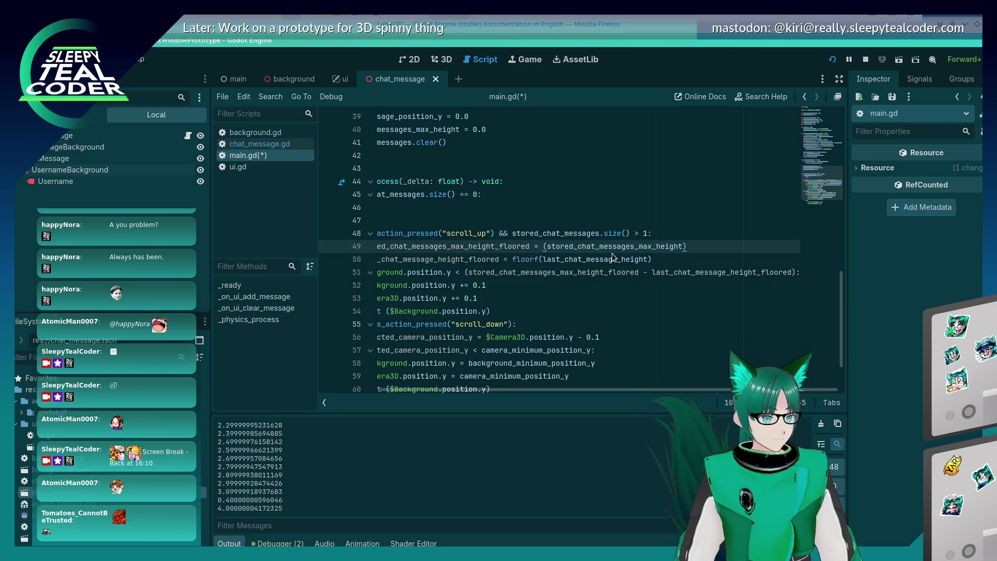
type("c")
key("ctrl+space")
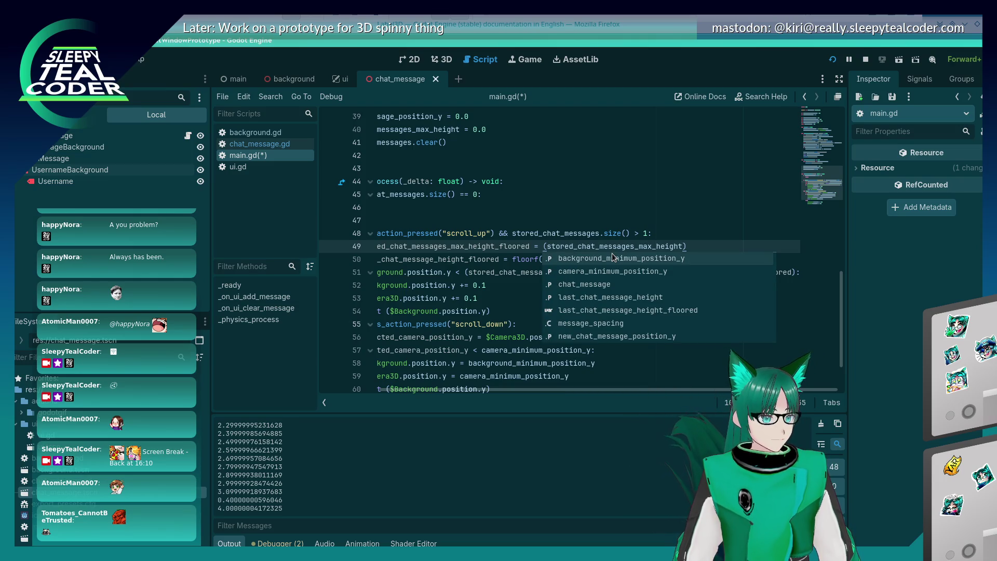
type("f")
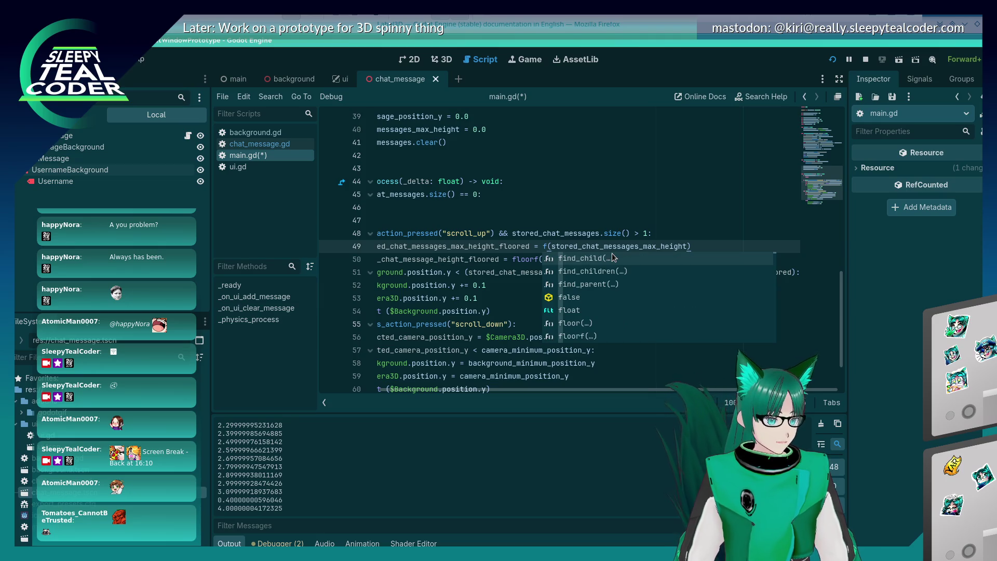
key("BackSpace")
type("decim")
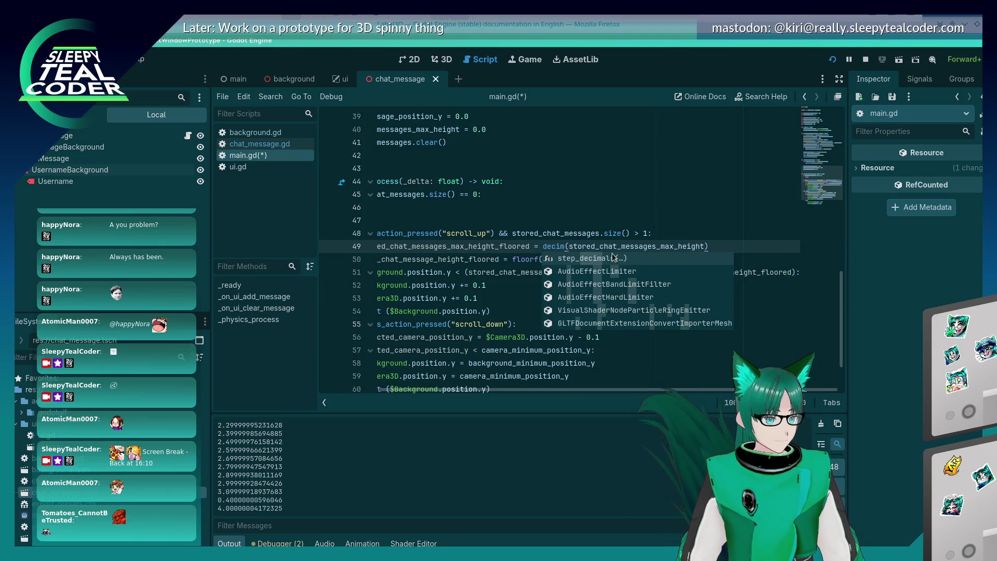
type("al")
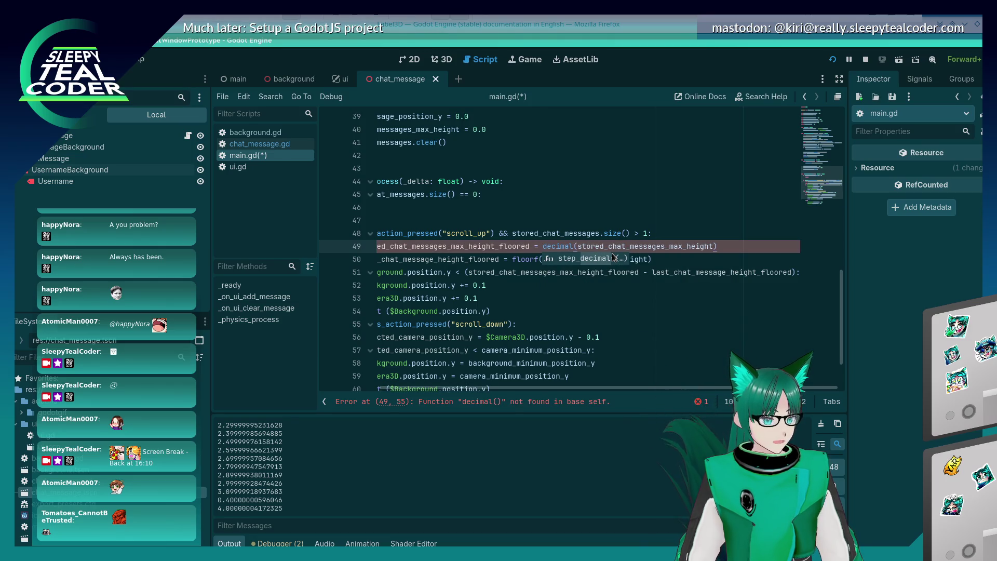
key("BackSpace")
key("BackSpace")
key("BackSpace")
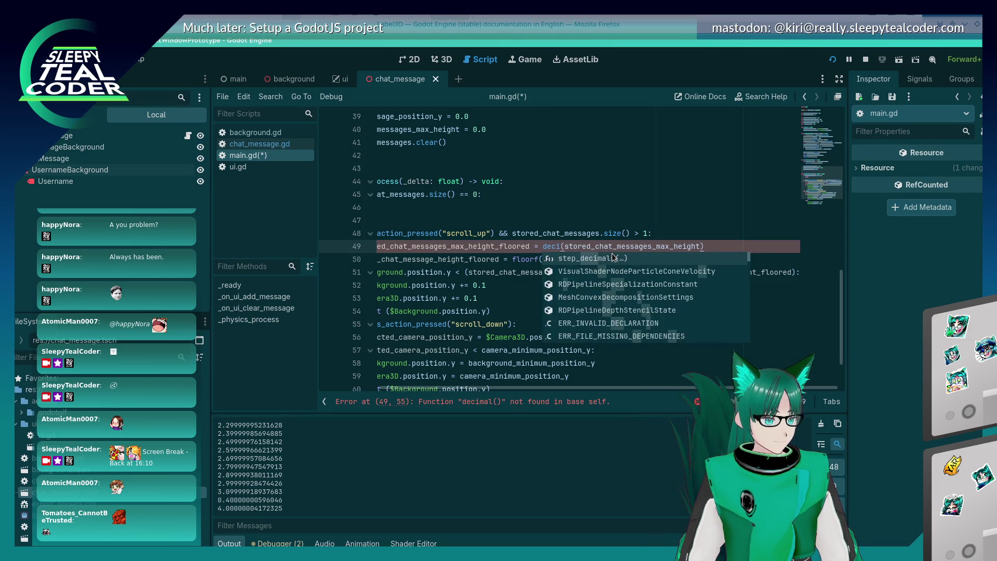
type("floorf")
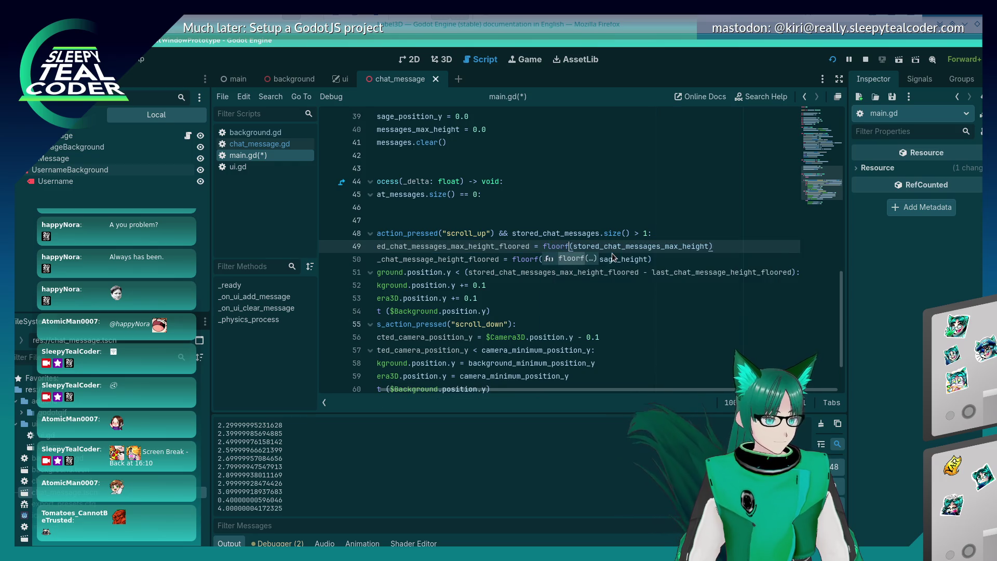
key("BackSpace")
key("BackSpace")
key("BackSpace")
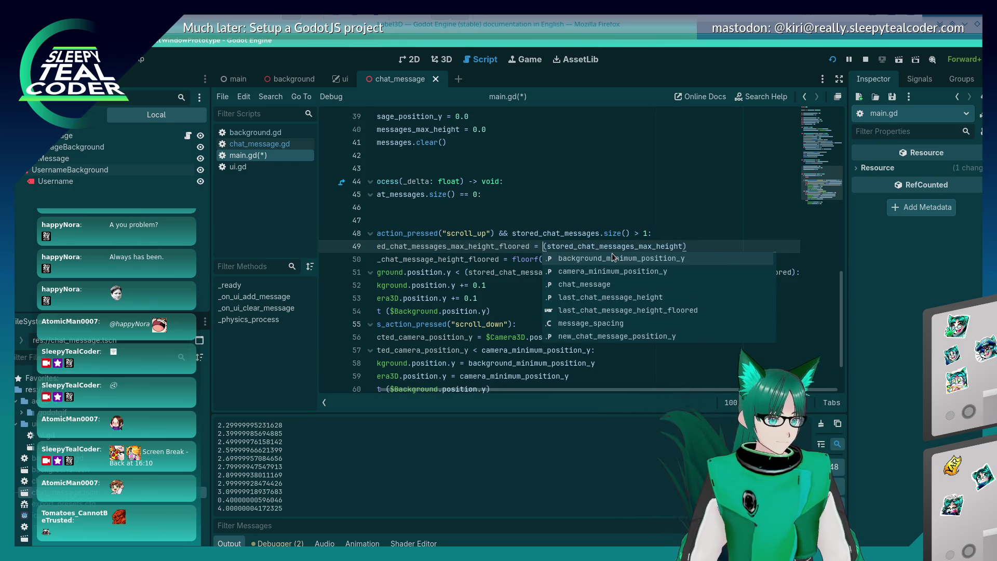
type("round")
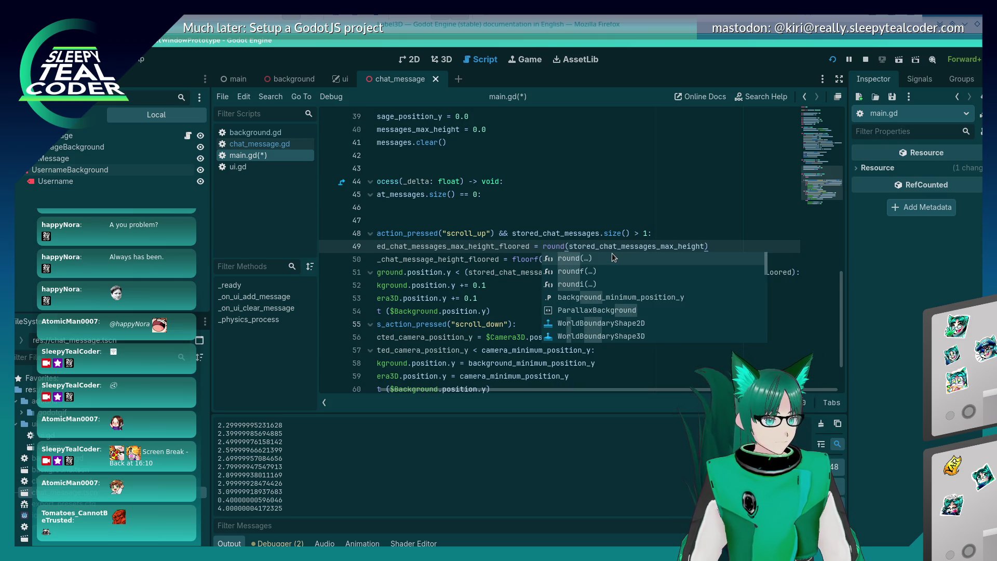
key("Return")
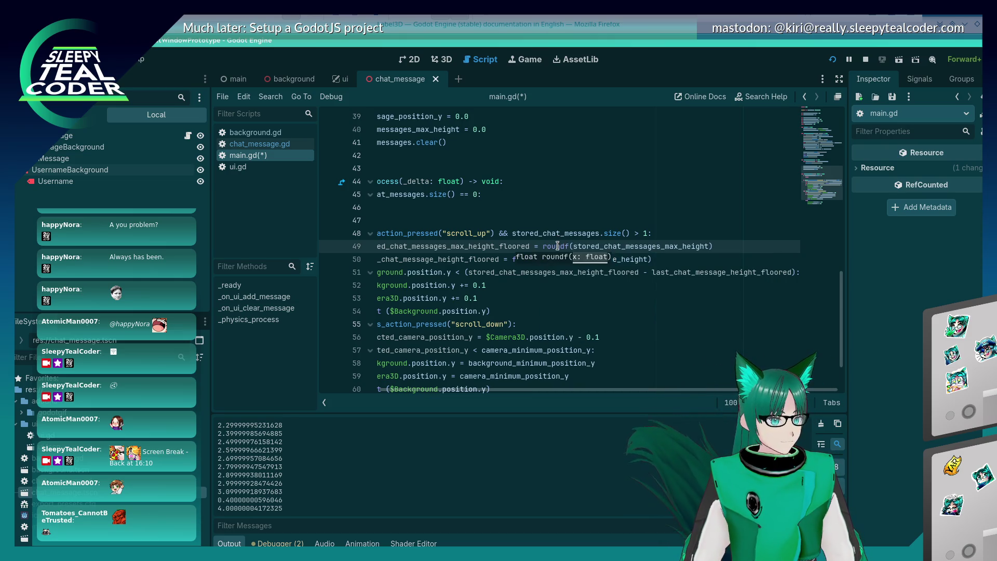
mouse_move(563, 247)
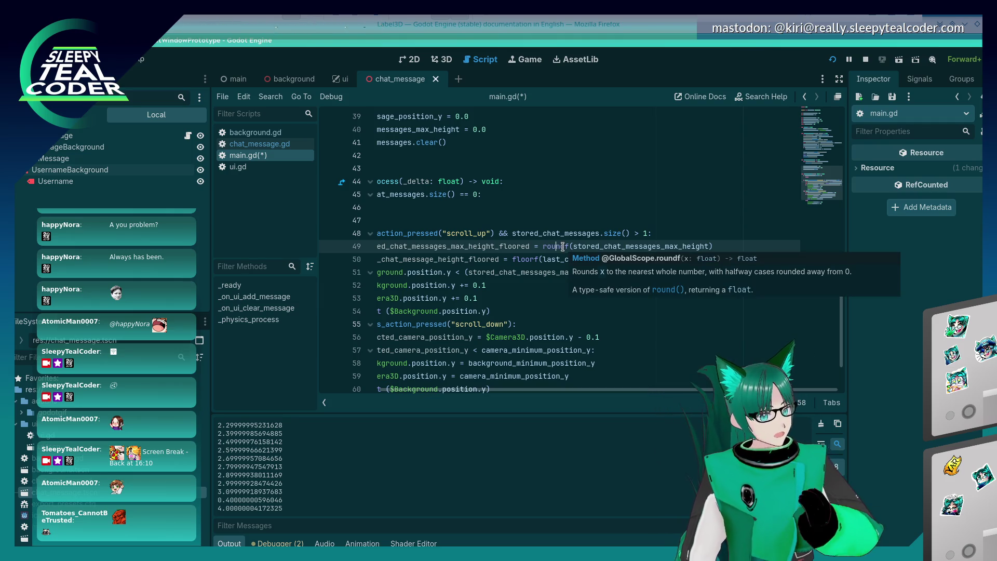
key("alt+Tab")
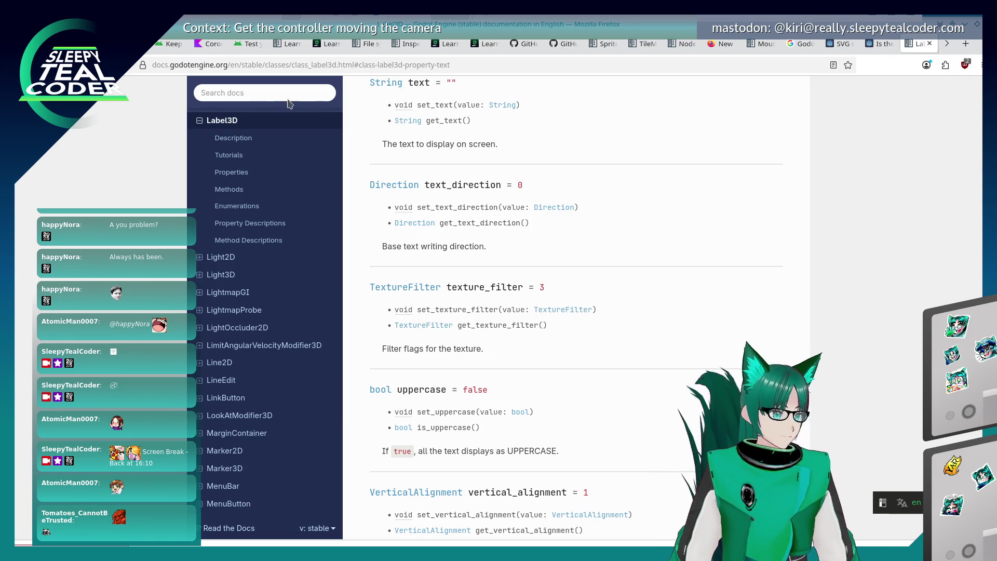
- Search the Godot docs for 'decimal rounding' and open the GDScript format strings Dynamic padding result
left_click(254, 94)
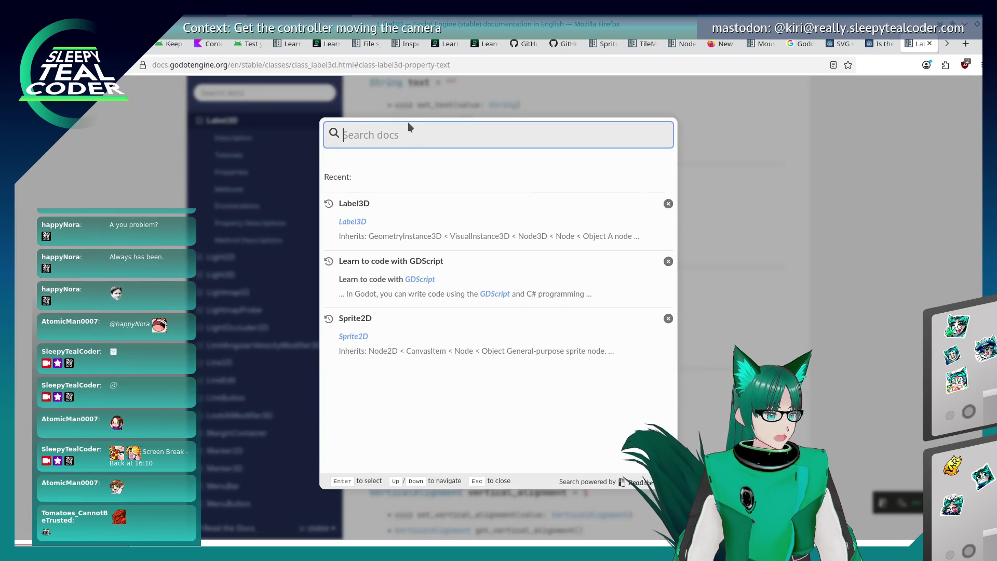
type("dec")
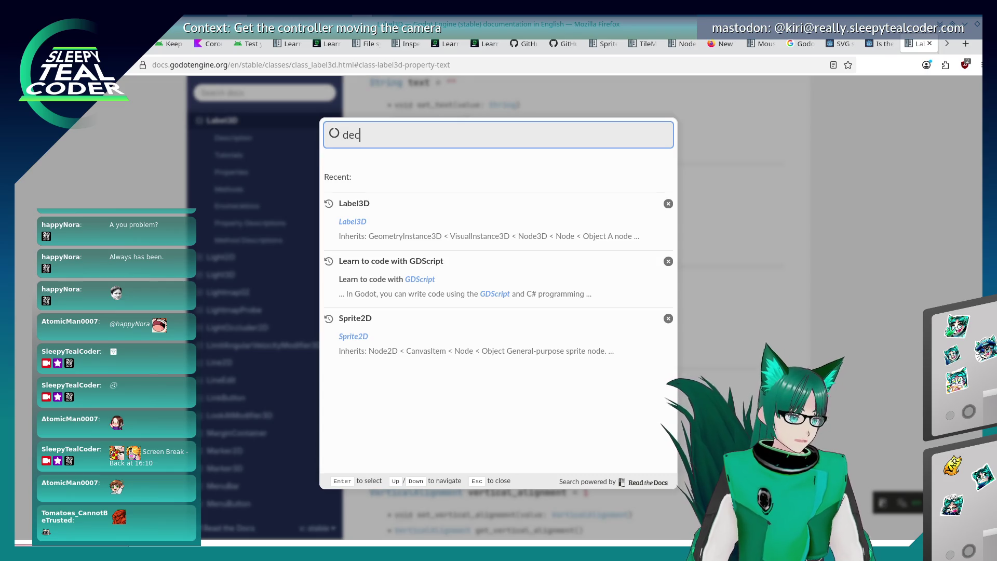
type("imal rounding")
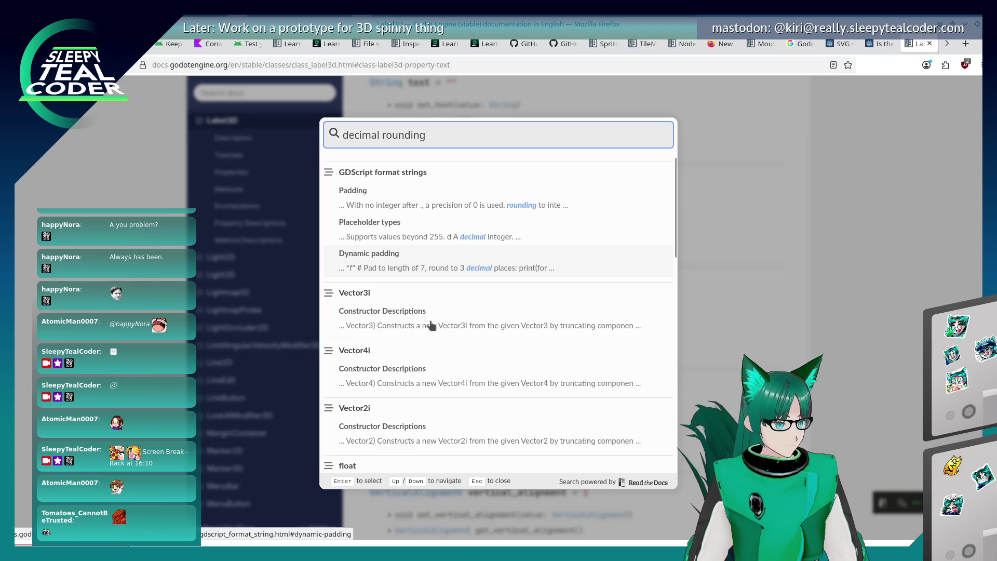
scroll(431, 325, "down", 2)
scroll(430, 325, "down", 3)
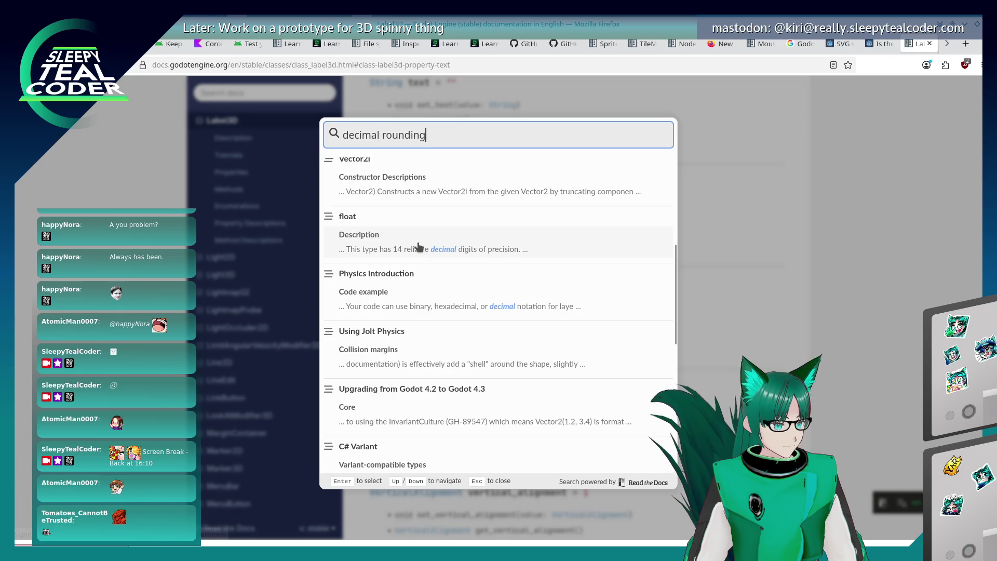
scroll(446, 321, "down", 1)
scroll(446, 324, "down", 3)
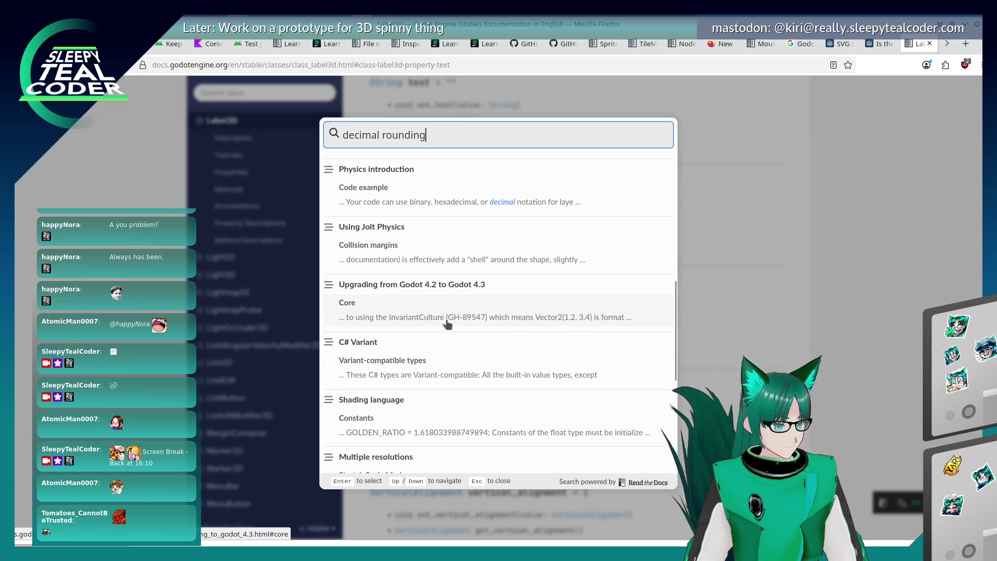
scroll(446, 324, "down", 3)
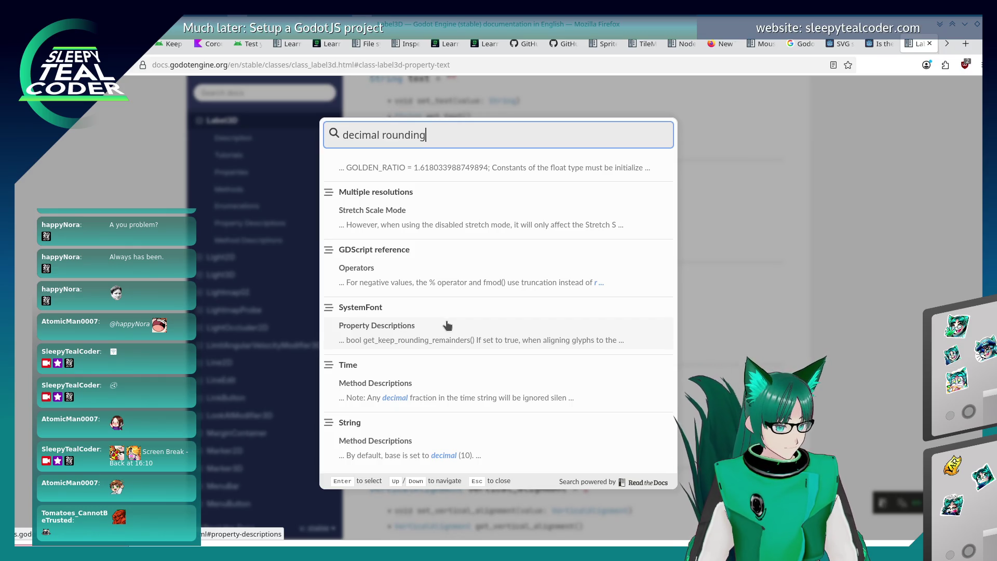
scroll(447, 325, "up", 1)
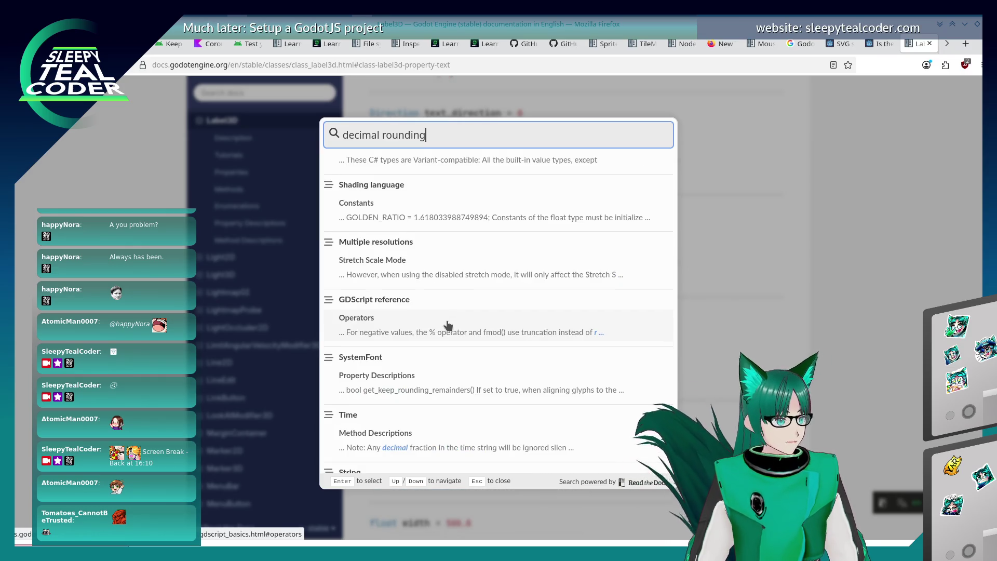
scroll(448, 325, "up", 10)
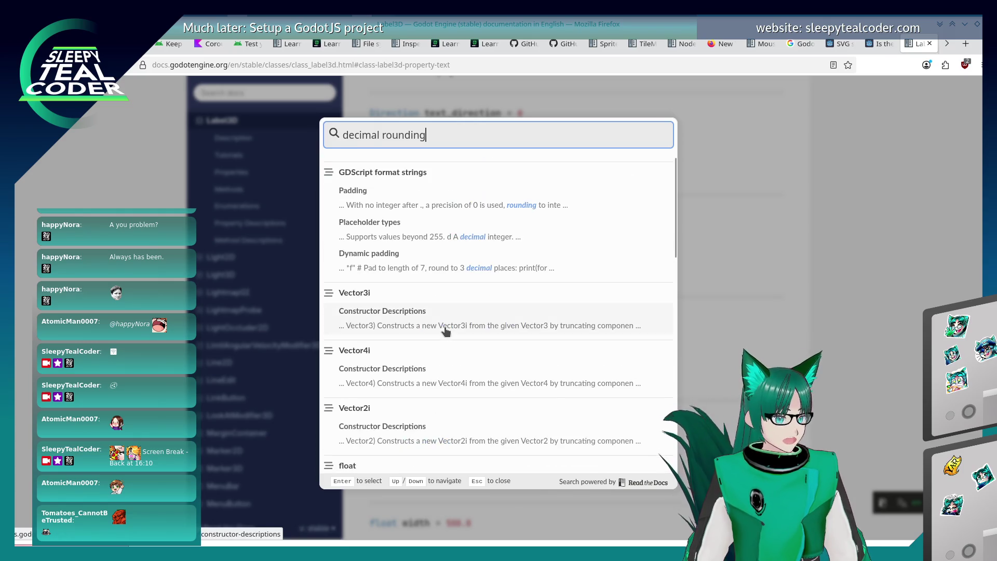
scroll(445, 331, "up", 5)
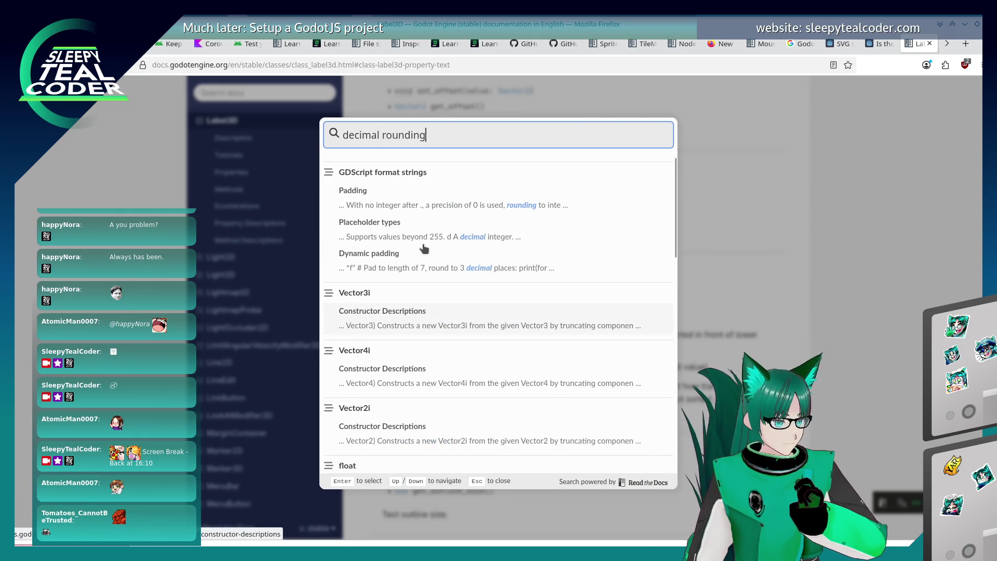
left_click(422, 263)
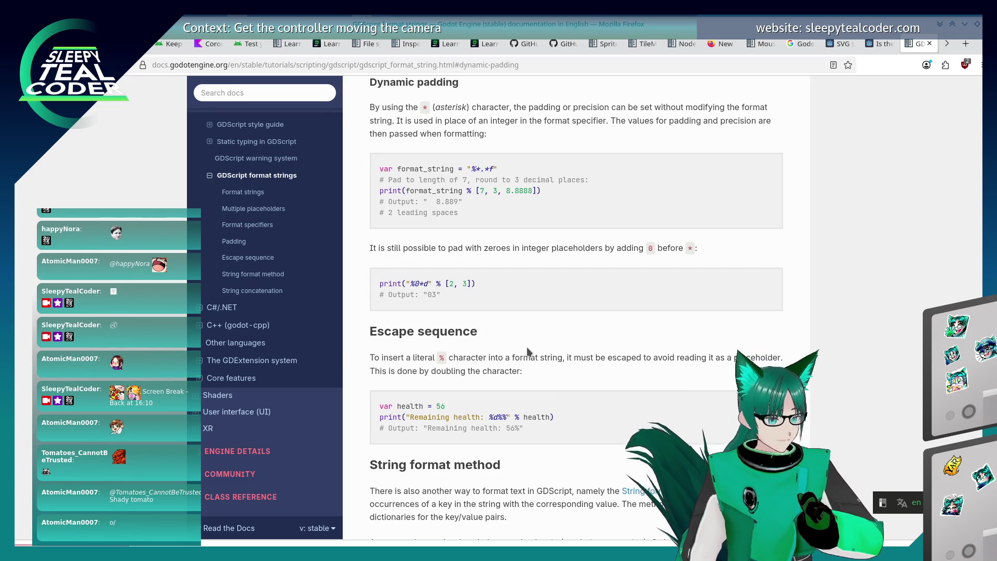
scroll(485, 331, "down", 3)
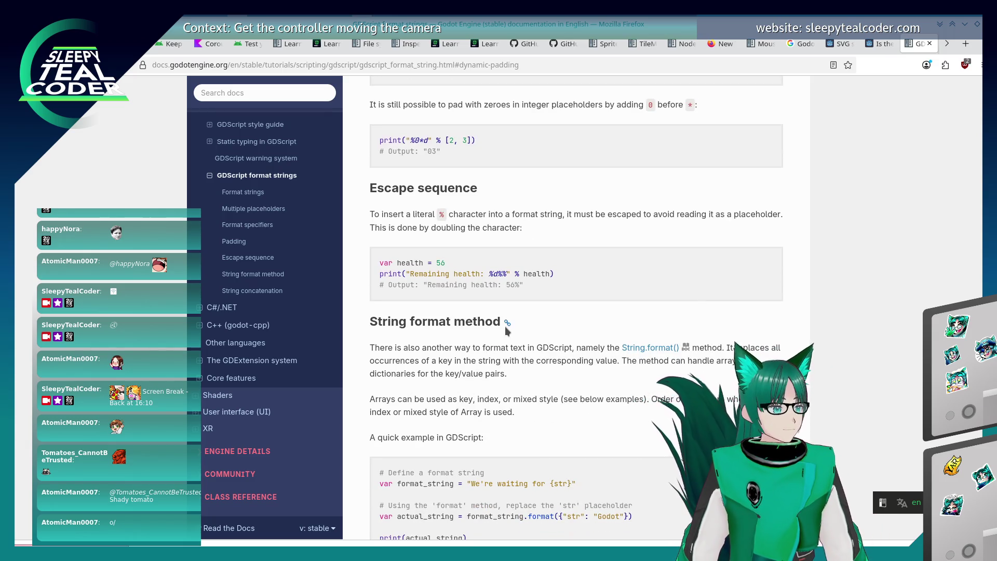
scroll(504, 326, "down", 3)
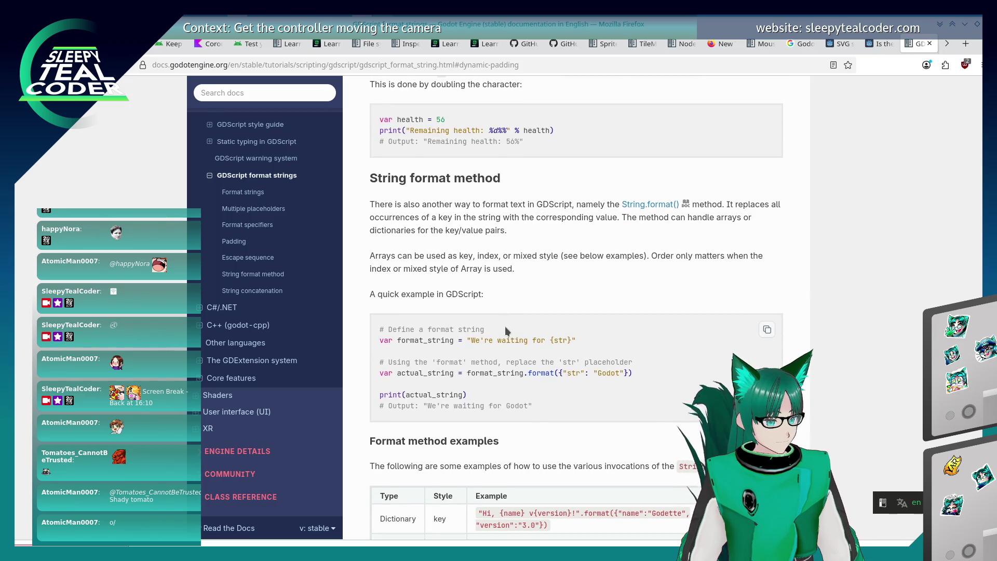
scroll(505, 328, "down", 2)
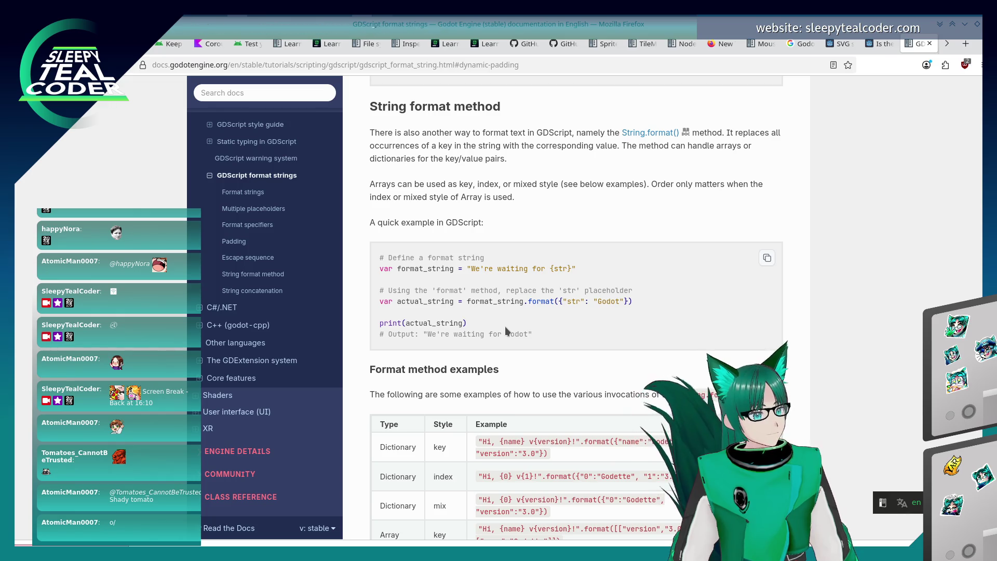
scroll(505, 327, "up", 10)
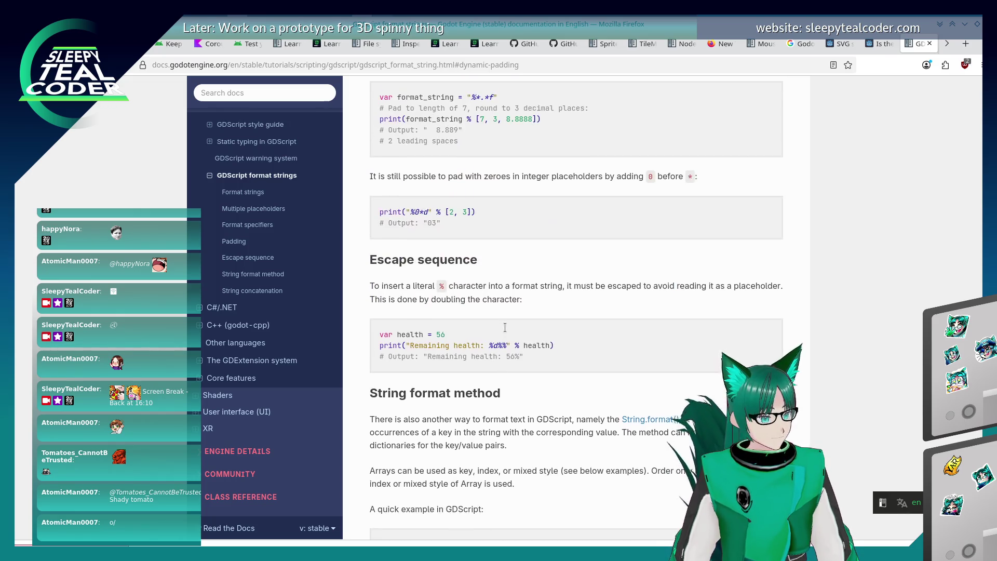
scroll(505, 330, "up", 1)
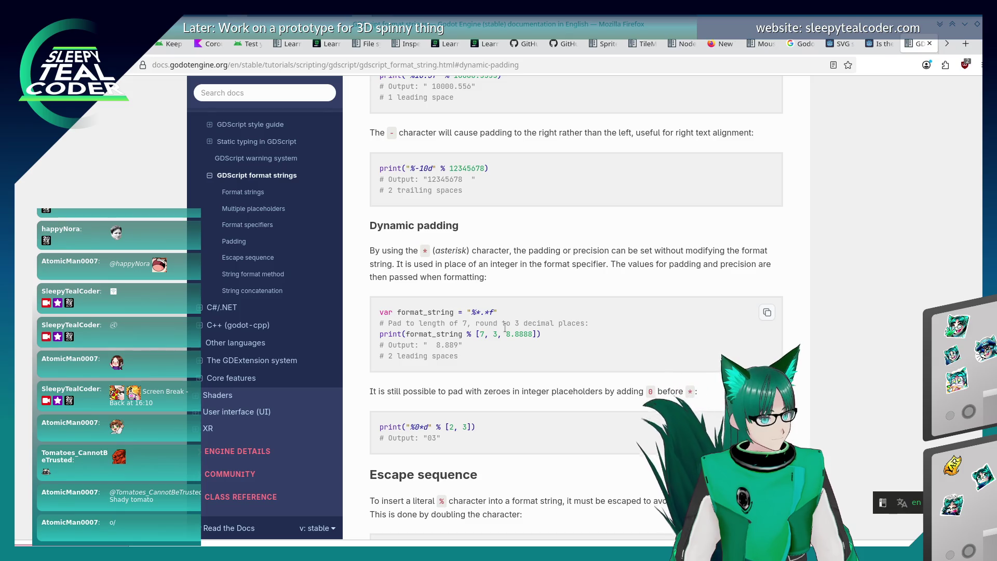
scroll(505, 328, "up", 4)
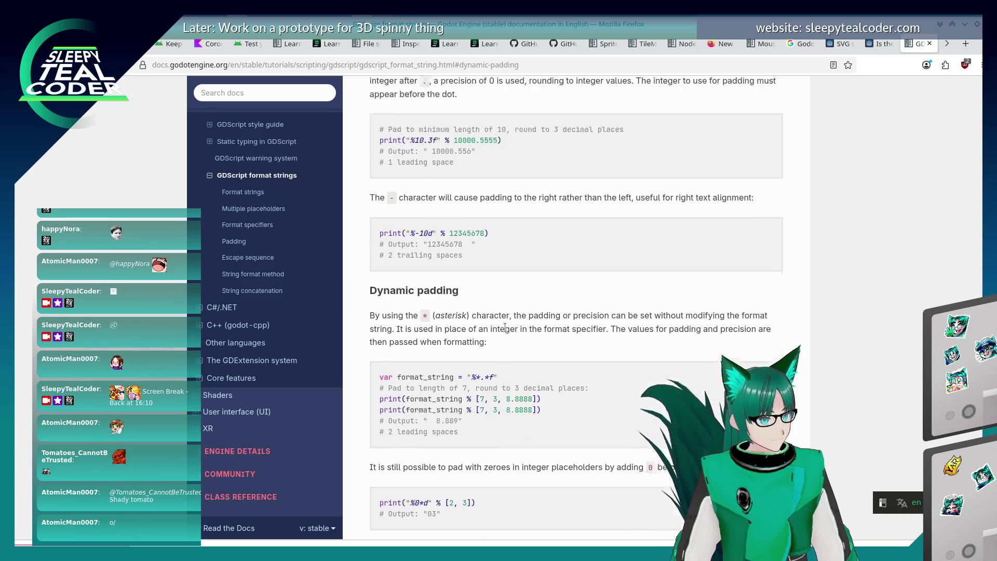
scroll(506, 331, "up", 9)
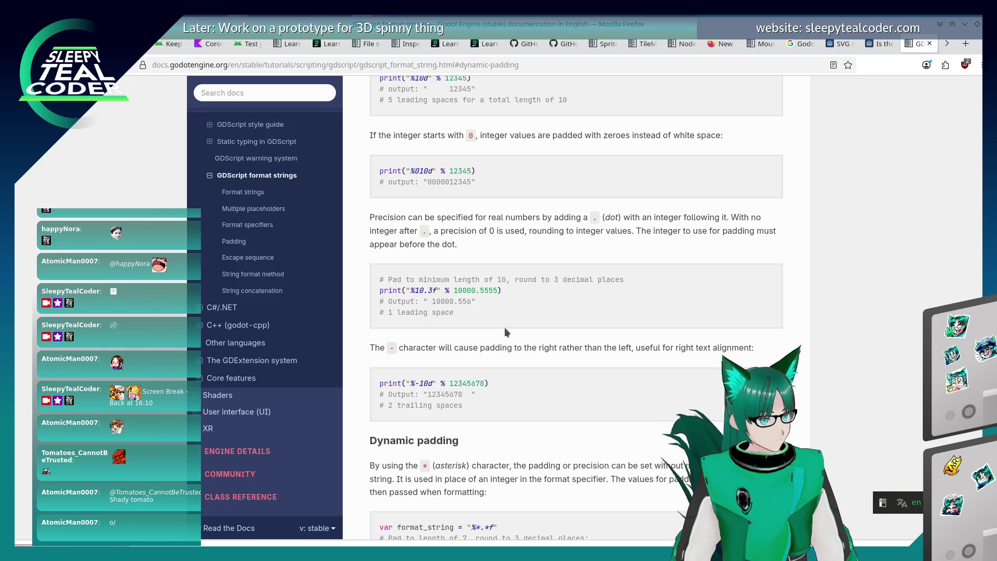
scroll(505, 331, "up", 5)
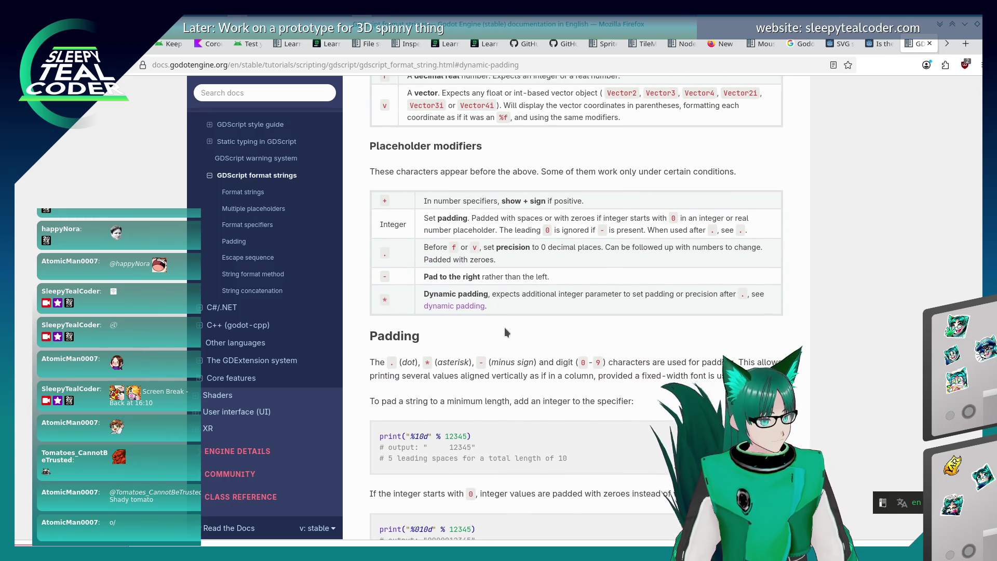
scroll(505, 332, "up", 17)
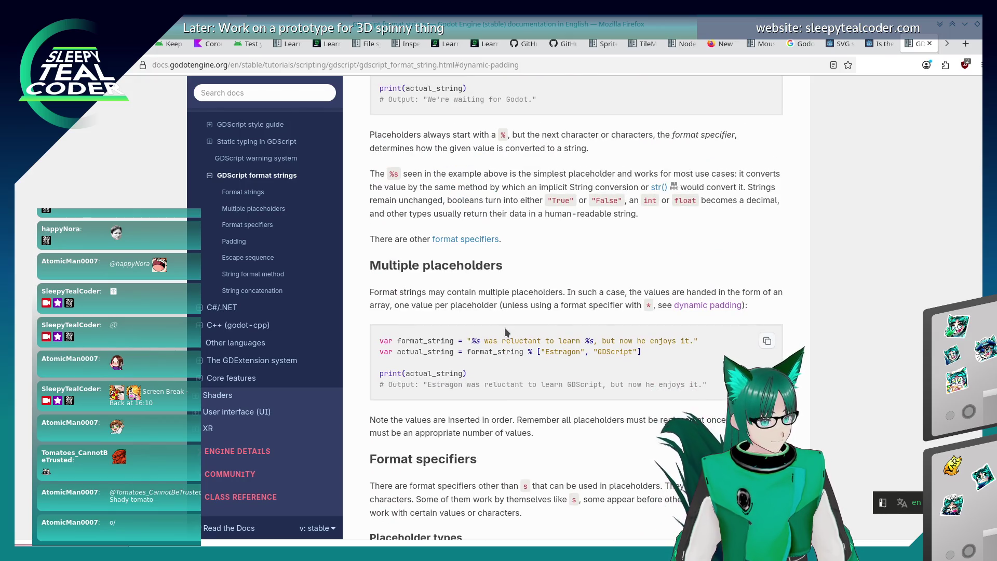
scroll(505, 331, "up", 4)
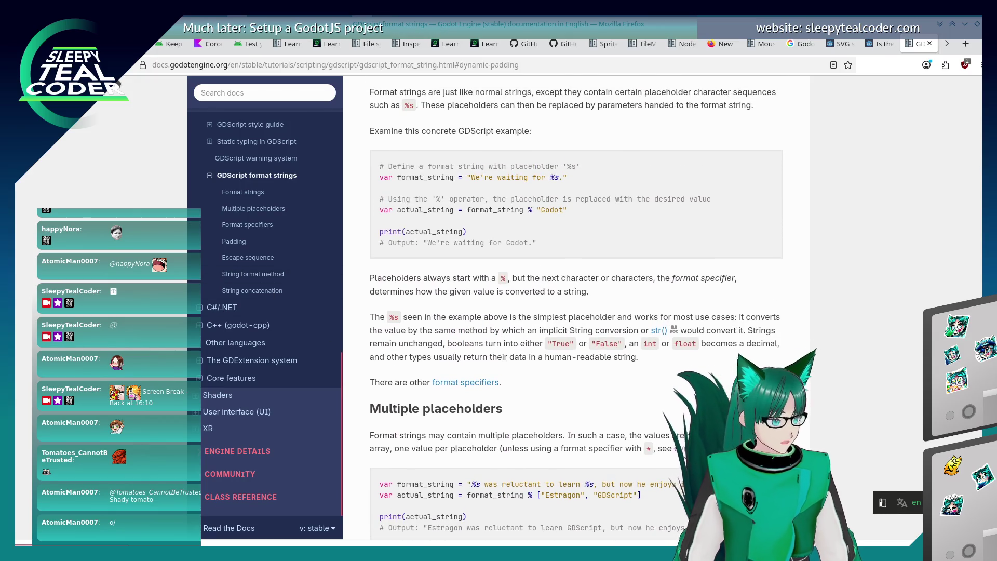
key("alt+Left")
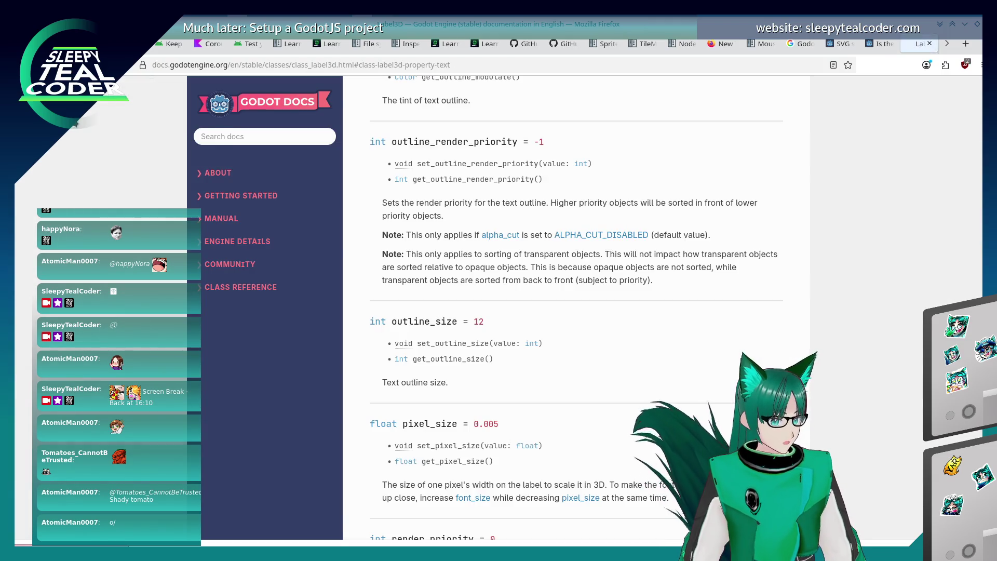
- Google 'Godot, round to decimal place' and read the results pointing to snappedf
scroll(509, 322, "down", 8)
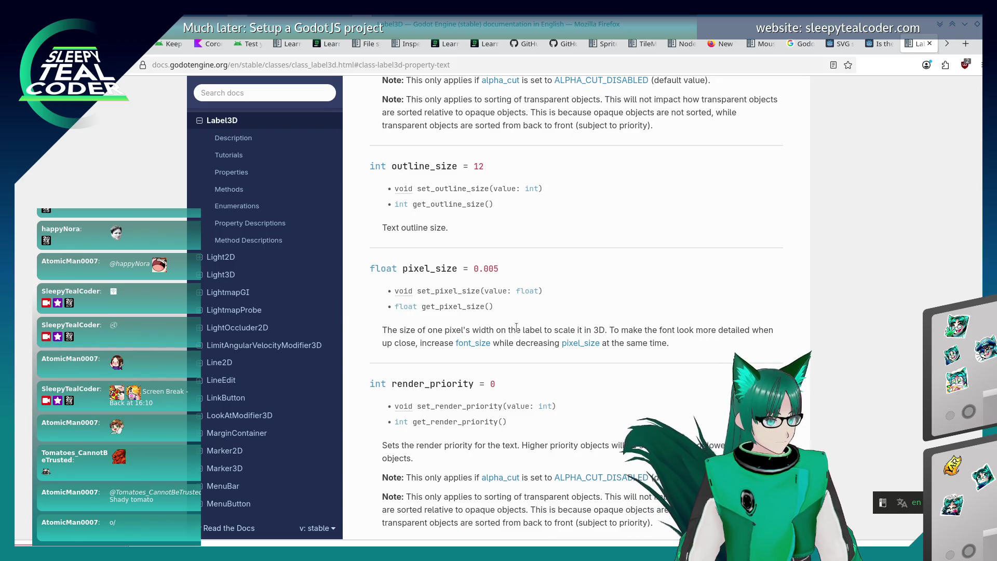
left_click(381, 63)
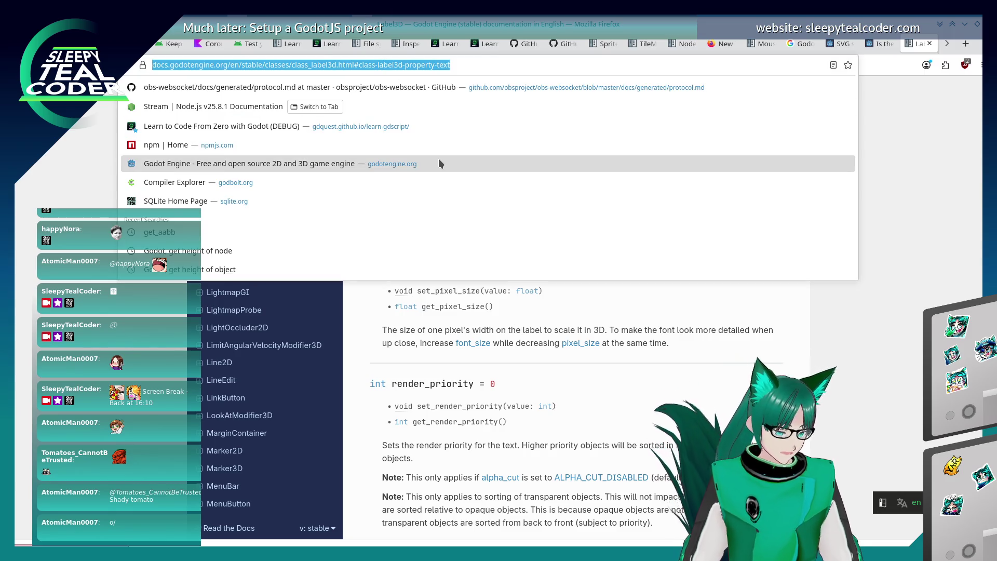
type("Gdo")
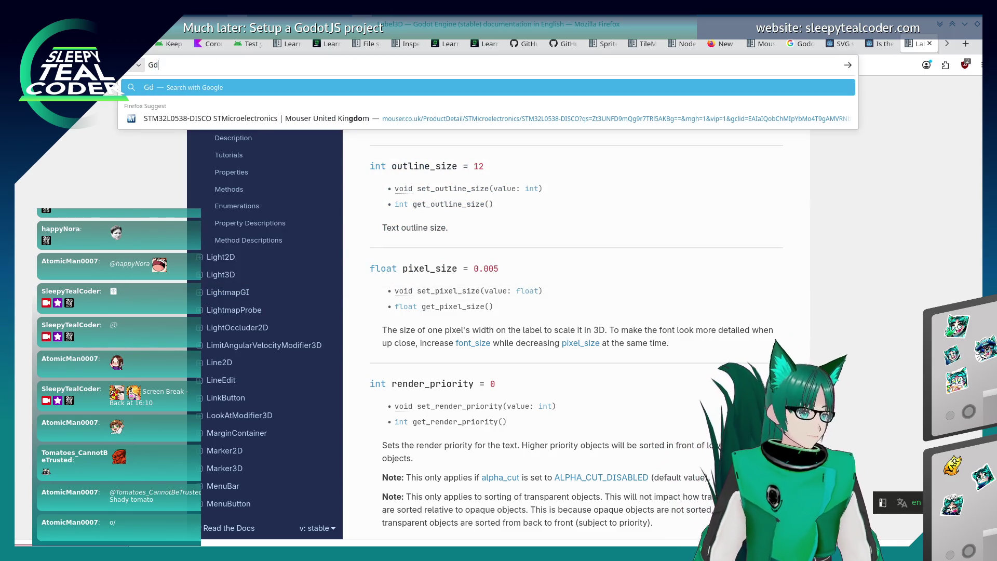
key("BackSpace")
type("odot, ")
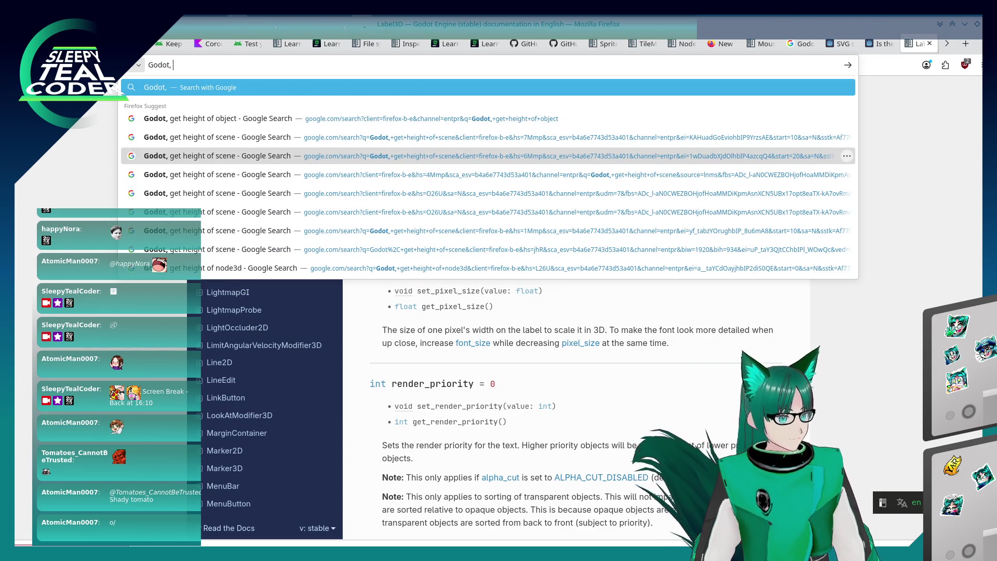
type("round to")
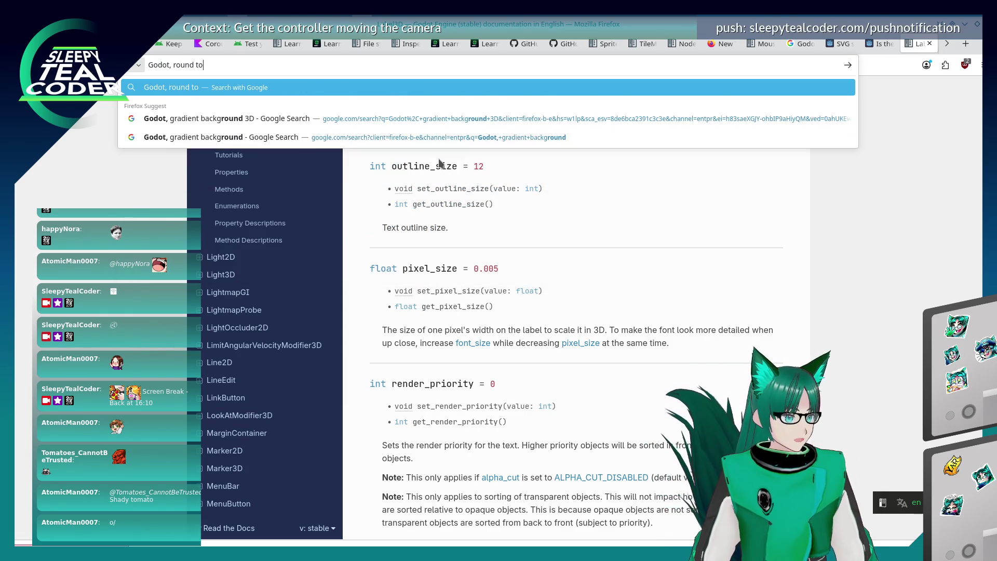
type(" decimal place")
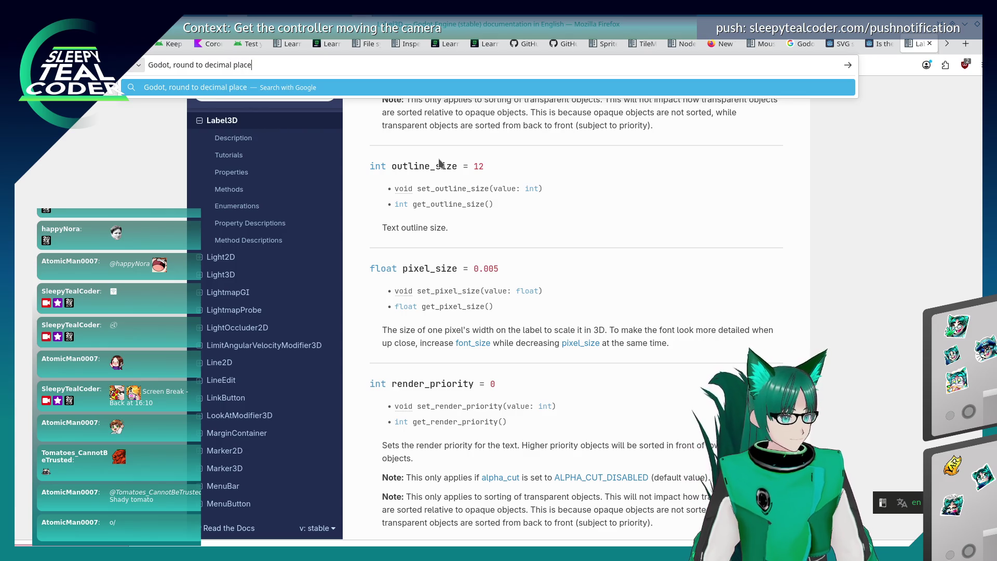
key("Return")
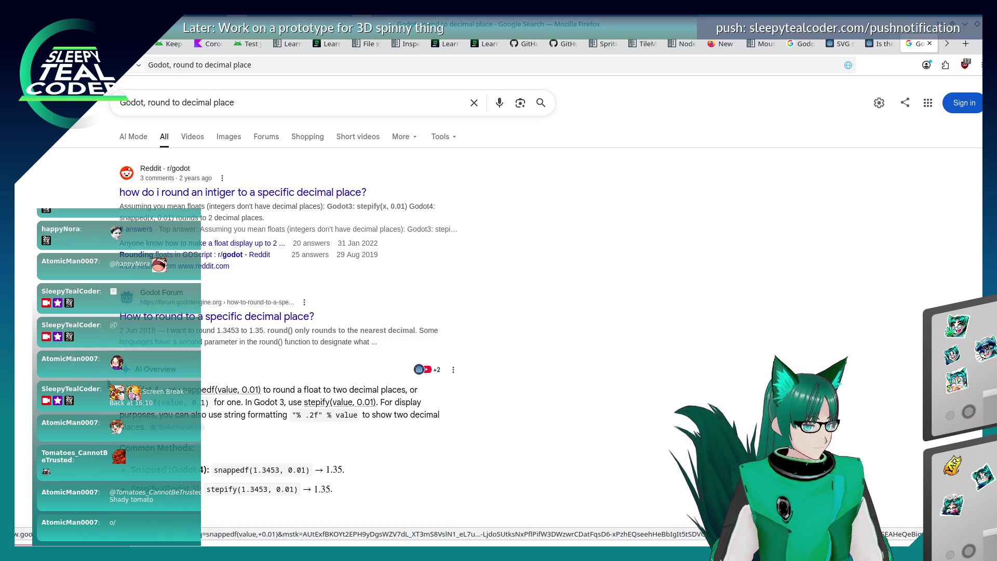
scroll(244, 401, "down", 4)
scroll(288, 324, "down", 1)
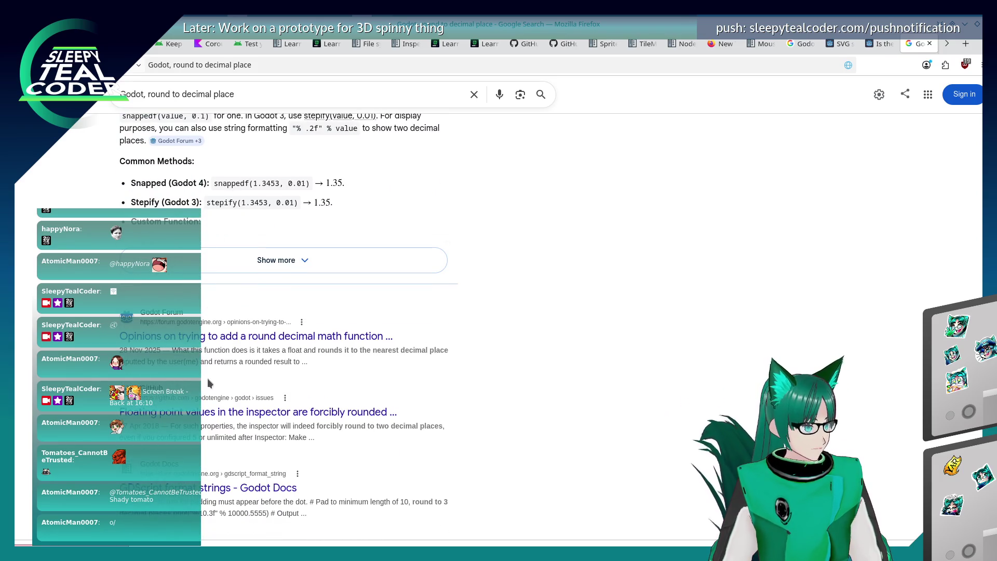
scroll(207, 379, "down", 6)
left_click(761, 44)
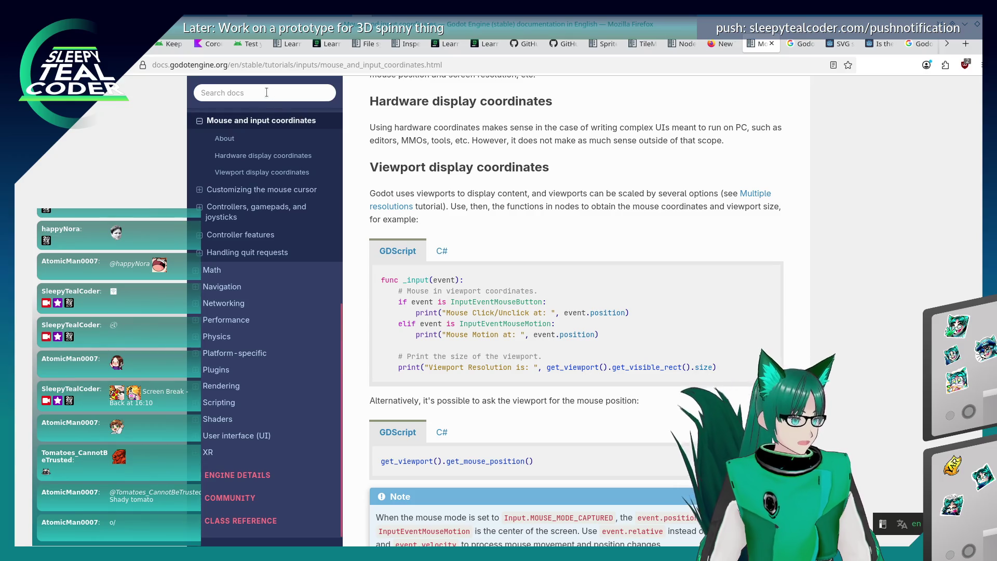
left_click(266, 94)
type("snapped")
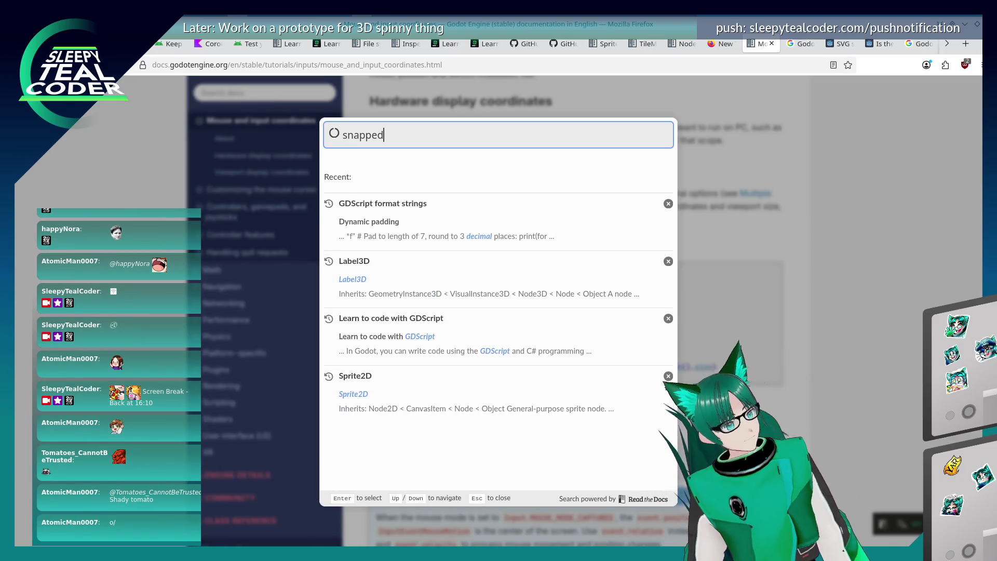
type("f")
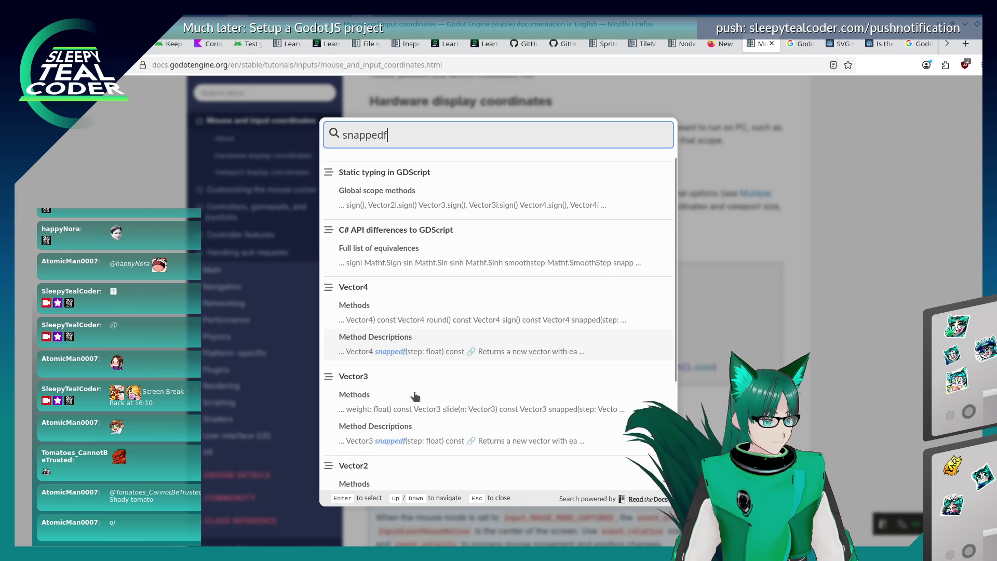
scroll(414, 397, "down", 3)
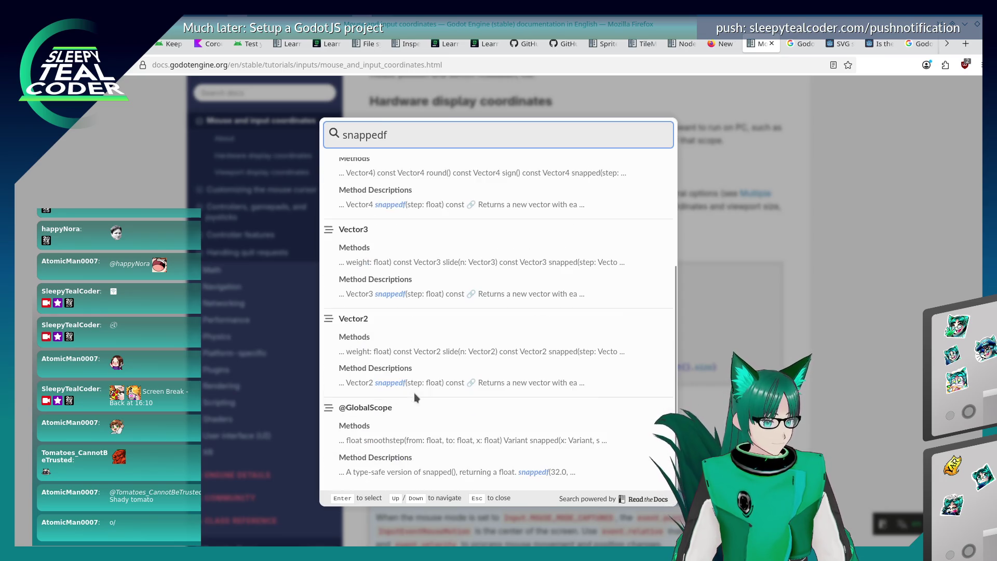
left_click(403, 469)
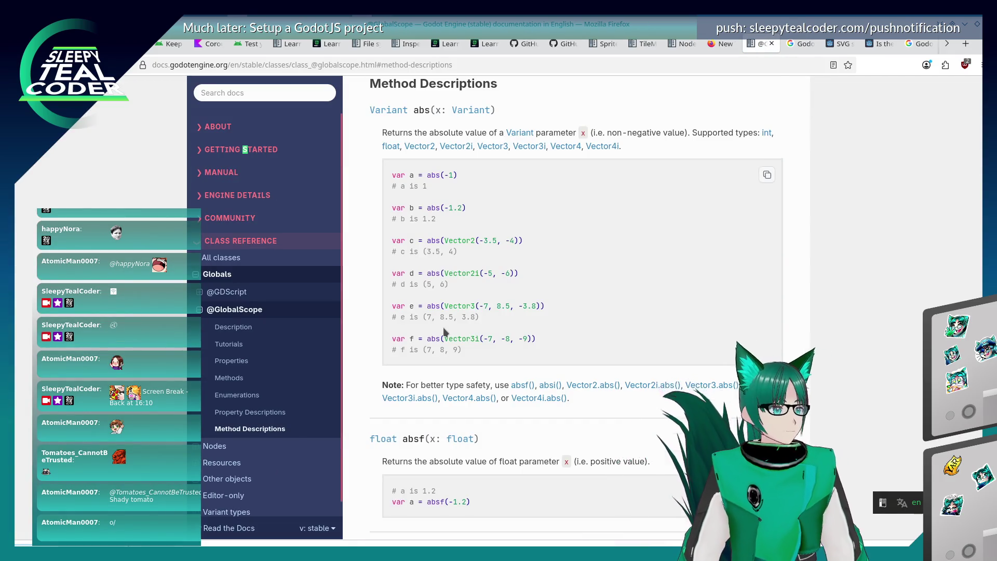
type("ppedf")
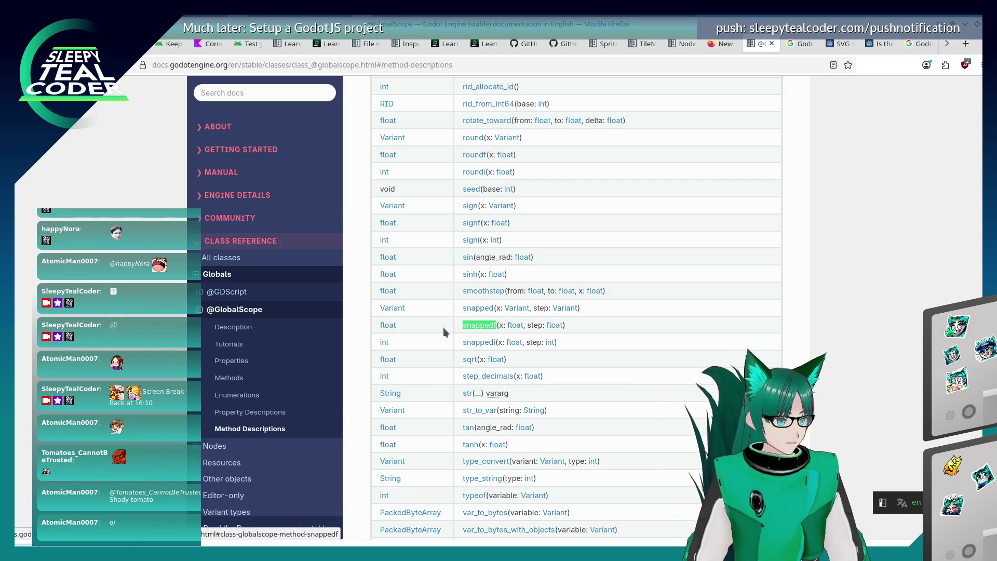
left_click(478, 327)
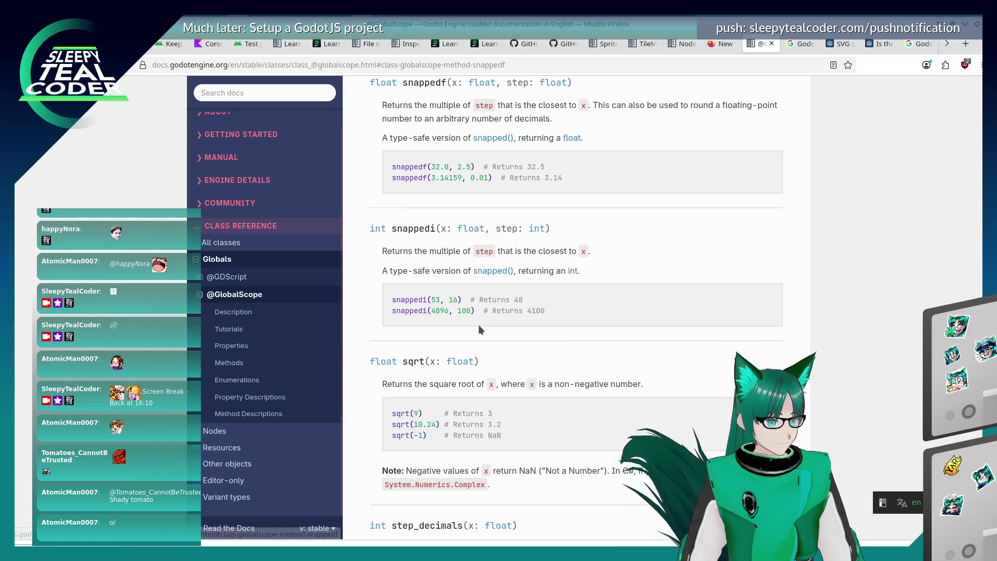
scroll(457, 171, "up", 2)
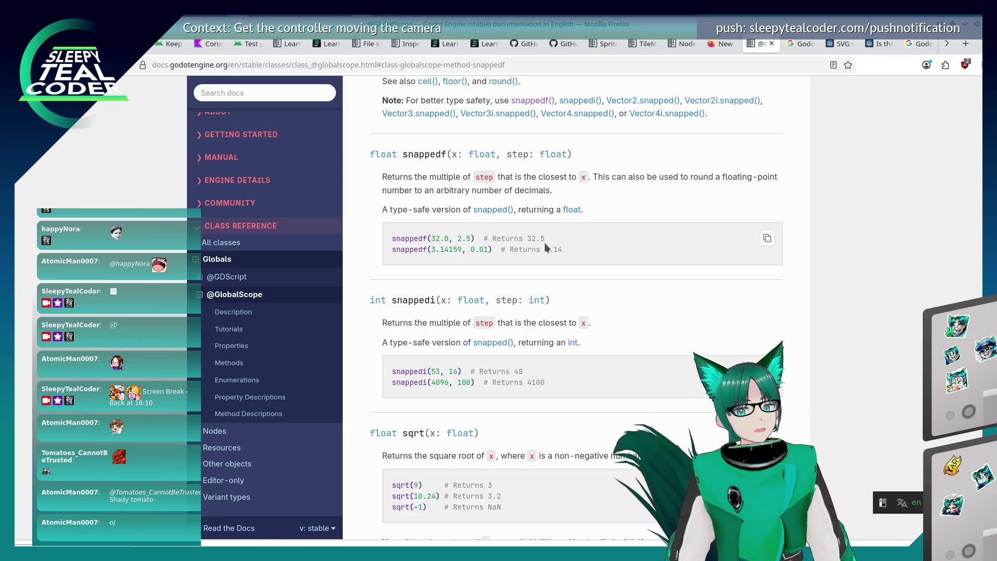
key("alt+Tab")
key("alt+Tab")
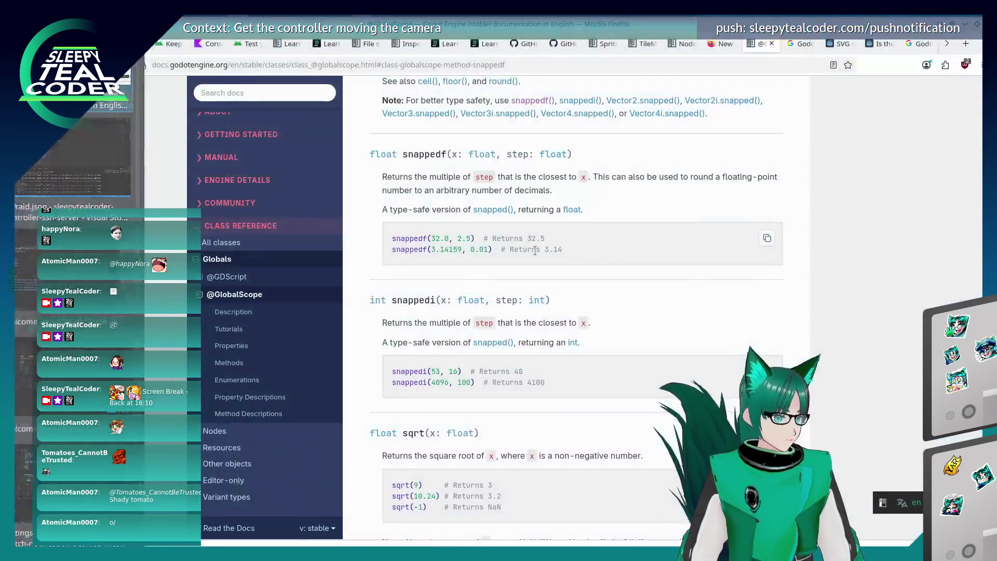
key("alt+Tab")
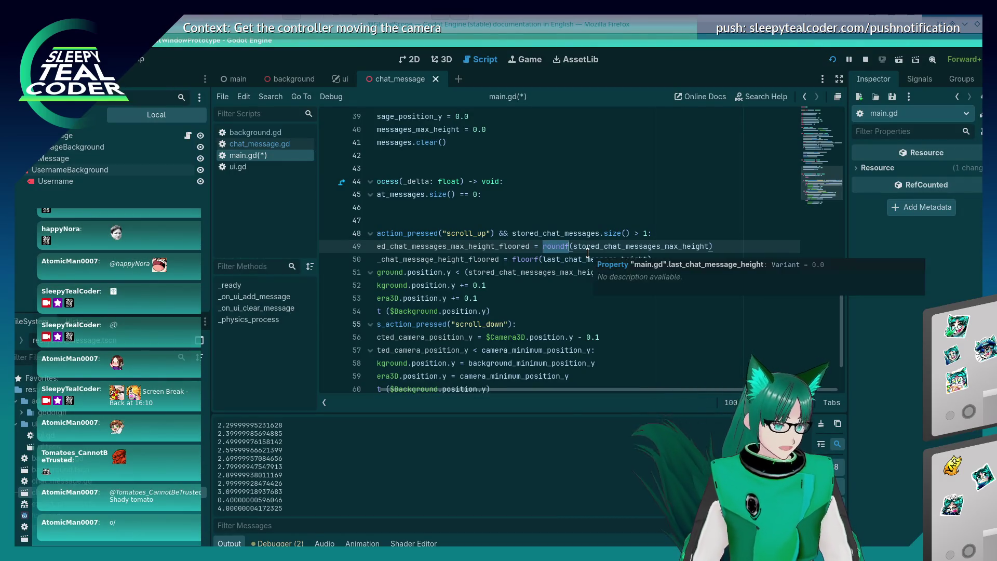
- Rename the line 49 and line 50 height variables so both end in _to_1dp
key("BackSpace")
key("BackSpace")
key("BackSpace")
key("BackSpace")
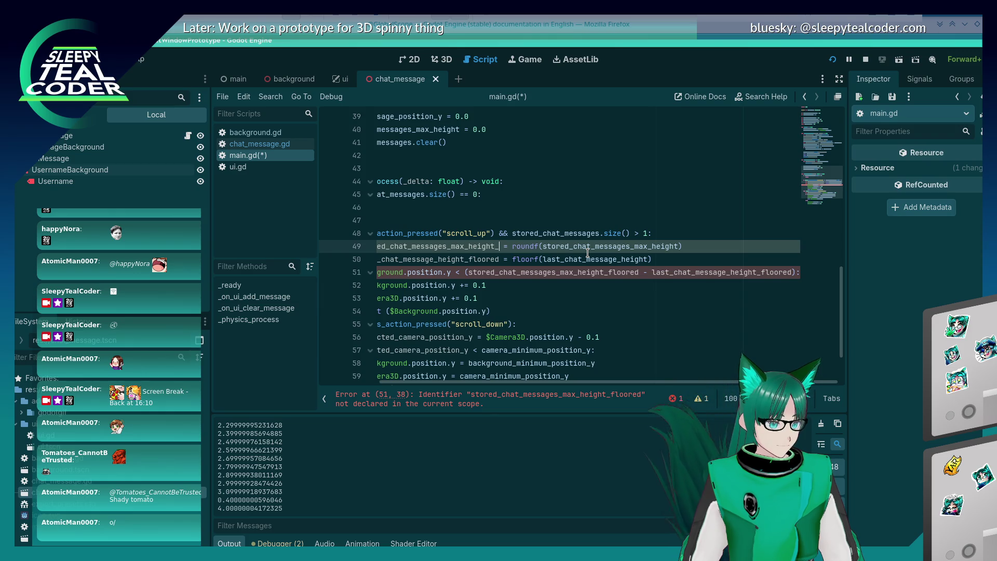
type("rounded")
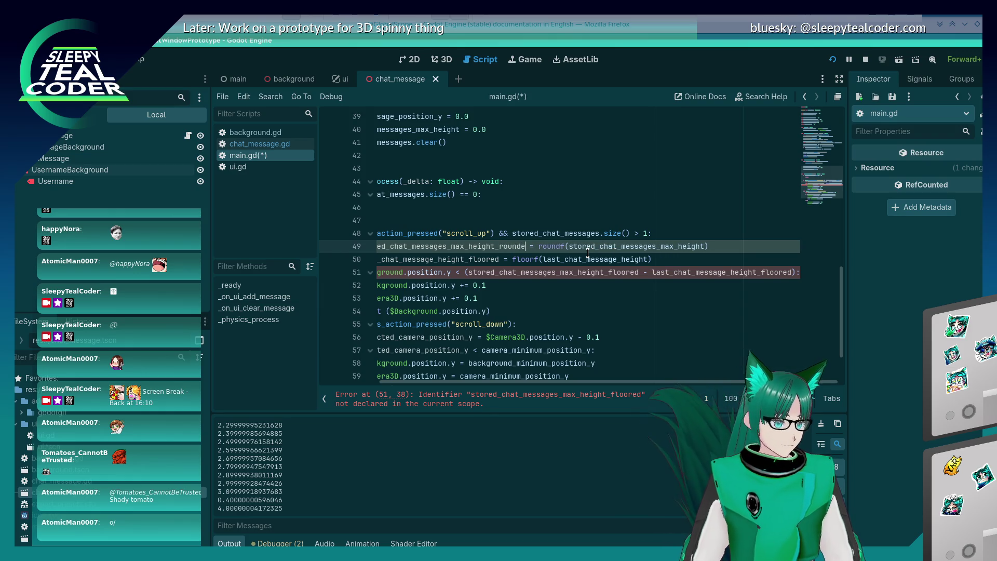
key("Down")
key("Up")
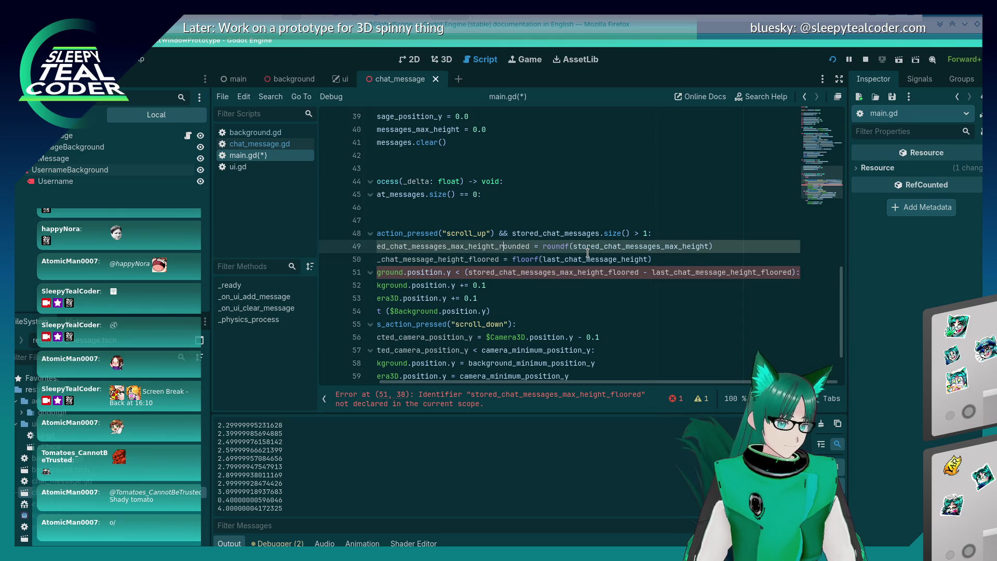
key("Delete")
key("Delete")
key("Delete")
key("BackSpace")
key("BackSpace")
key("BackSpace")
type("snapped")
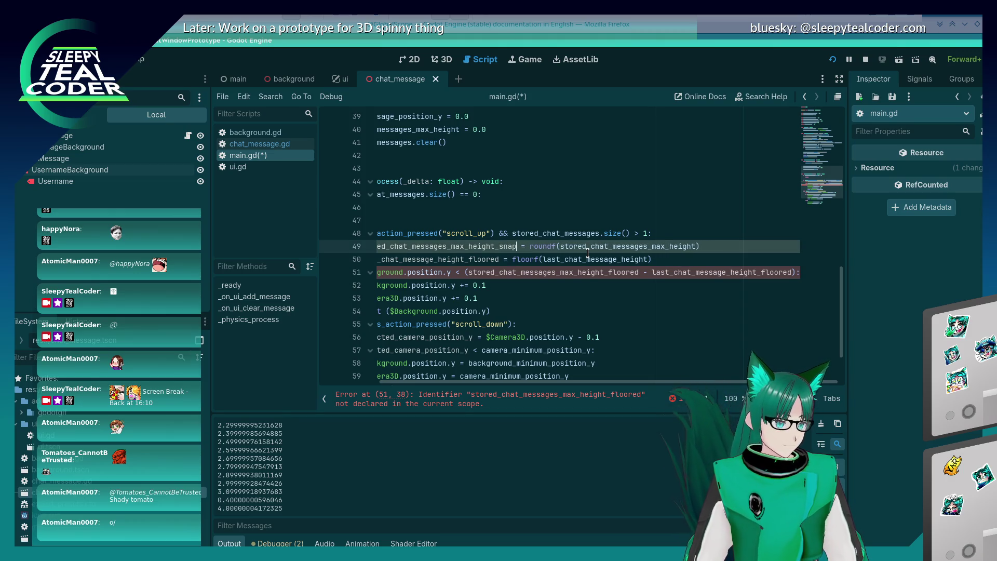
key("Down")
key("Left")
key("Left")
key("Left")
key("BackSpace")
key("BackSpace")
key("BackSpace")
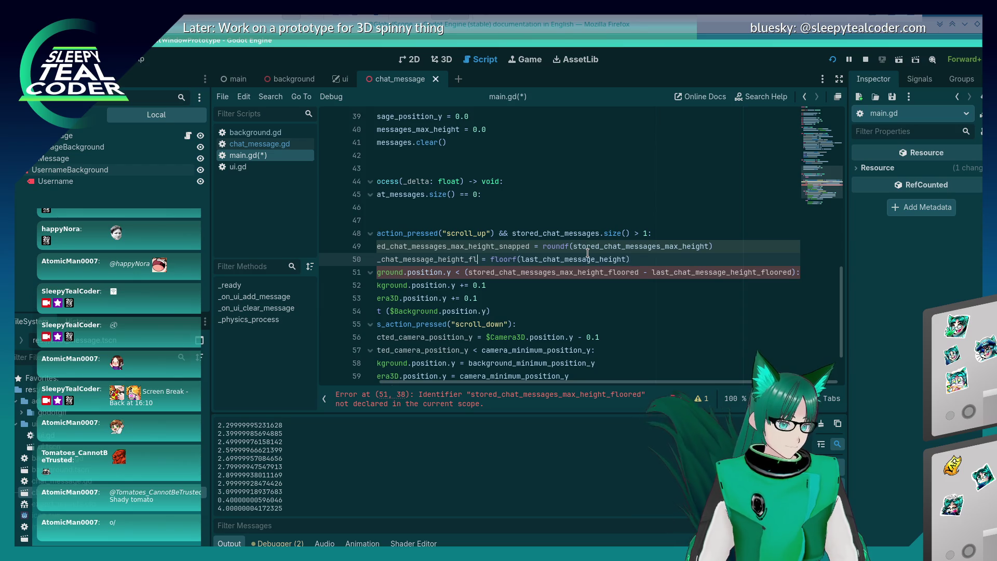
type("snapped")
key("Up")
key("Delete")
key("Delete")
key("Delete")
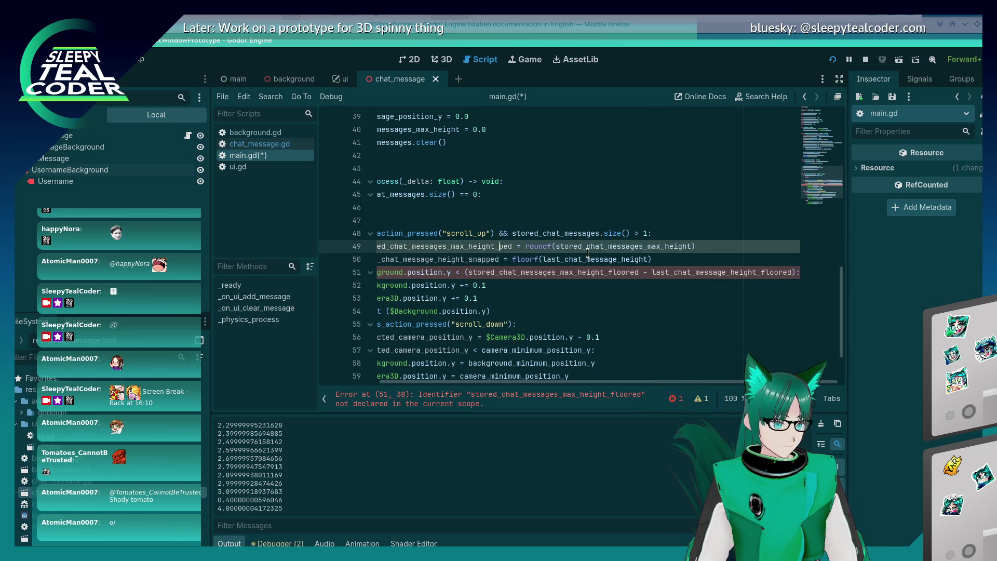
type("to_1dp")
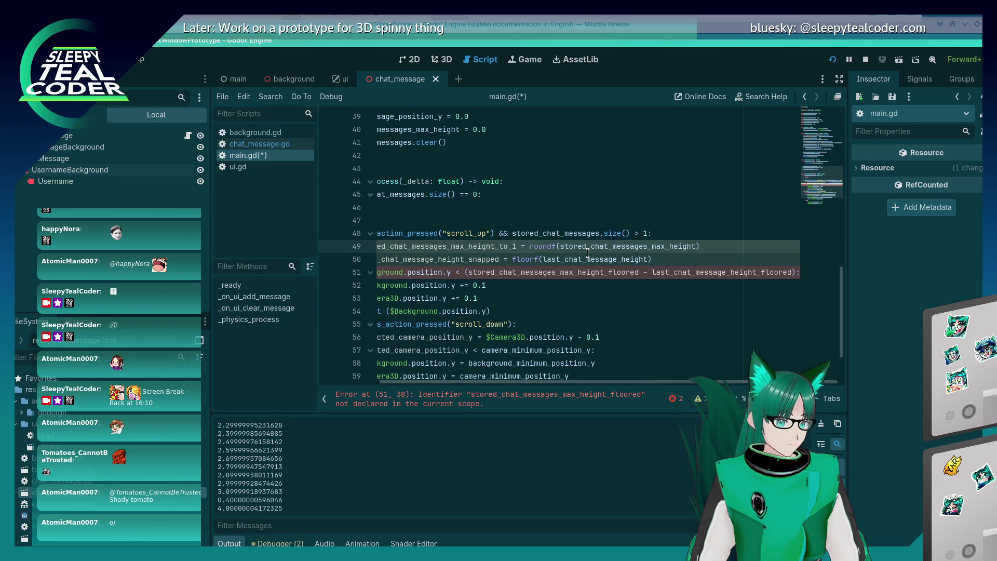
key("Down")
key("Left")
key("Left")
key("Left")
key("BackSpace")
key("BackSpace")
key("BackSpace")
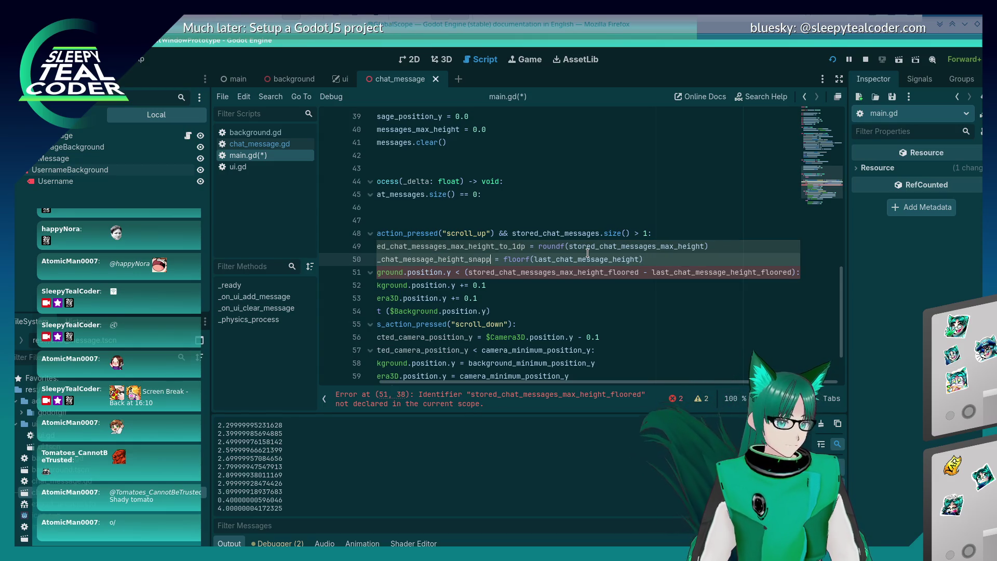
type("_to_1")
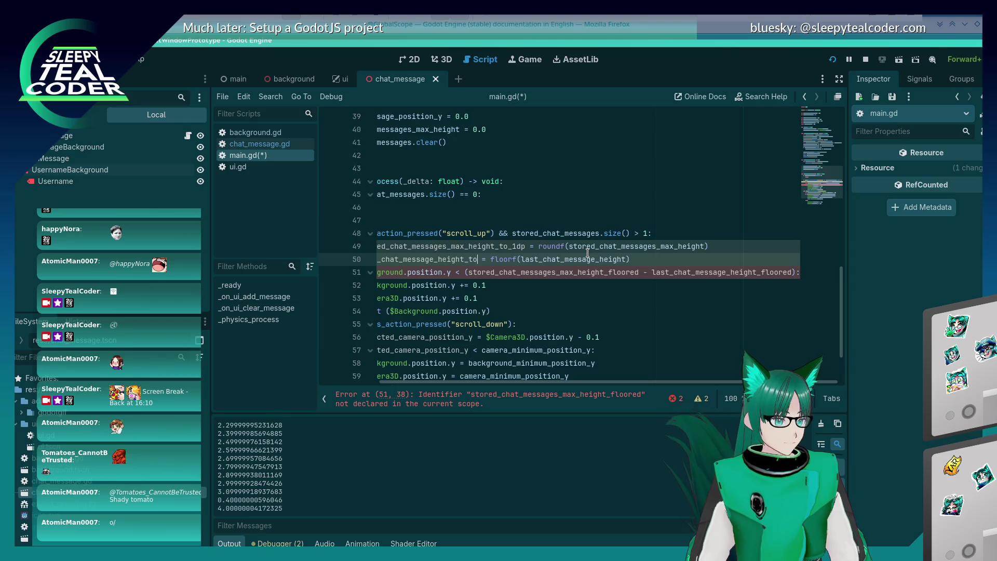
type("dp")
- Replace roundf and floorf on lines 49–50 with snappedf rounding to 0.1, then save
key("Up")
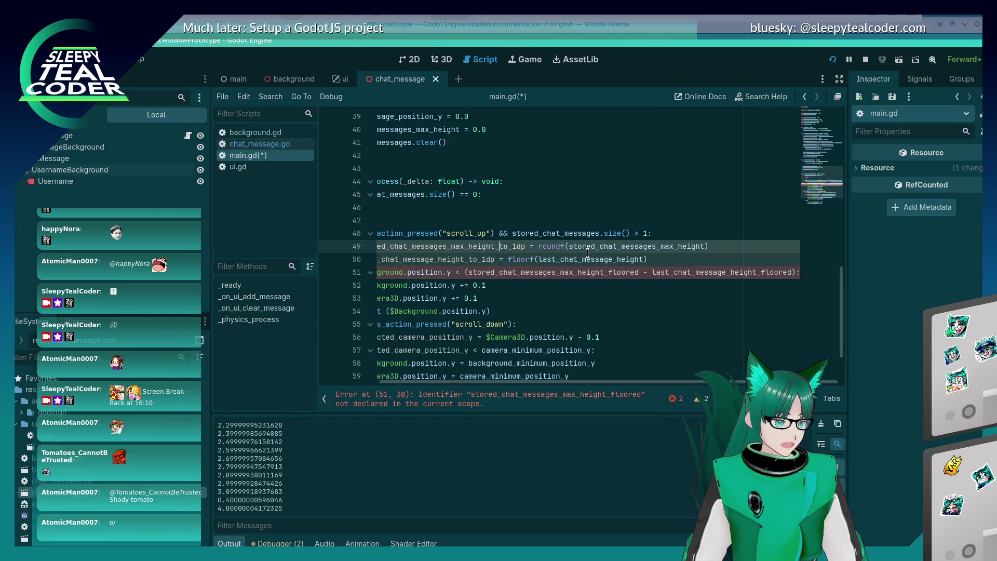
key("Delete")
key("Delete")
key("Delete")
key("BackSpace")
key("BackSpace")
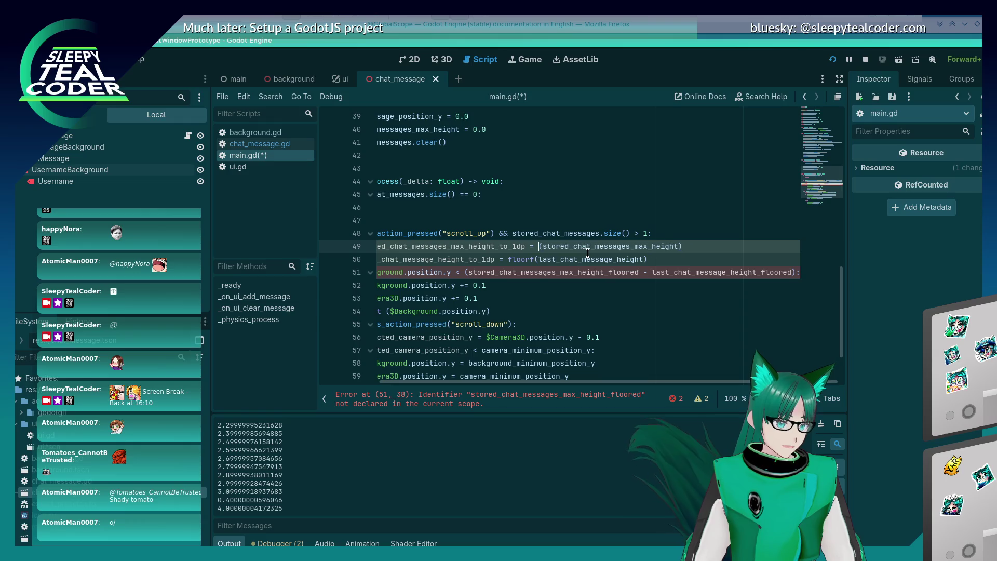
type("snapp")
key("Down")
key("Return")
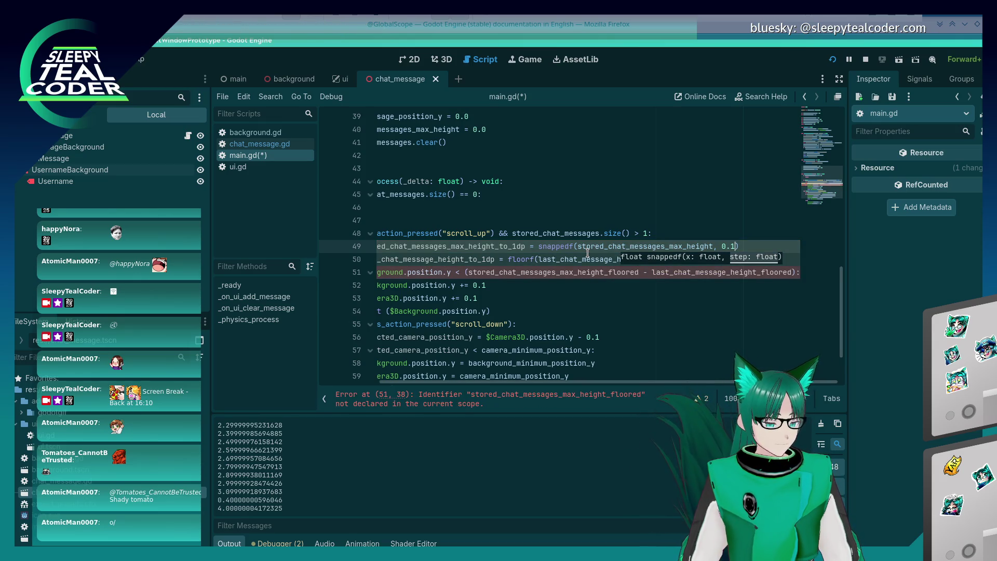
type(")")
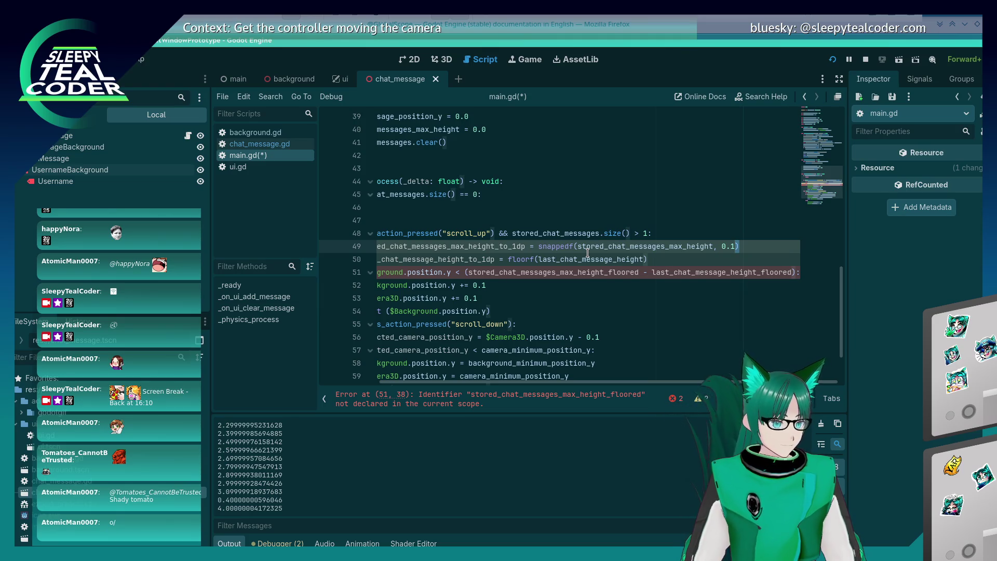
key("shift+Left")
key("shift+Left")
key("shift+Left")
key("Left")
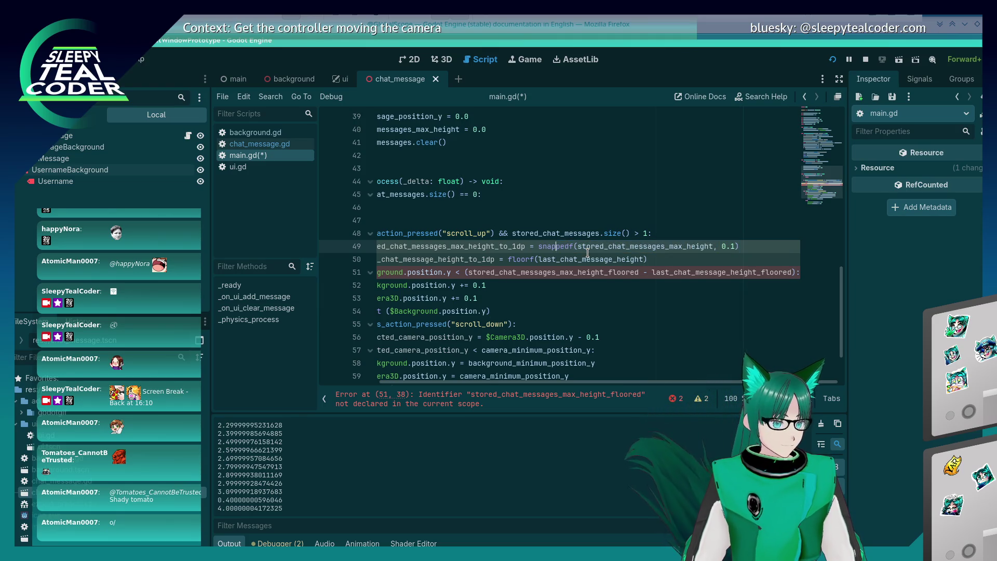
key("Down")
key("BackSpace")
key("BackSpace")
key("BackSpace")
type("snappedf")
key("End")
key("Left")
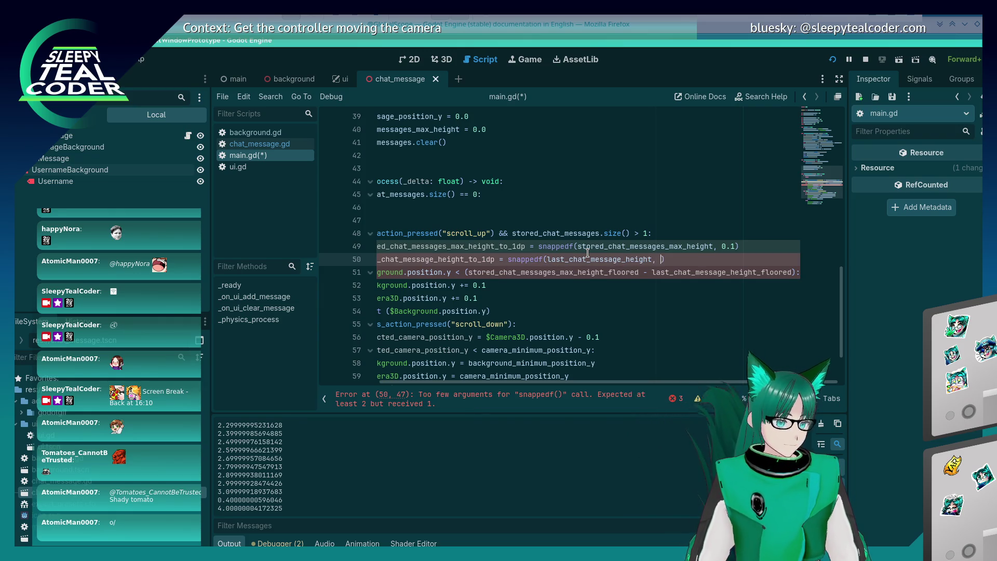
type("0.1")
key("ctrl+s")
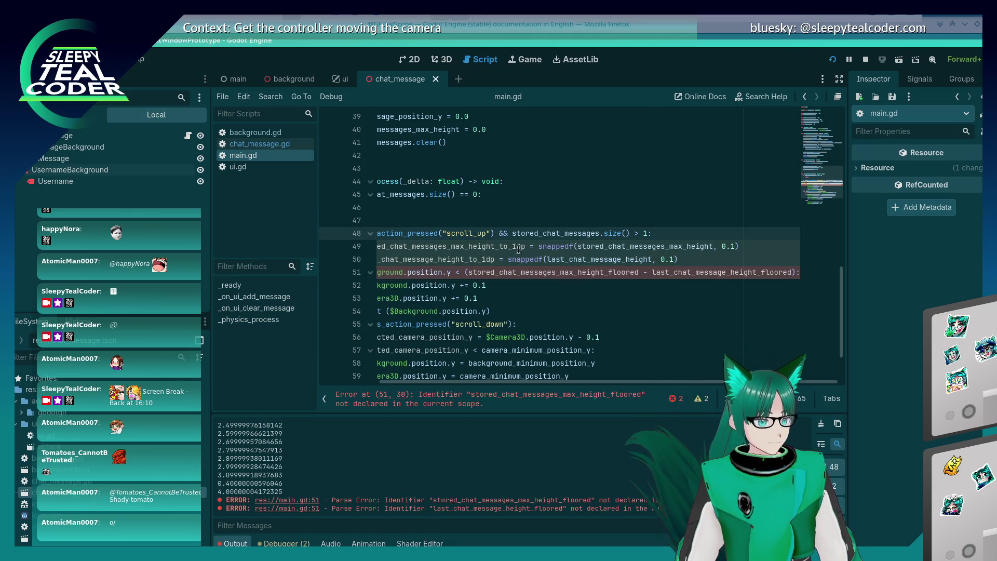
- Paste both new _to_1dp names into line 51's scroll check, save, and run the project
left_click(486, 248)
double_click(487, 248)
key("ctrl+c")
double_click(571, 272)
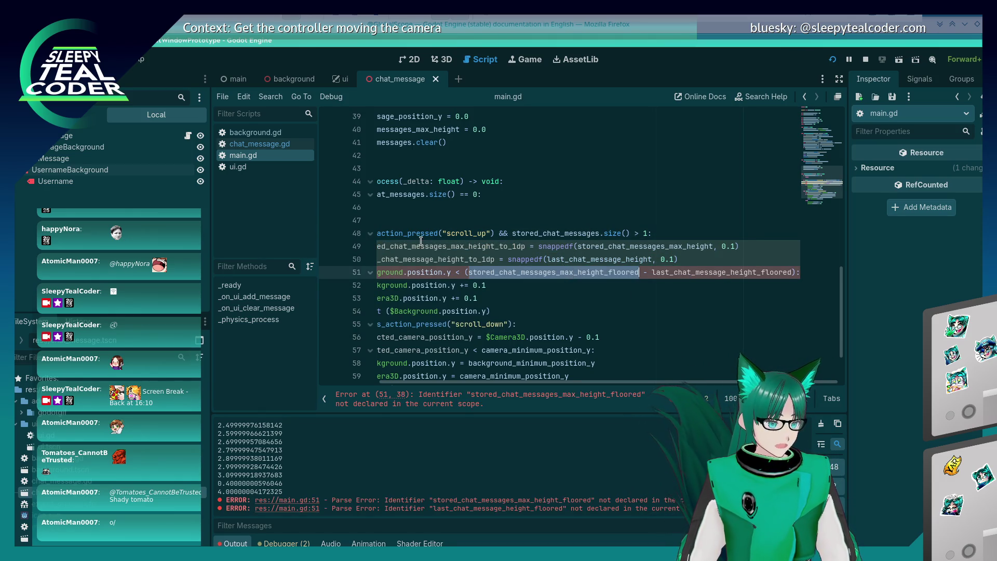
key("ctrl+v")
double_click(451, 260)
key("ctrl+c")
double_click(660, 272)
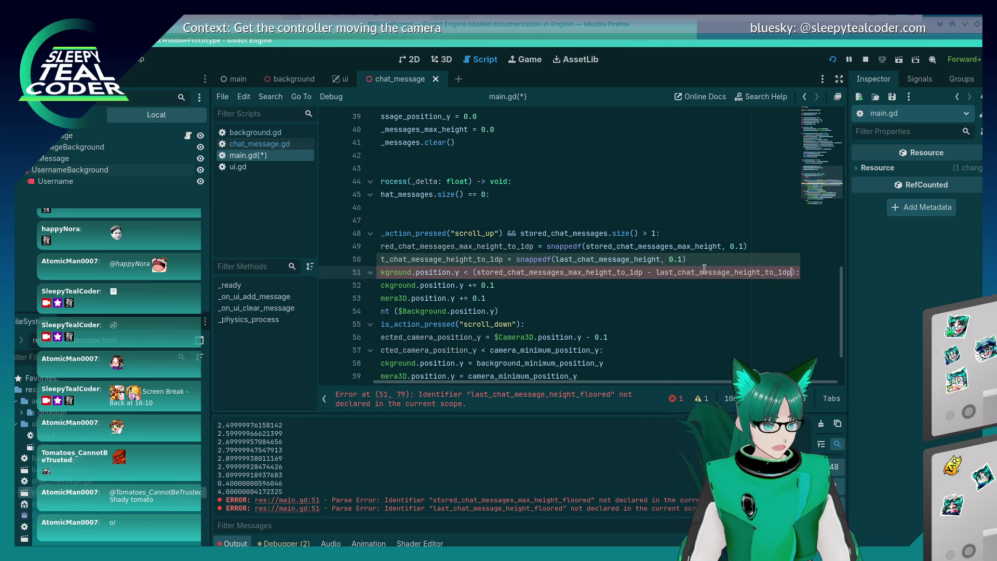
key("ctrl+v")
key("ctrl+s")
left_click(832, 61)
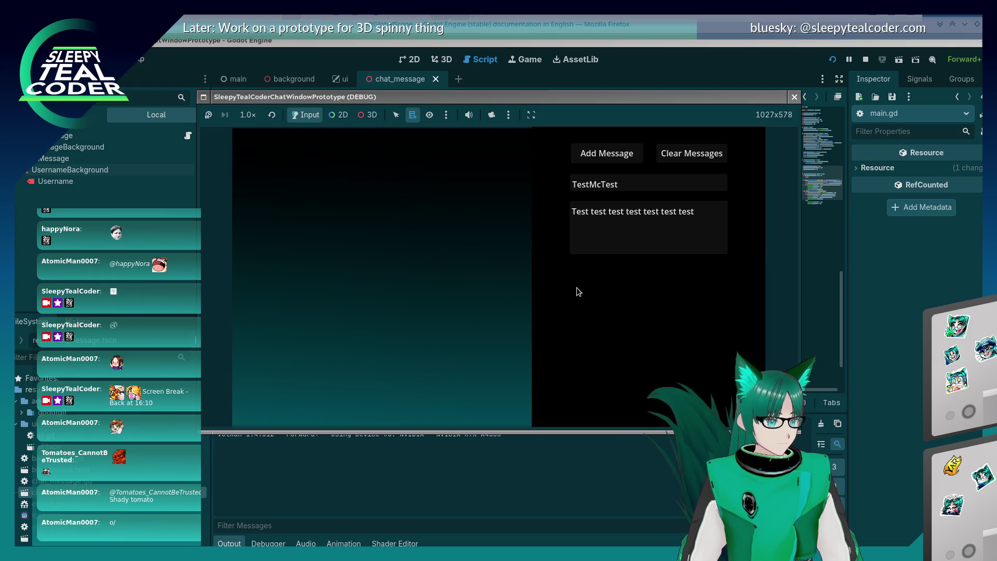
left_click(603, 152)
left_click(602, 152)
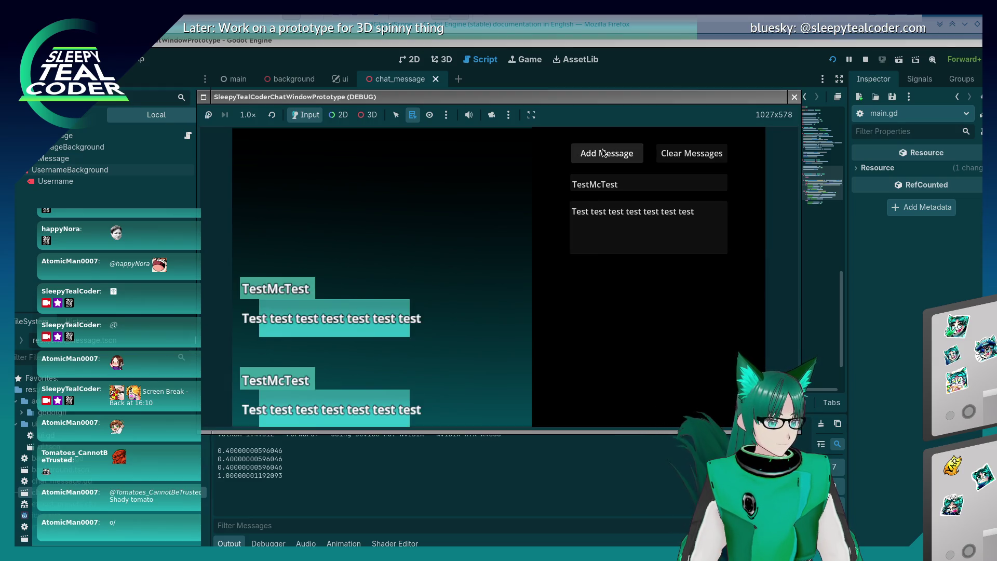
left_click(603, 152)
left_click(602, 152)
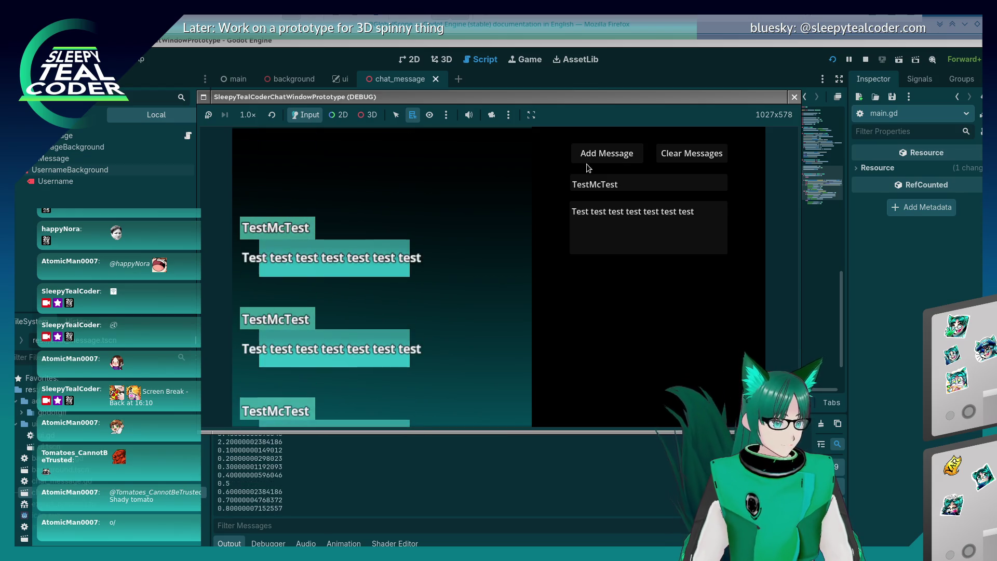
left_click(594, 154)
left_click(594, 154)
left_click(593, 154)
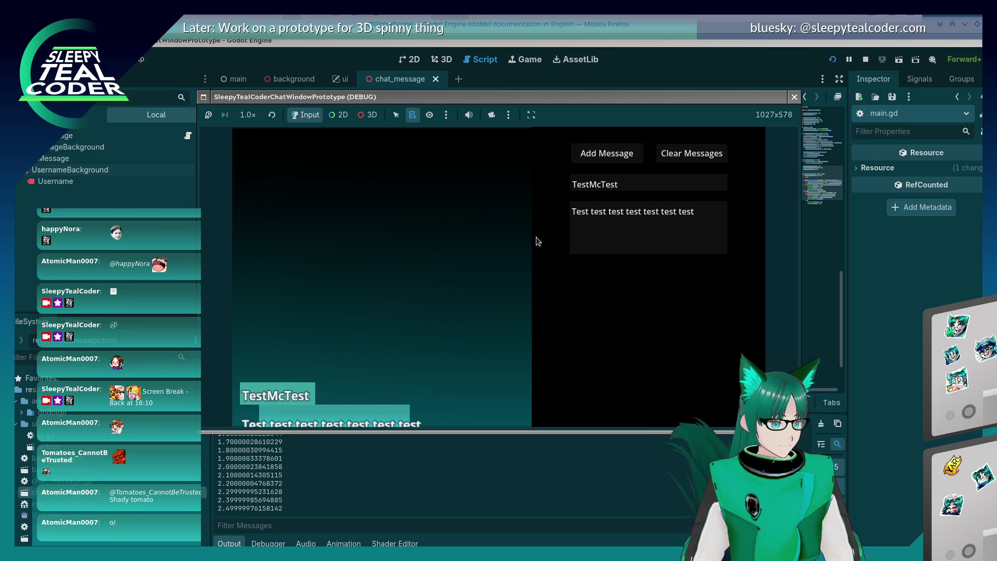
key("F8")
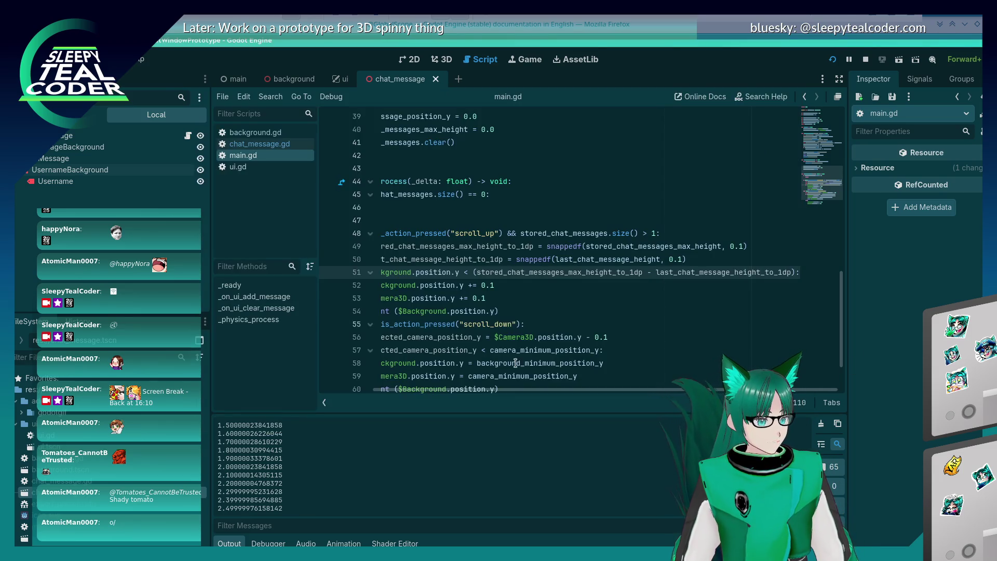
- Add a breakpoint on line 51, run the game, and scroll up until execution pauses there
left_click_drag(528, 389, 474, 388)
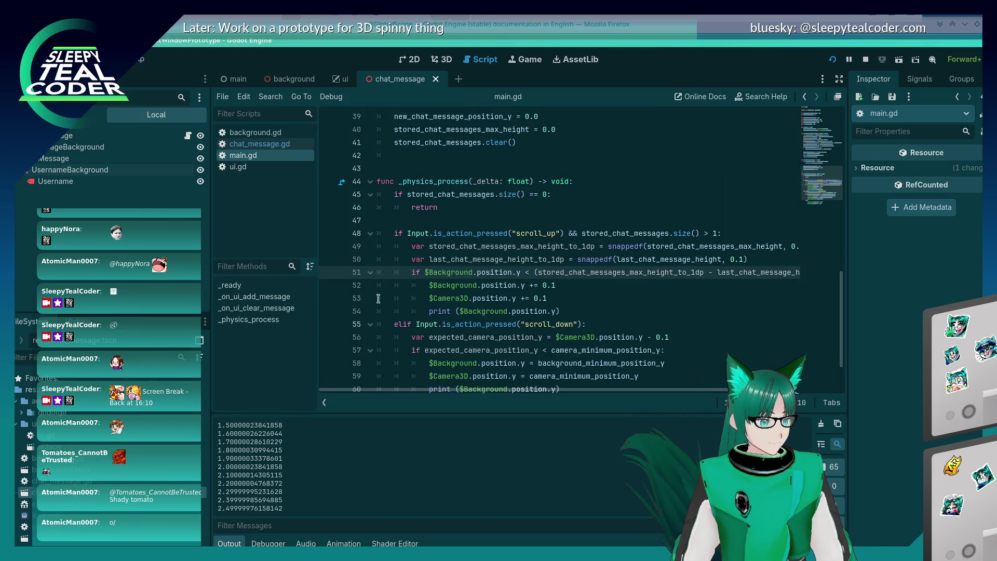
left_click(330, 273)
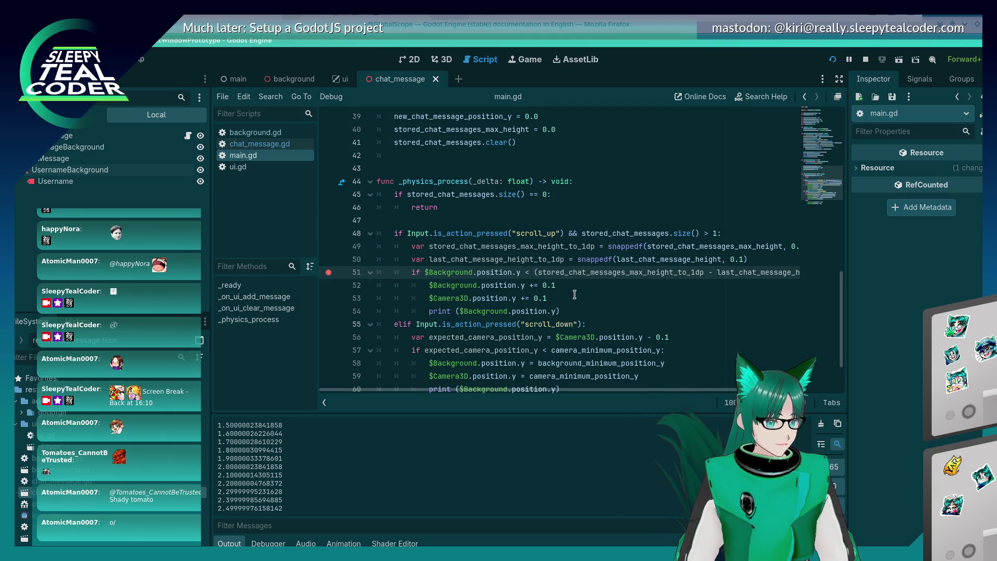
key("F5")
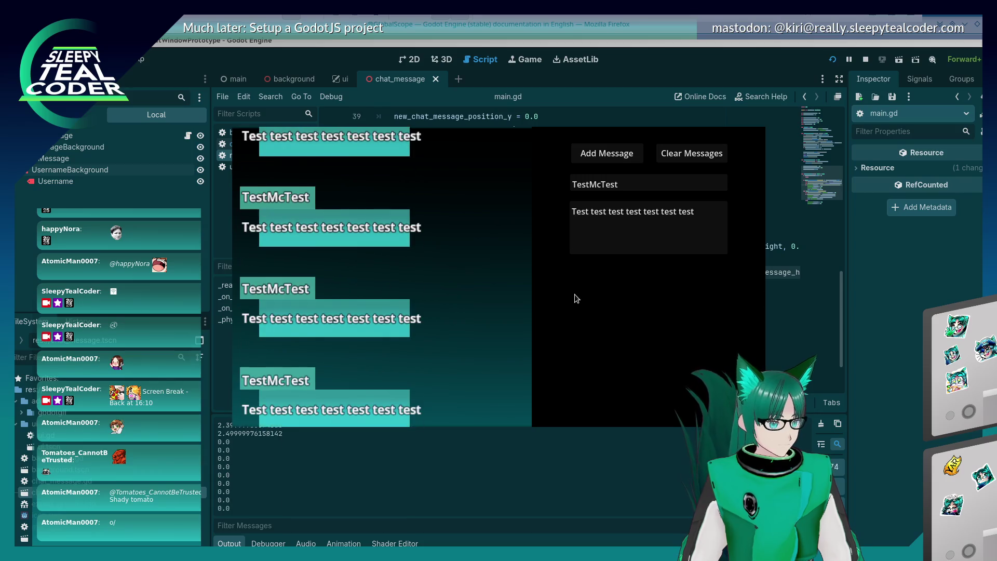
key("Up")
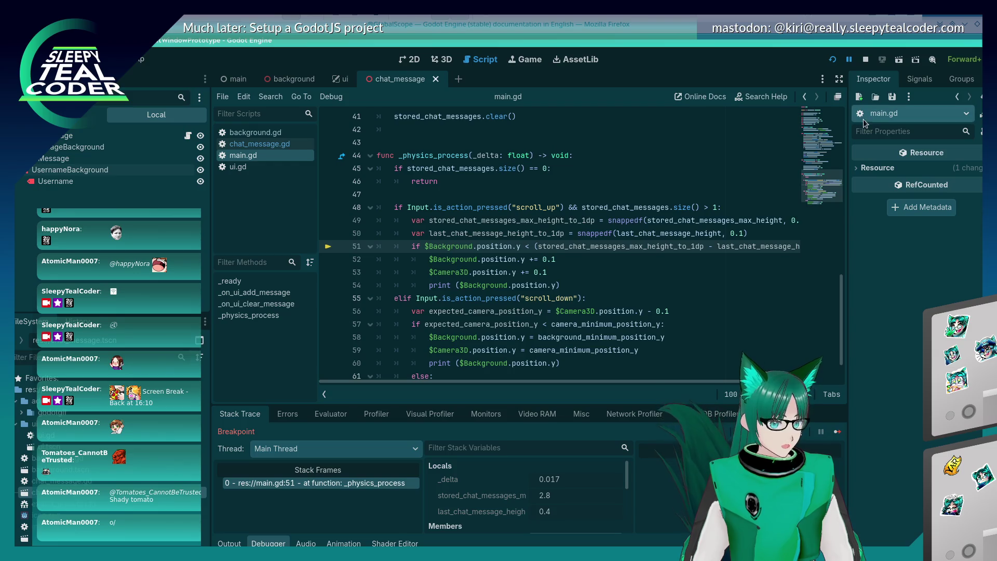
left_click(833, 432)
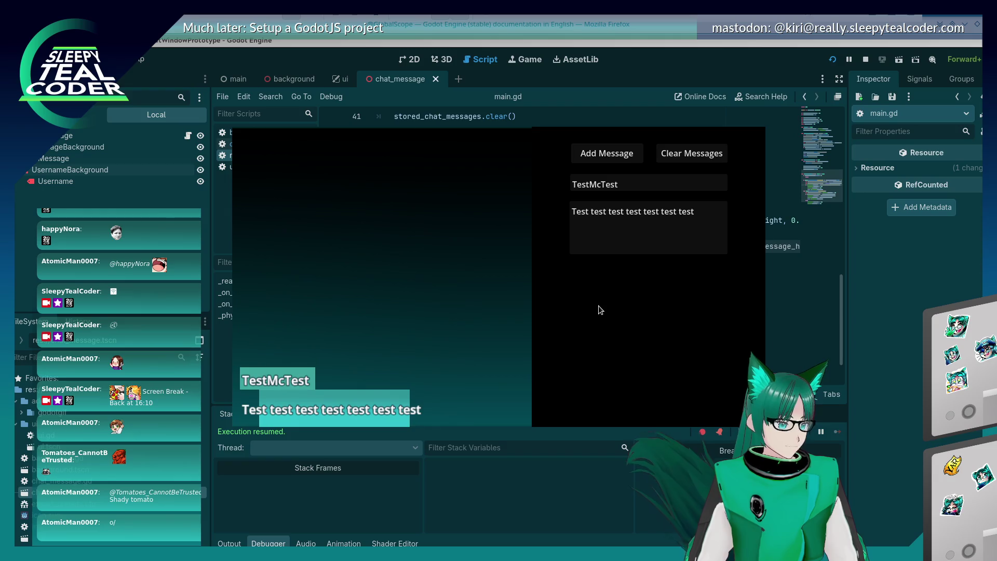
key("Up")
key("alt+Tab")
key("Up")
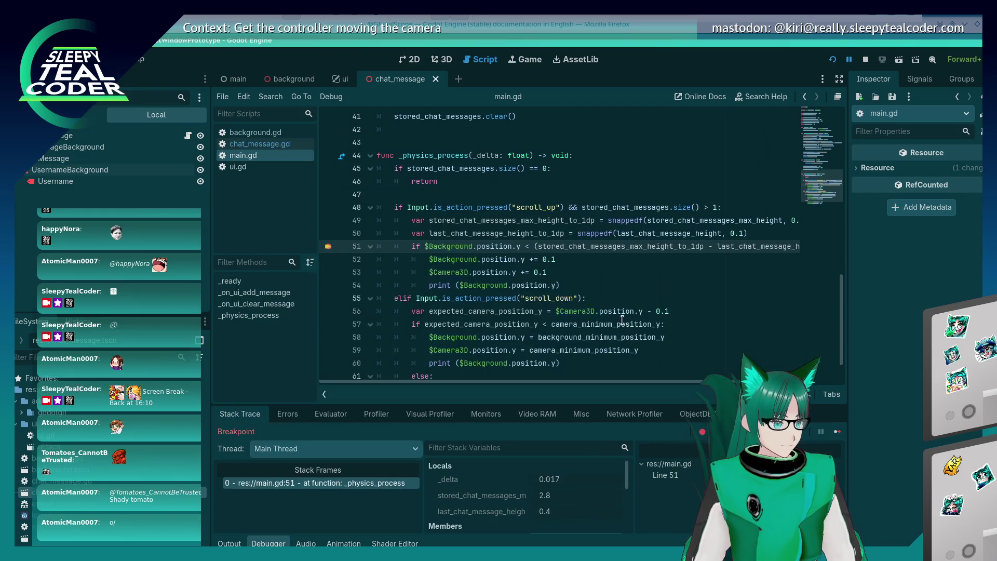
- Evaluate Background position.y, the rounded max chat height, and last_chat_message_height_to_1dp
left_click(331, 413)
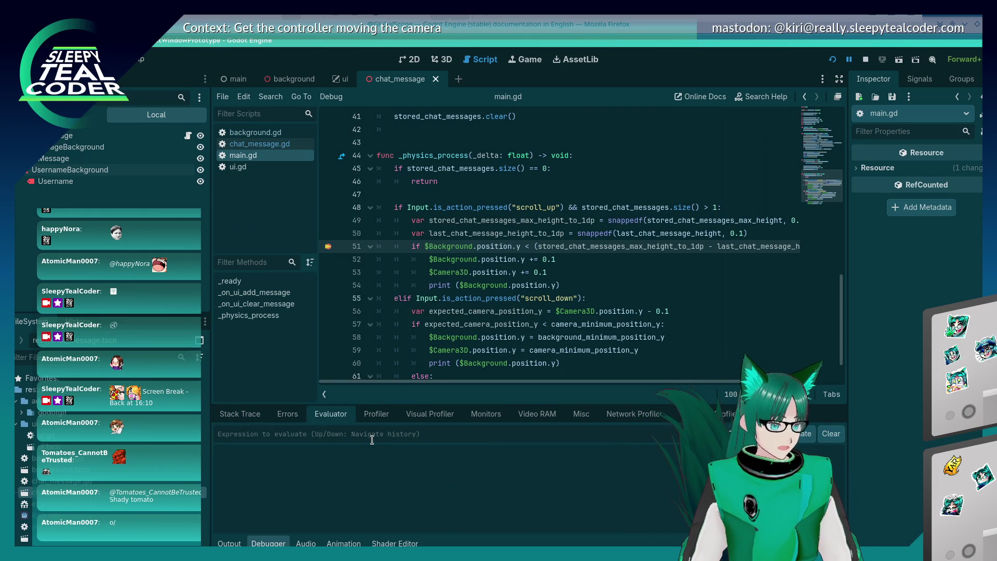
type("get_node(\"Backgro")
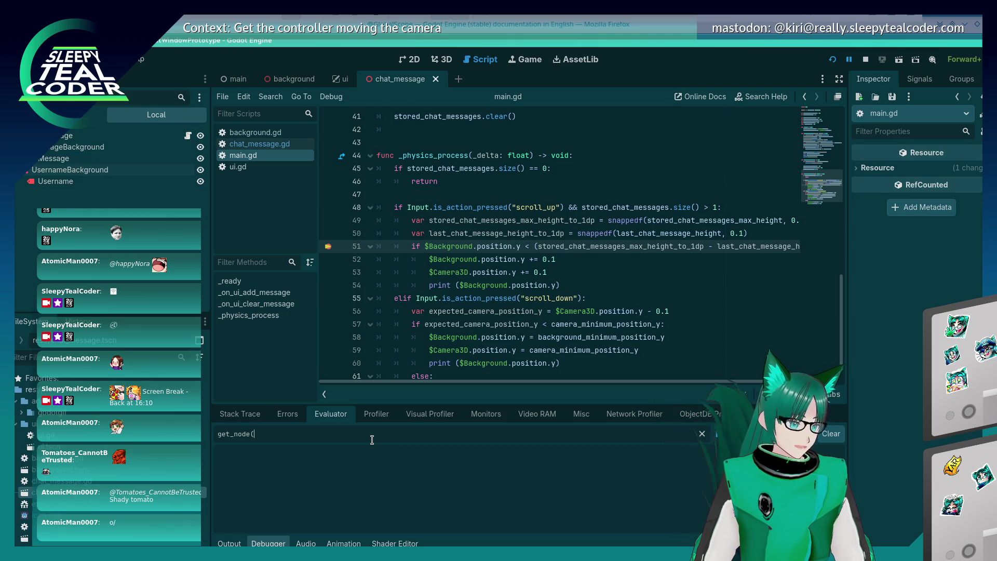
type("und\").positi")
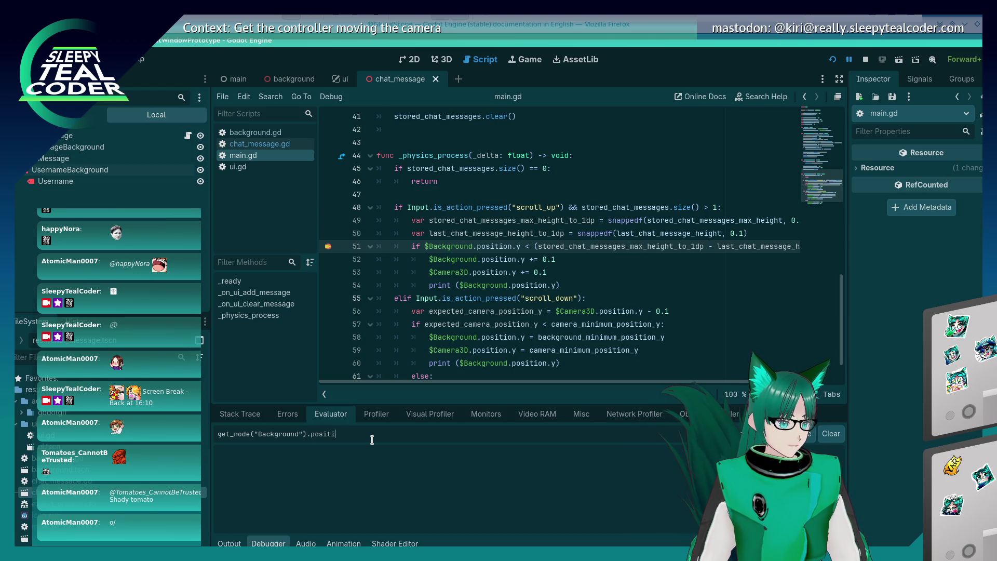
type("on.y")
key("Return")
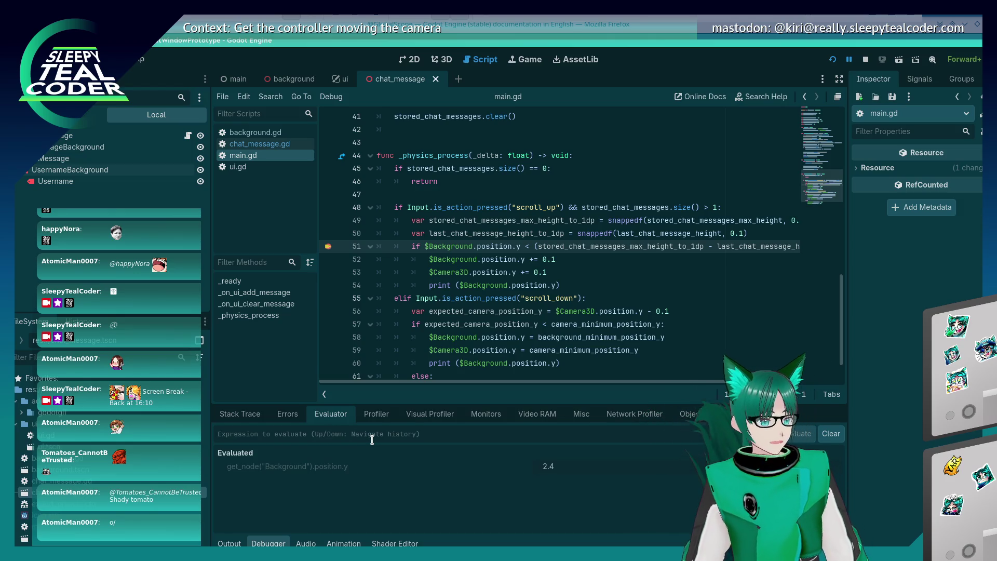
type("stored_chat_messages_max_height_to_1dp")
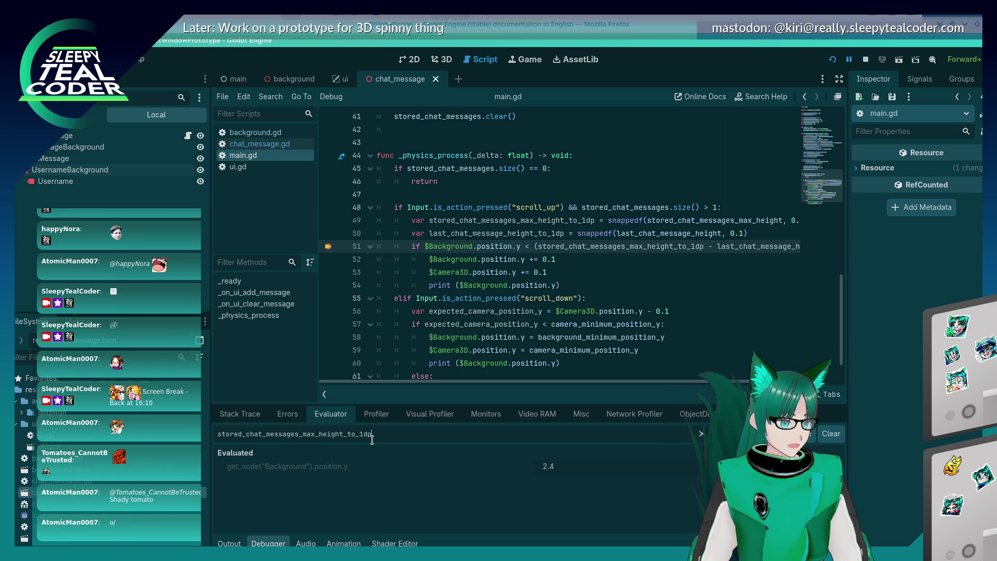
key("Return")
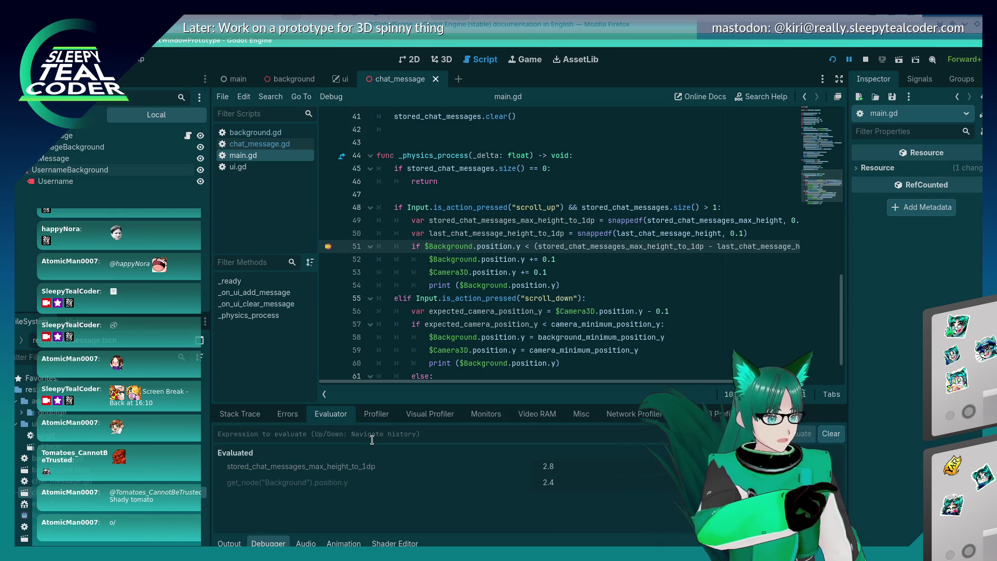
type("last_chat_message")
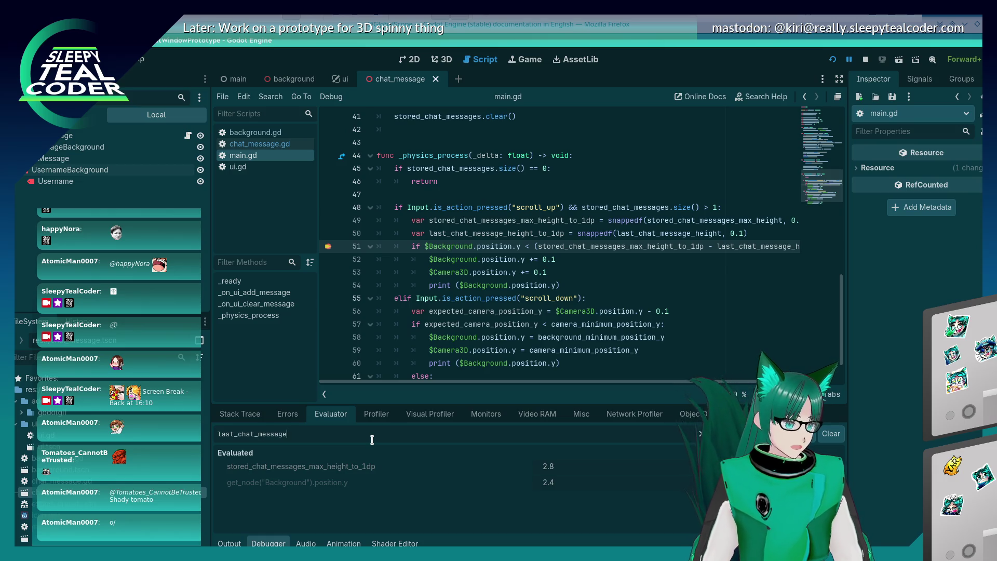
type("_height_to_")
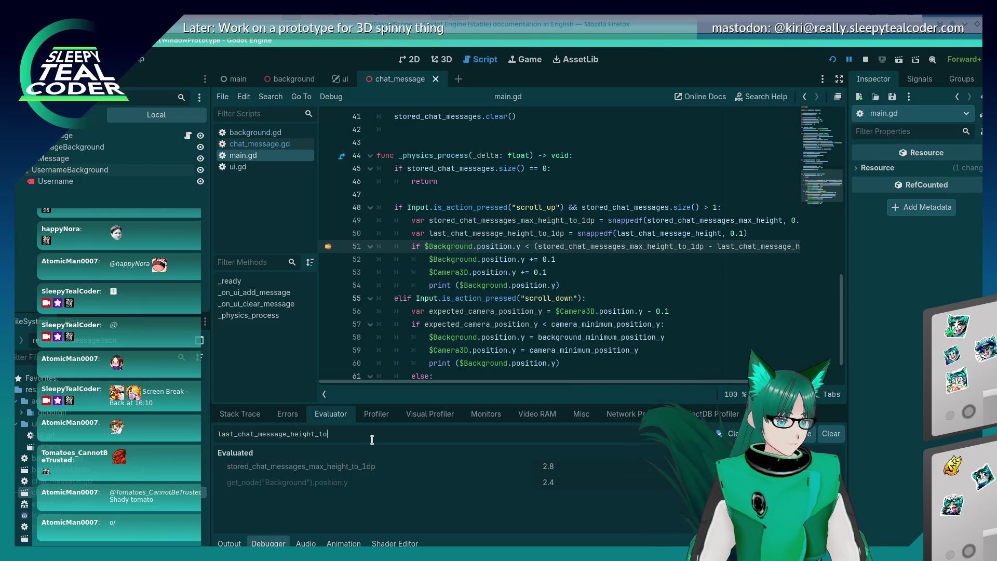
type("1dp")
key("Return")
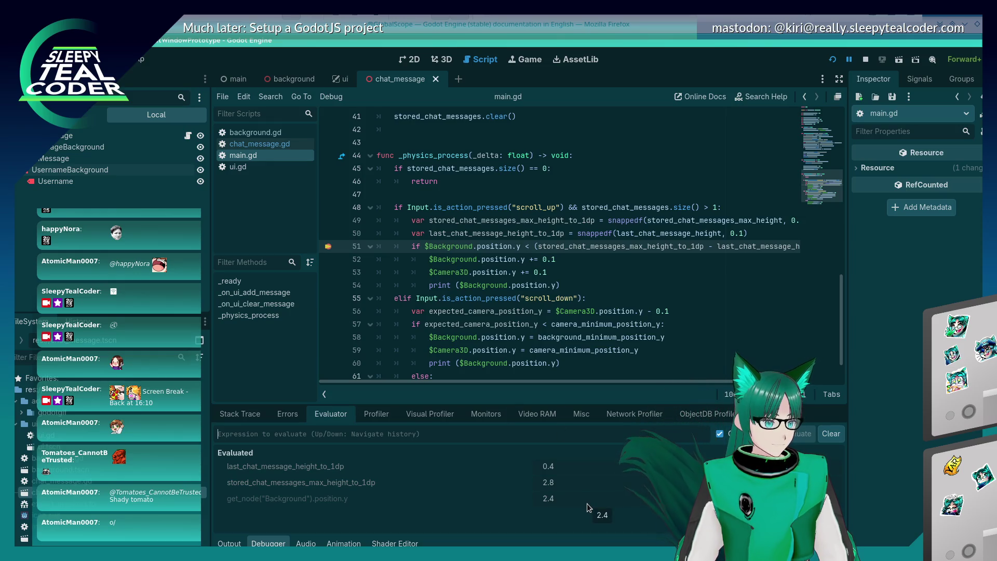
- Evaluate line 51's parenthesised height difference, which returns 2.4
left_click(535, 247)
key("shift+End")
key("shift+Left")
key("ctrl+c")
type("(")
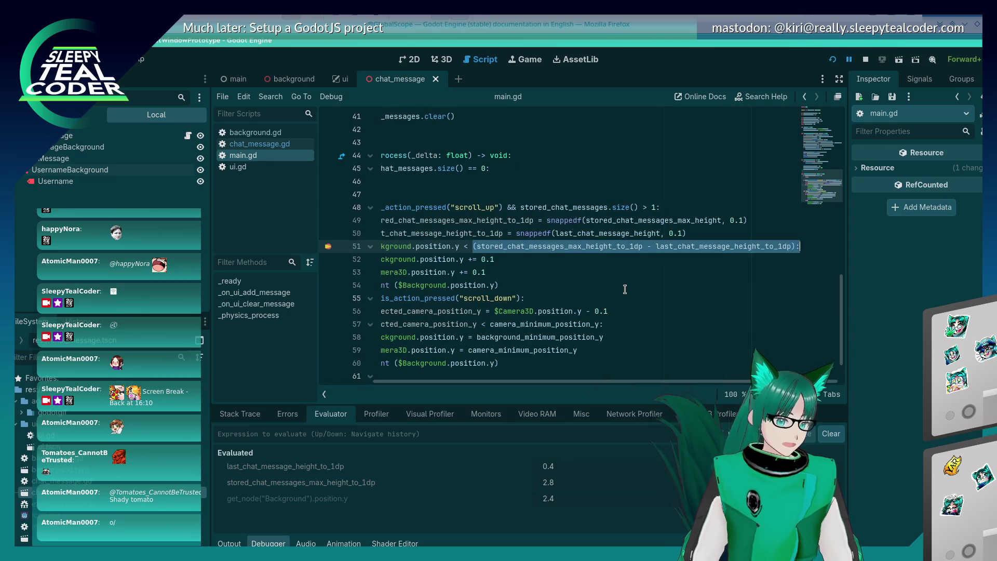
left_click(362, 433)
key("ctrl+v")
key("Return")
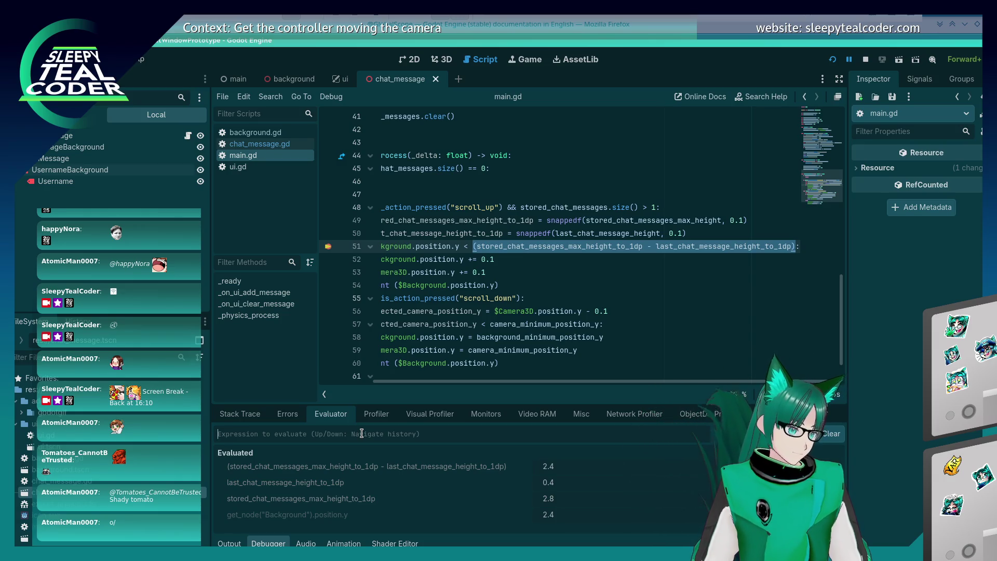
left_click(445, 260)
key("Home")
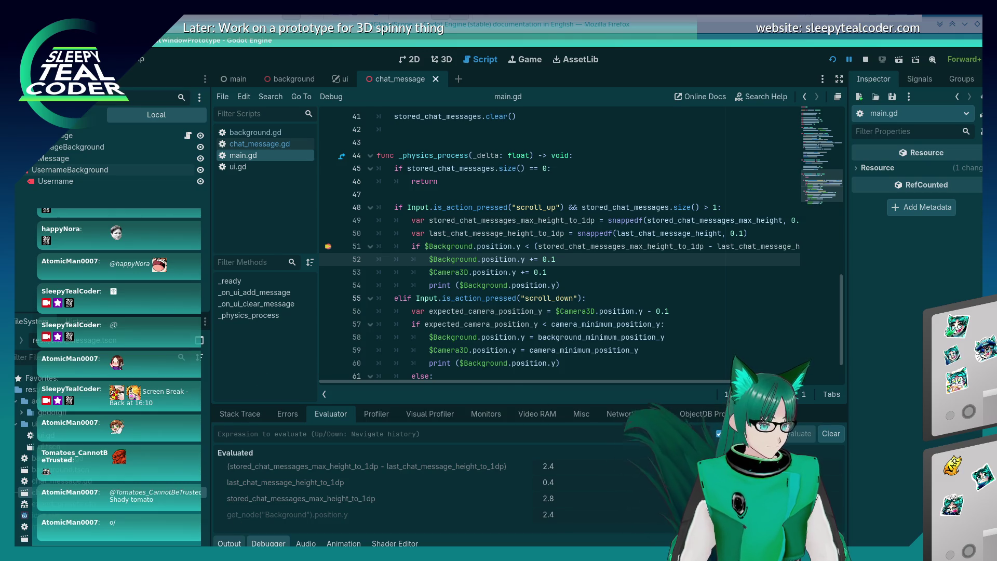
- Step over from the line 51 breakpoint to line 52
left_click(229, 543)
left_click(268, 543)
left_click(263, 415)
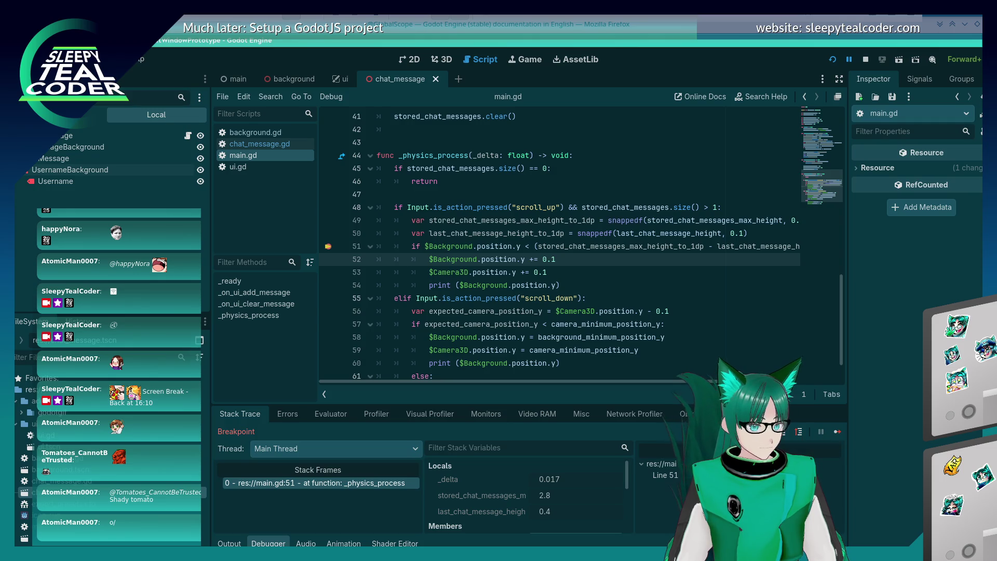
left_click(784, 435)
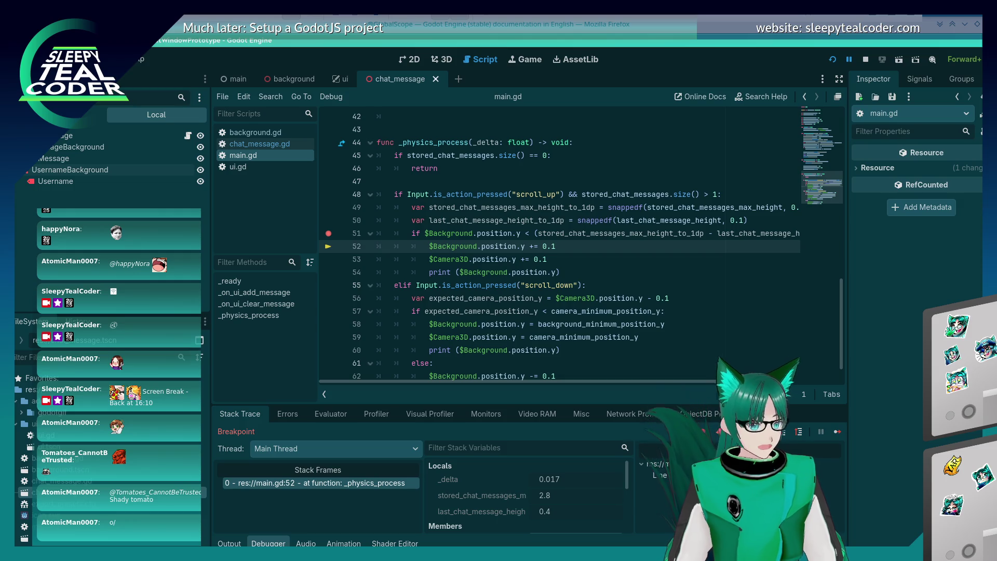
- Evaluate line 51's full comparison, which returns <null>, then recall it from history
left_click_drag(425, 233, 804, 235)
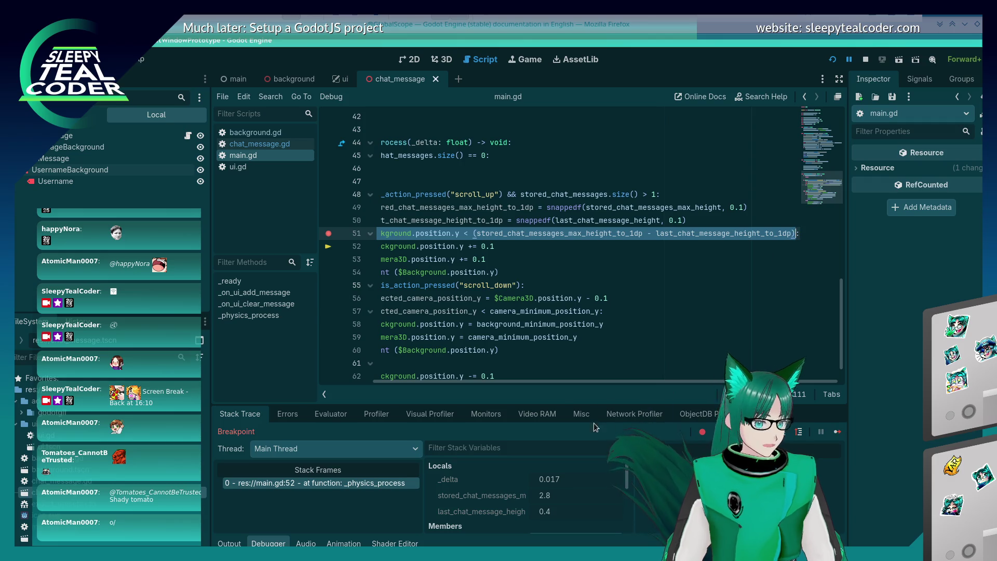
left_click(331, 414)
left_click(338, 433)
type("$Background.position.y < (stored_chat_messages_max_height_to_1dp - last_chat_message_height_to_1dp)")
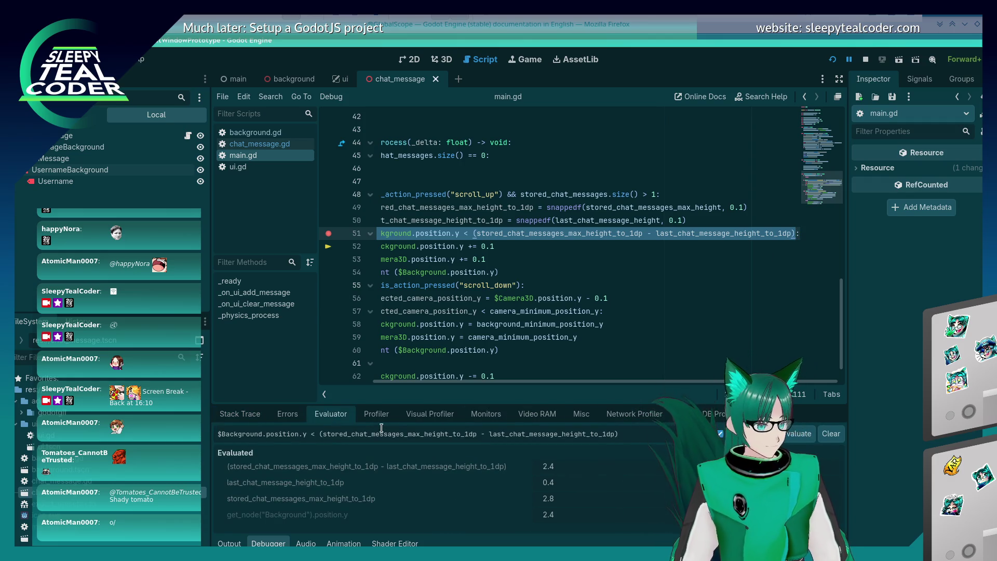
key("Return")
scroll(409, 474, "down", 1)
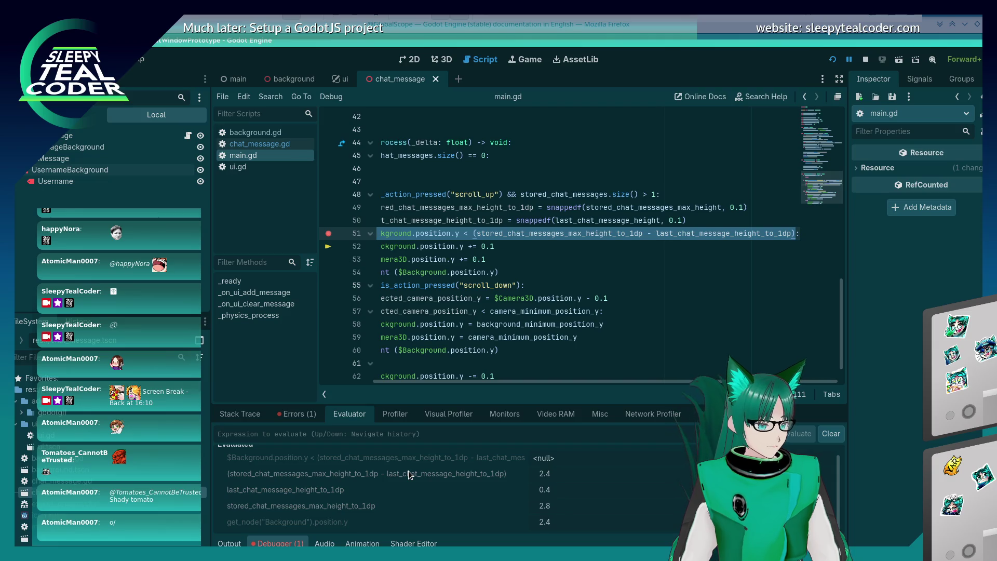
scroll(408, 471, "up", 1)
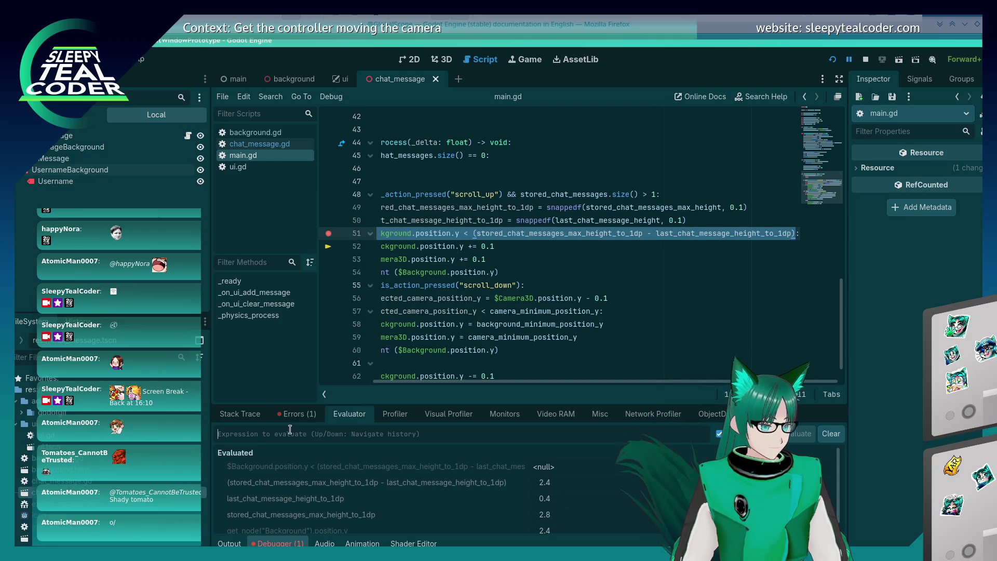
key("Up")
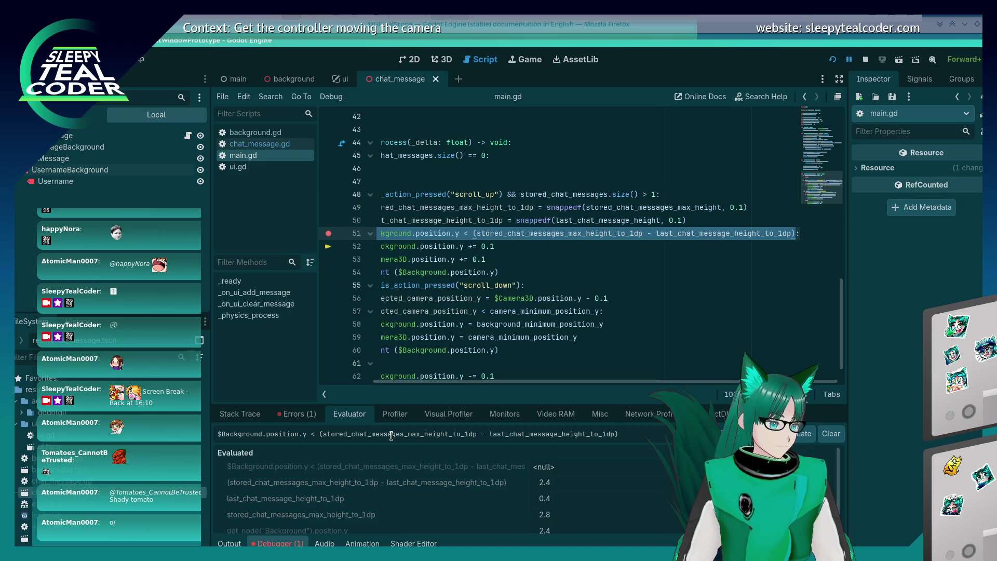